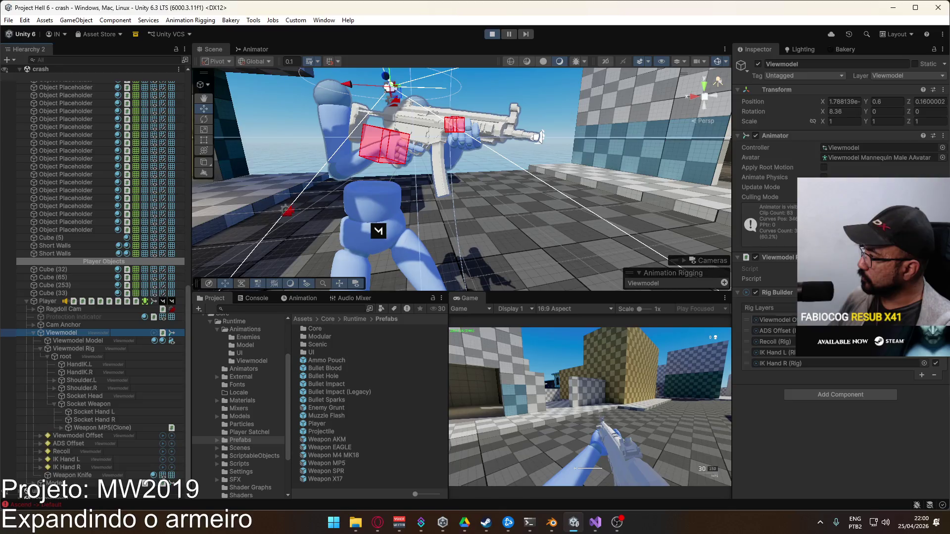
Stop play mode and review the SetWeapon socket-skipping loop in ViewmodelWeapon.cs
click(490, 35)
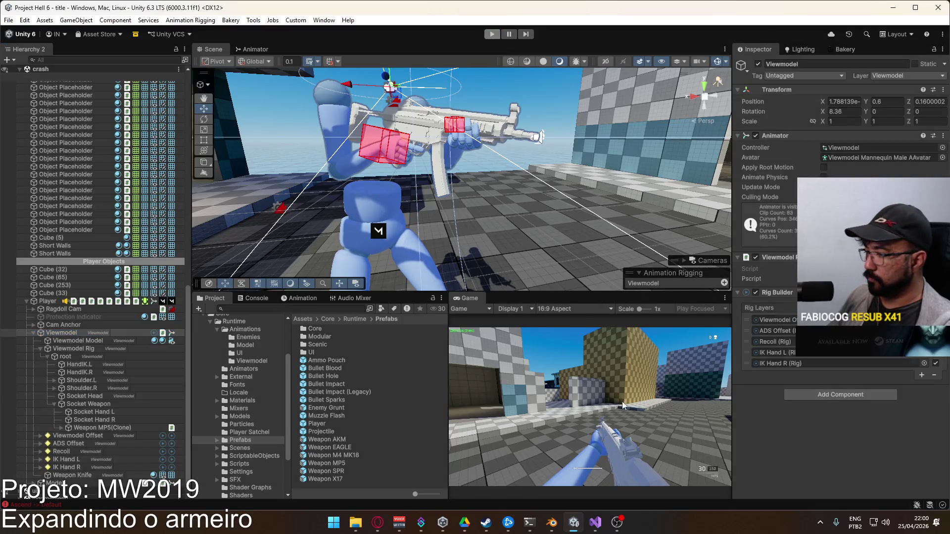
click(593, 522)
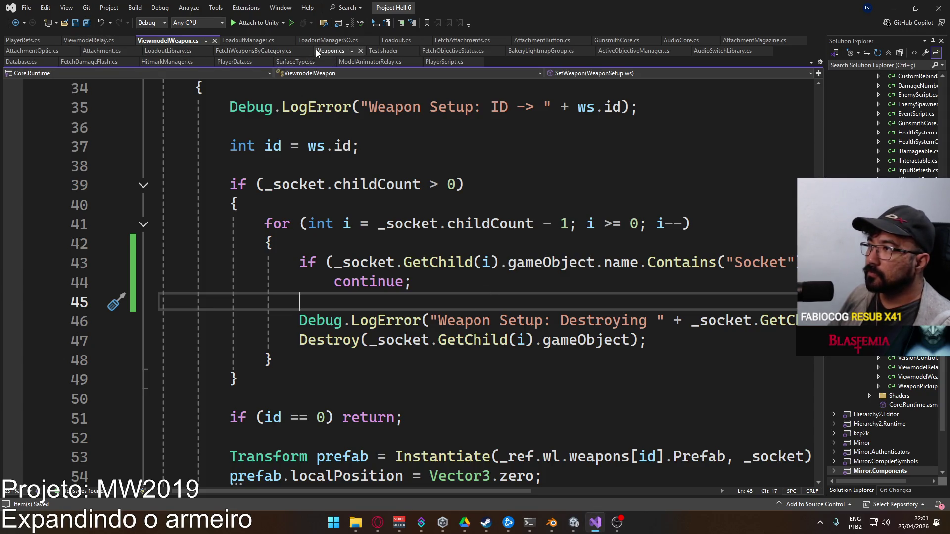
scroll(420, 303, down, 7)
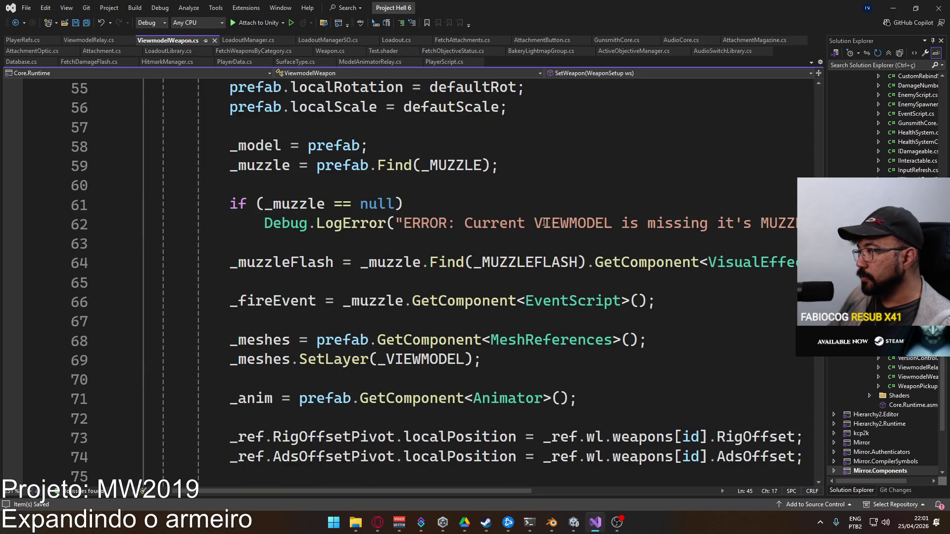
scroll(342, 292, up, 3)
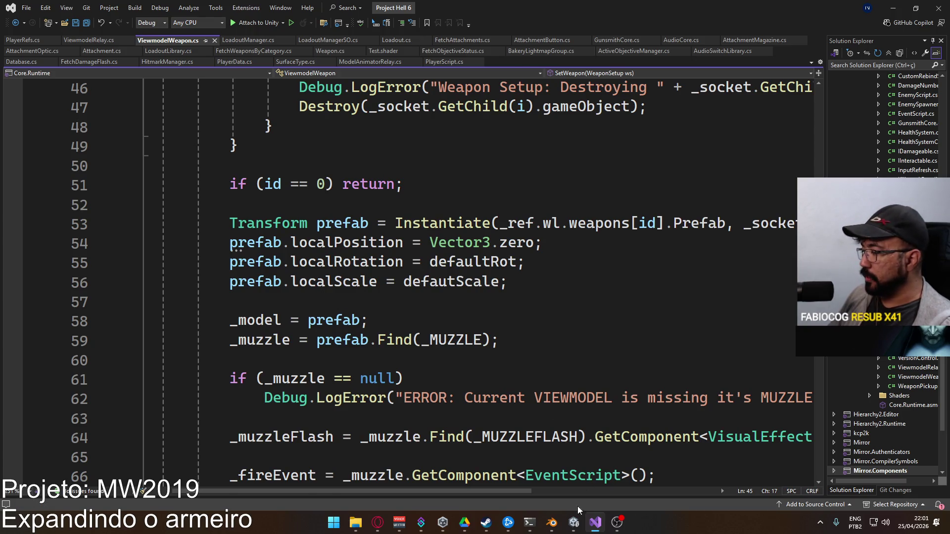
click(574, 523)
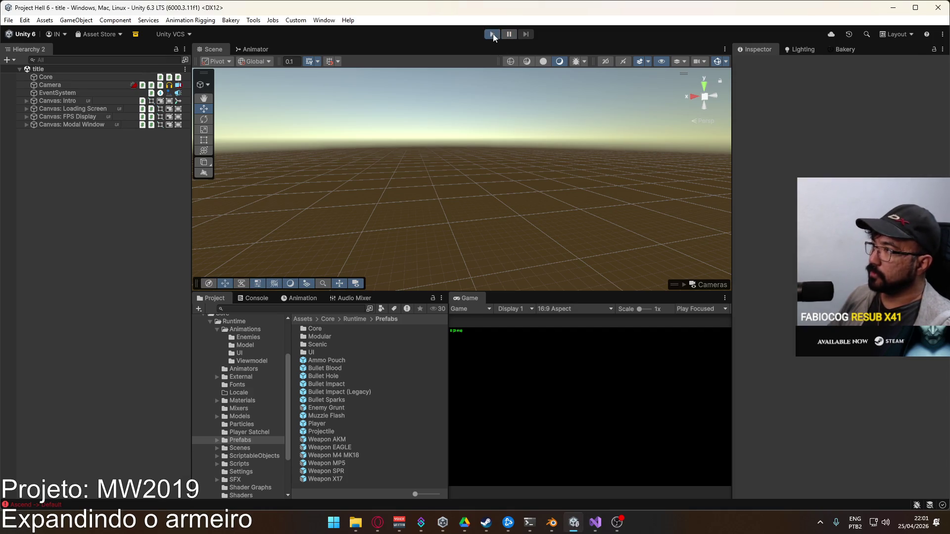
Play the game, start a crash-map match past the gunsmith, and select the first-person viewmodel
click(492, 33)
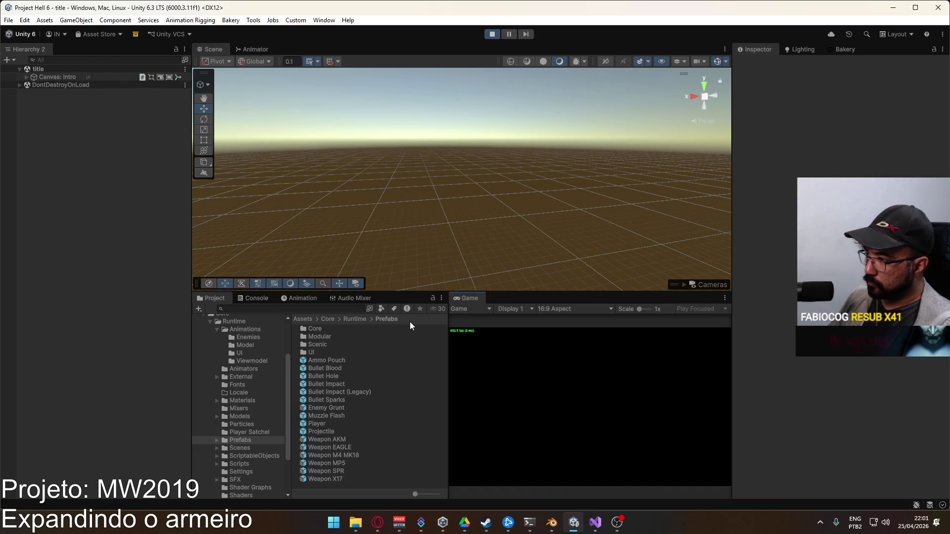
drag(442, 324, 407, 330)
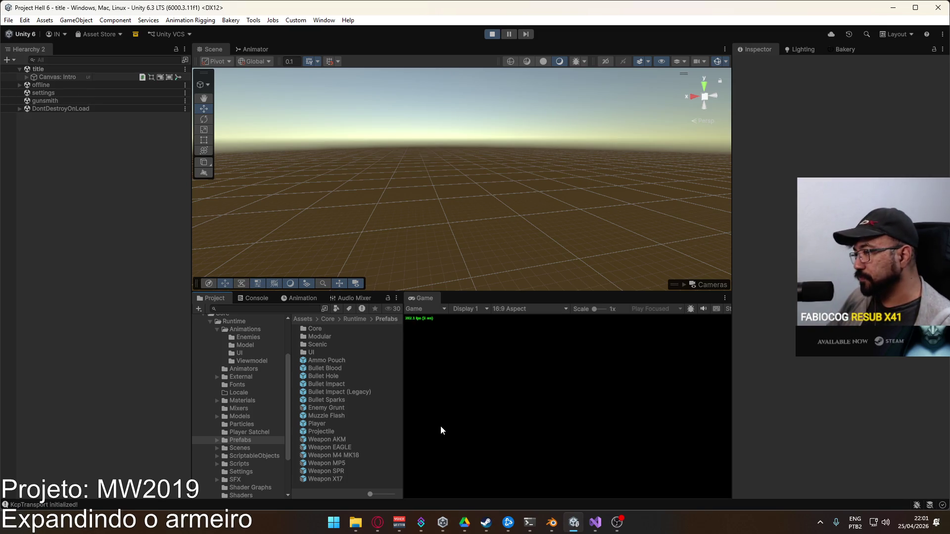
click(493, 489)
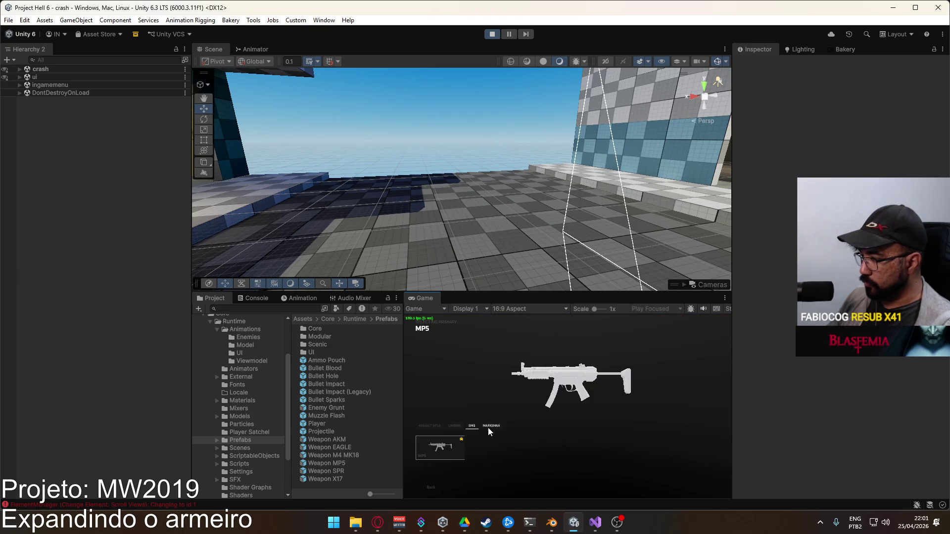
click(488, 429)
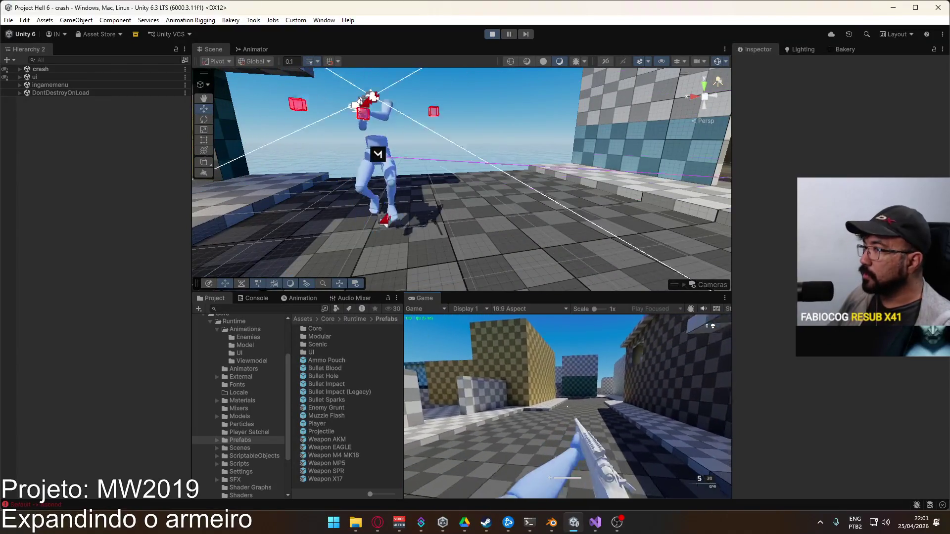
key(super)
click(495, 153)
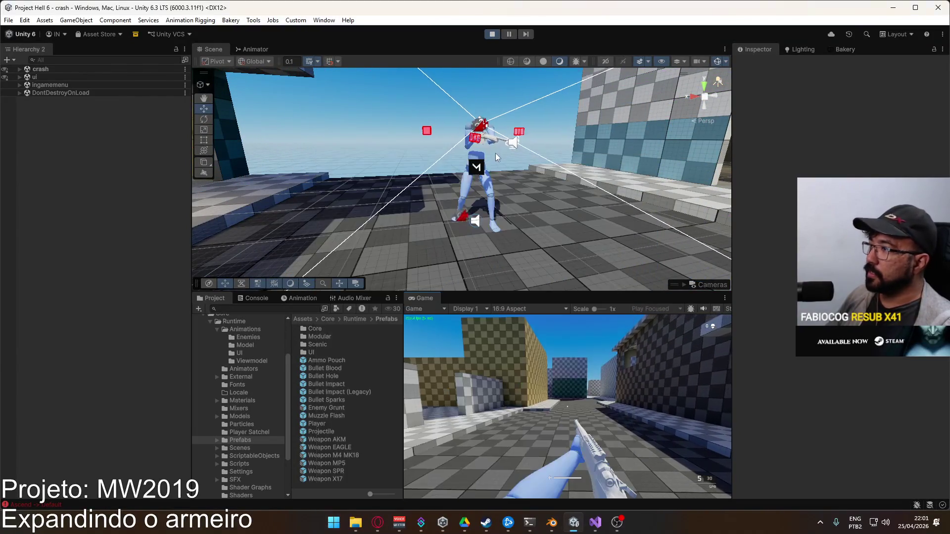
click(494, 153)
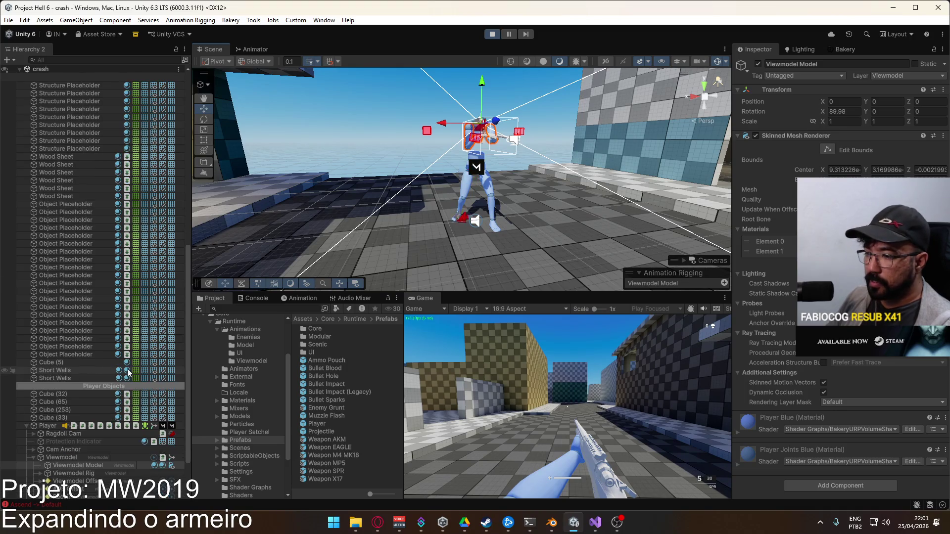
Inspect Viewmodel Offset and the Model's IK Hand L/R targets, then collapse them again
click(103, 480)
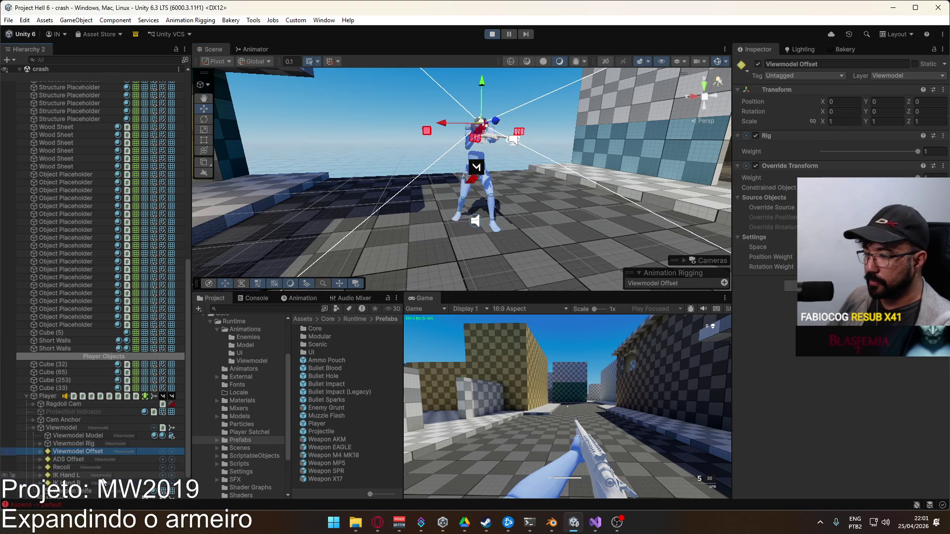
scroll(99, 395, down, 1)
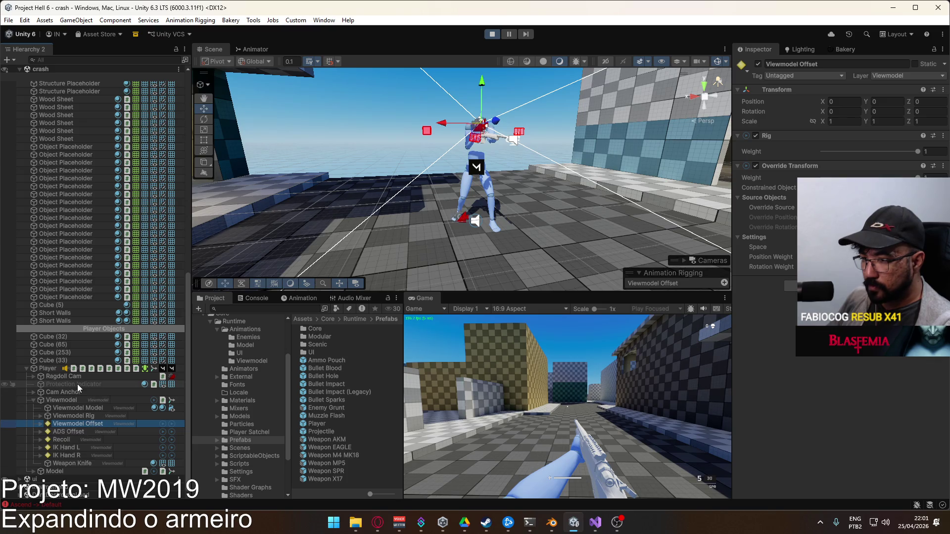
click(33, 471)
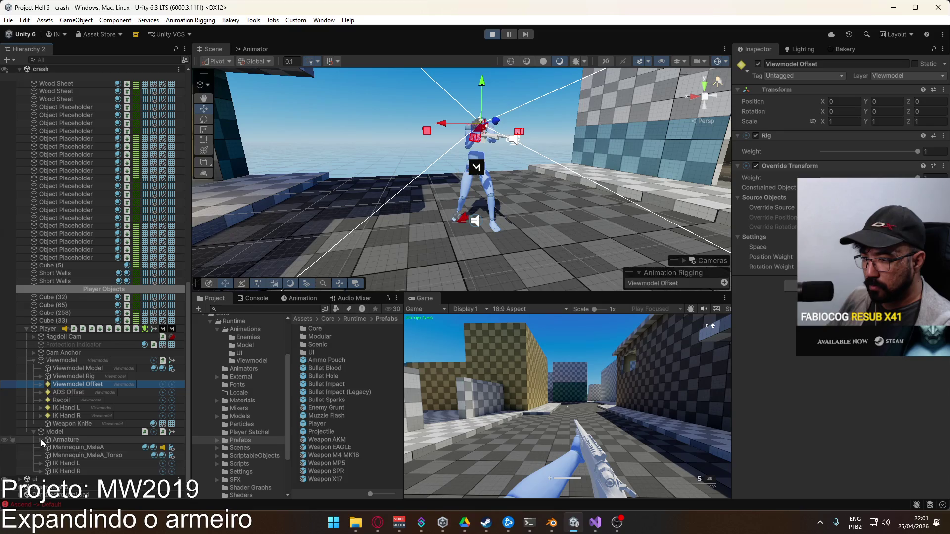
click(40, 463)
click(40, 471)
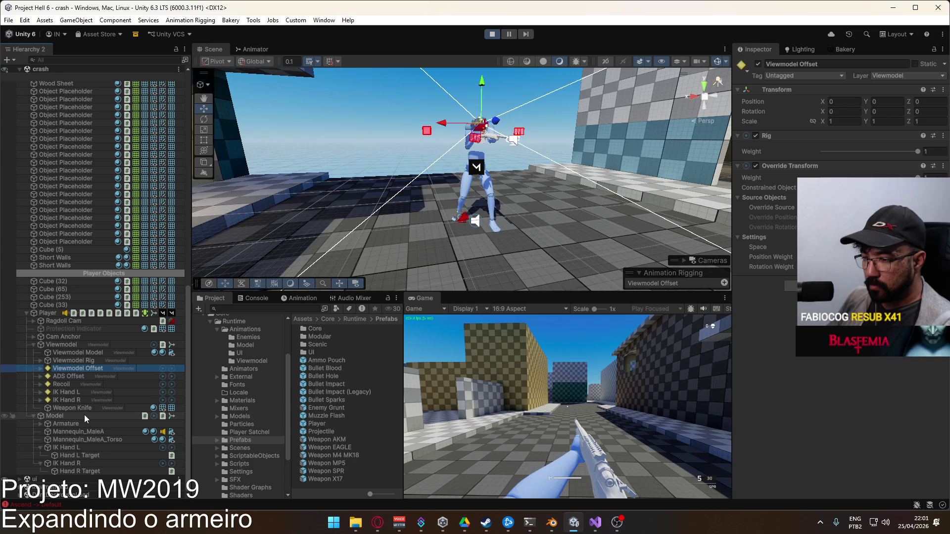
click(40, 448)
click(39, 463)
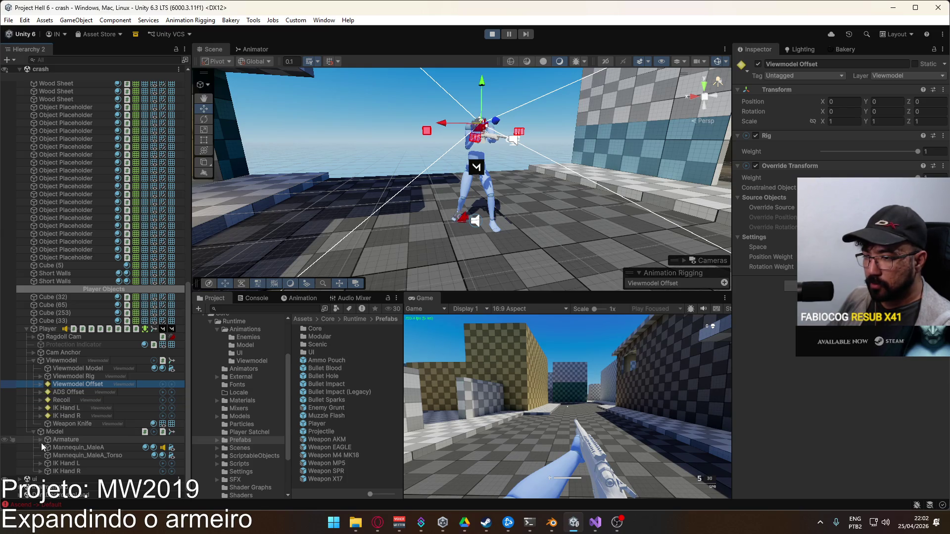
click(33, 432)
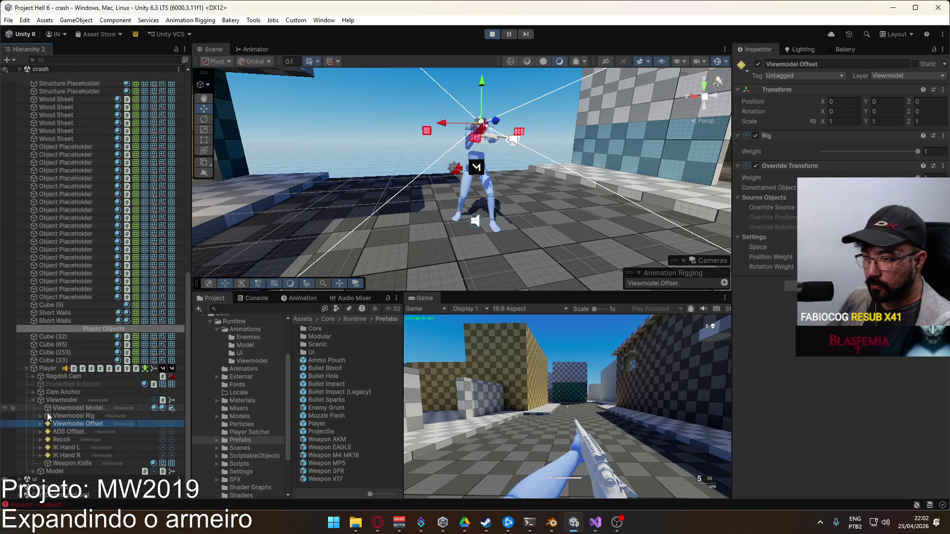
Expand Viewmodel Rig > root > Socket Weapon, select Socket Hand L and R, and frame Socket Hand R
click(40, 416)
click(47, 424)
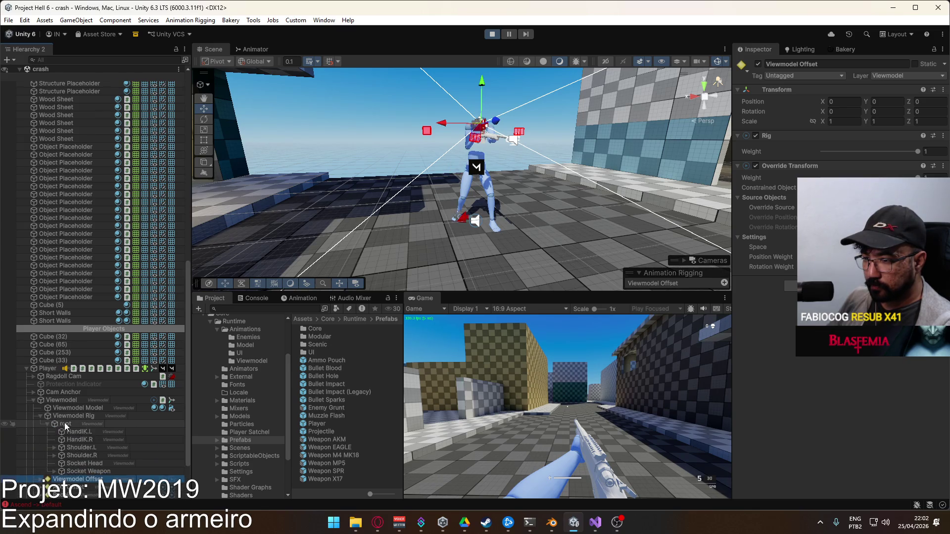
click(53, 442)
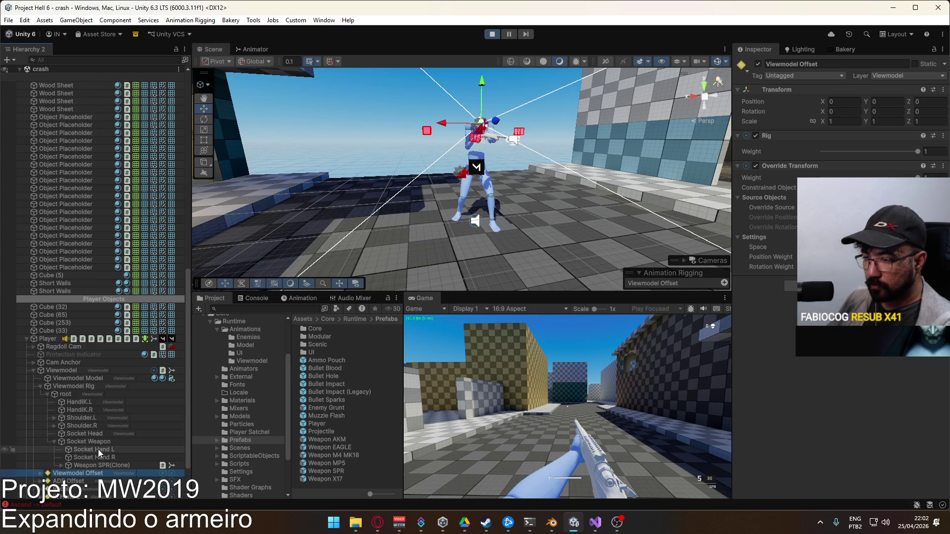
click(97, 450)
click(98, 450)
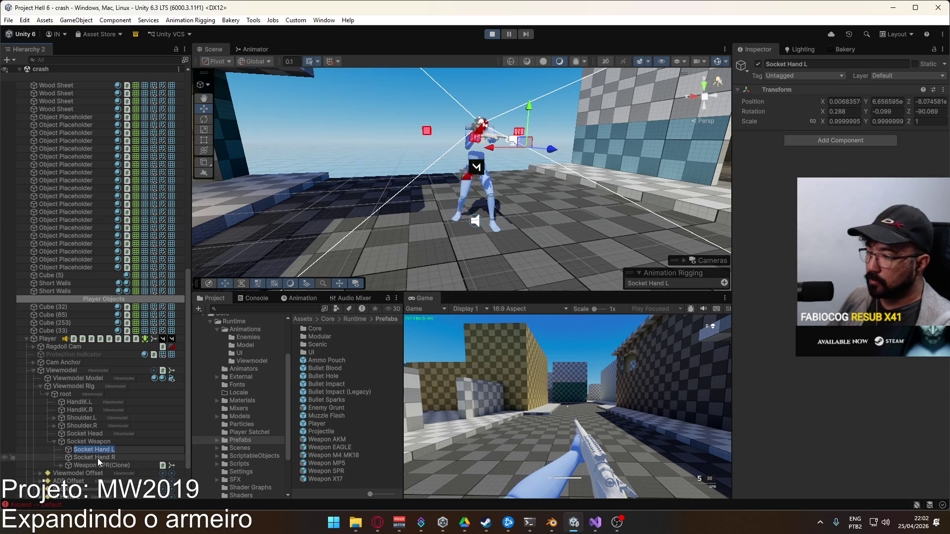
click(97, 457)
drag(506, 246, 337, 264)
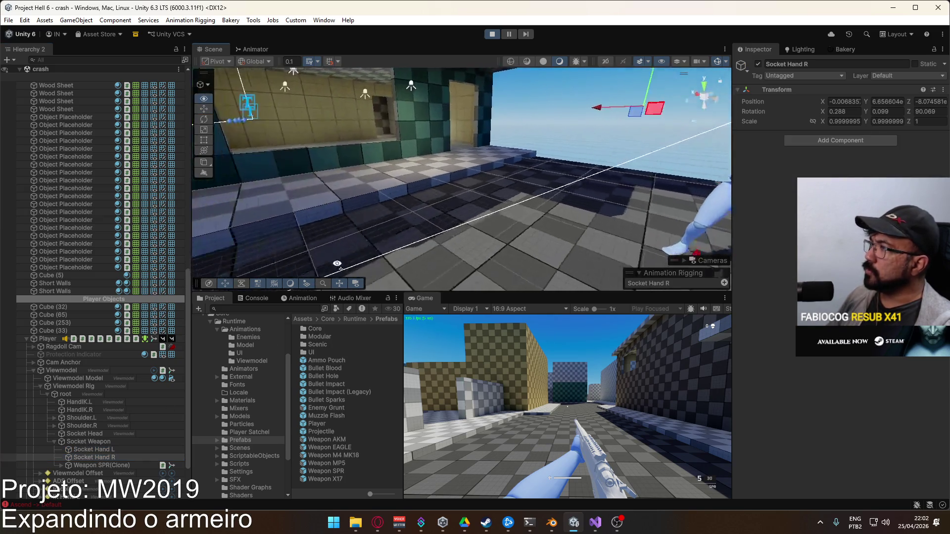
key(f)
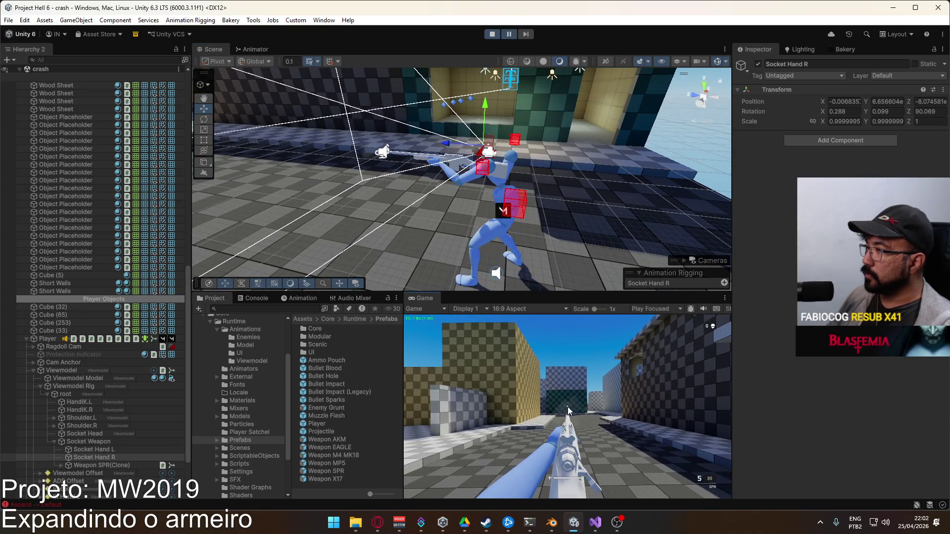
key(super)
click(537, 79)
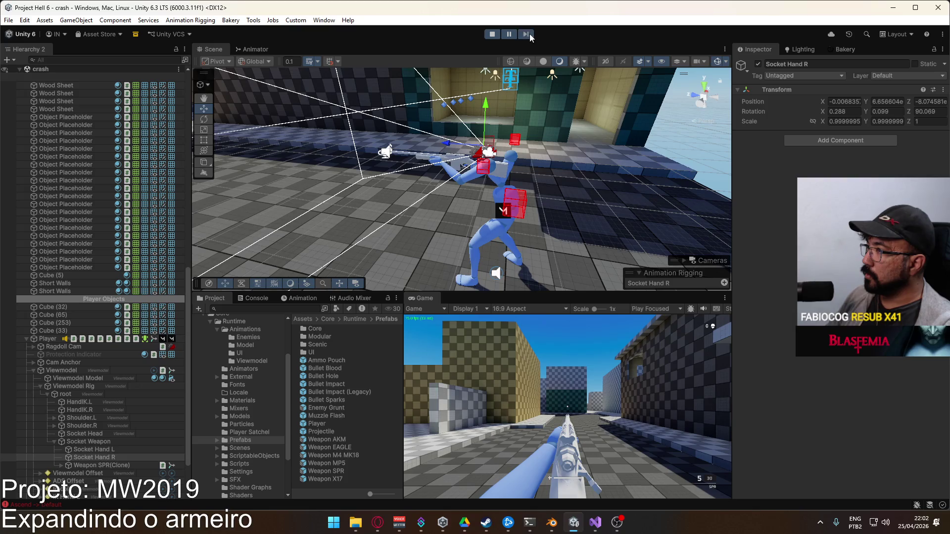
Advance the paused game one frame, orbit to inspect the SPR hand pose, then stop play mode
click(526, 34)
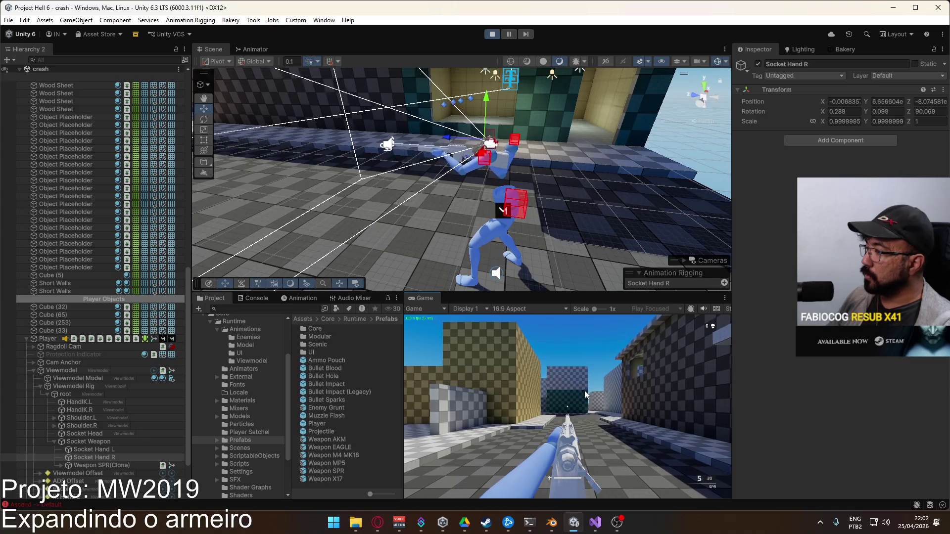
key(super)
key(super)
mouse_move(297, 268)
mouse_down()
mouse_move(251, 233)
mouse_move(262, 229)
mouse_up()
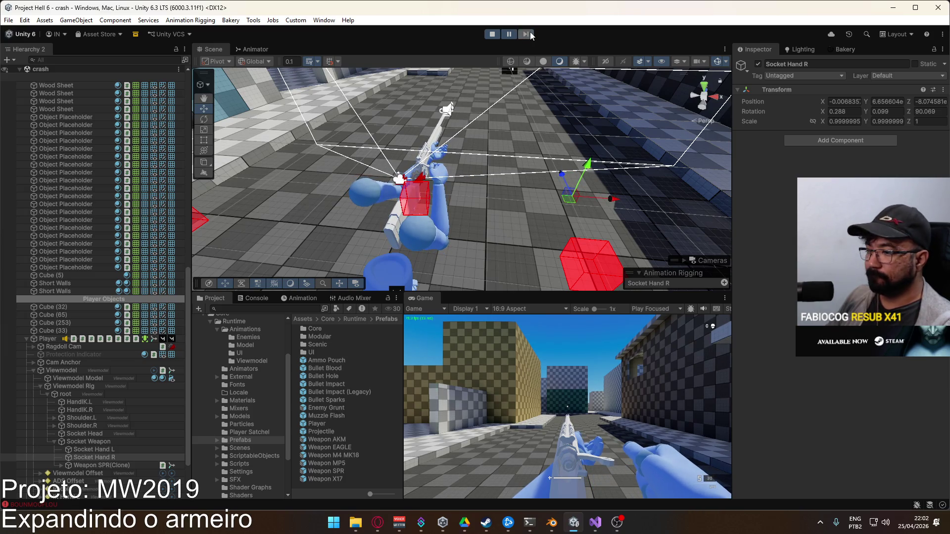
click(490, 35)
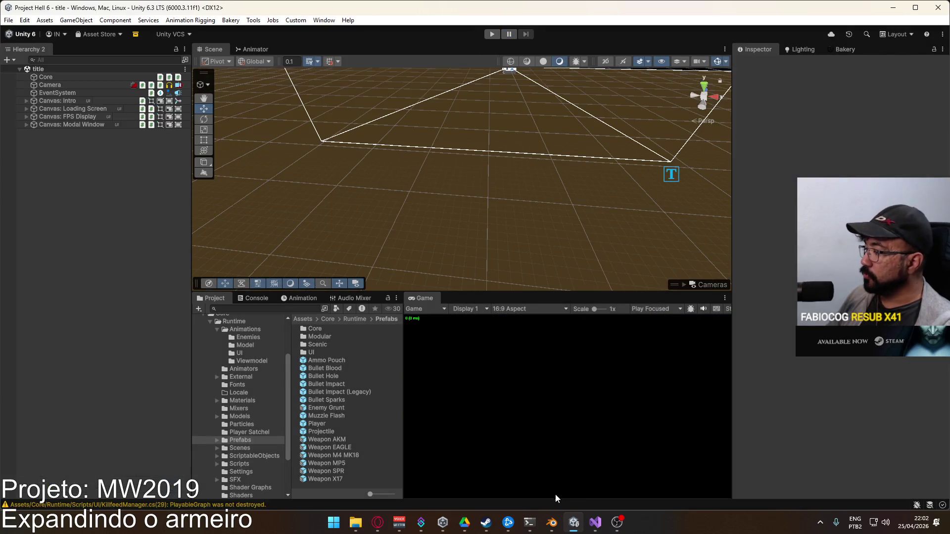
In Blender, deselect the arm mesh and view the Viewmodel Rig's armature data properties
click(552, 523)
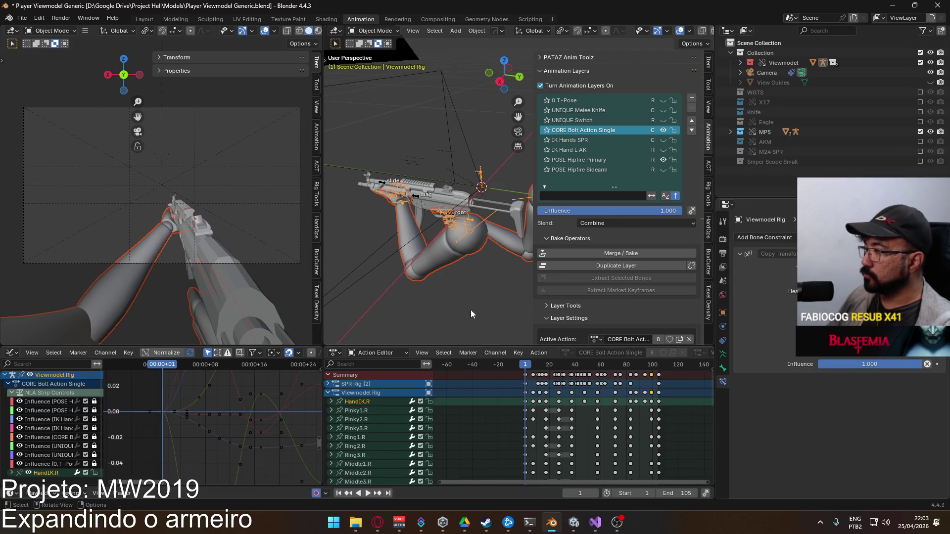
scroll(507, 414, down, 10)
scroll(507, 415, up, 12)
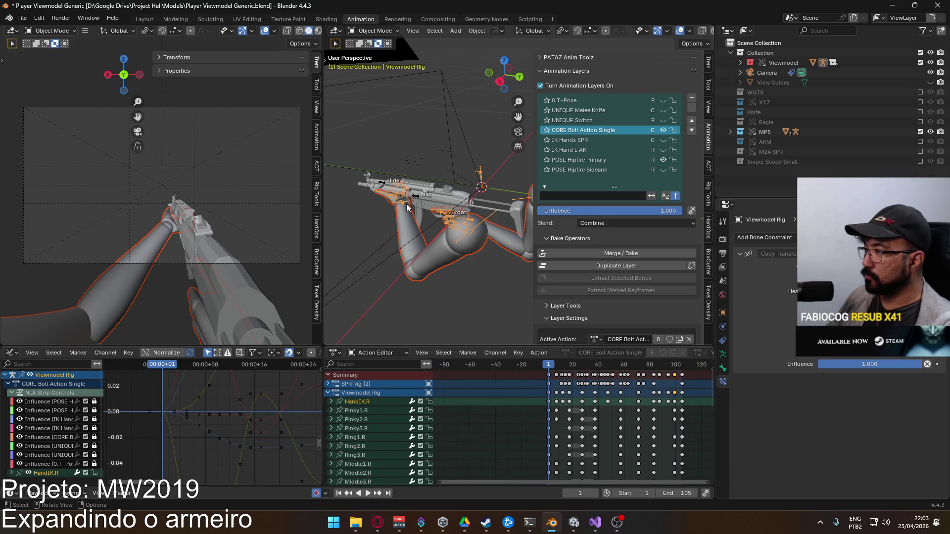
click(400, 204)
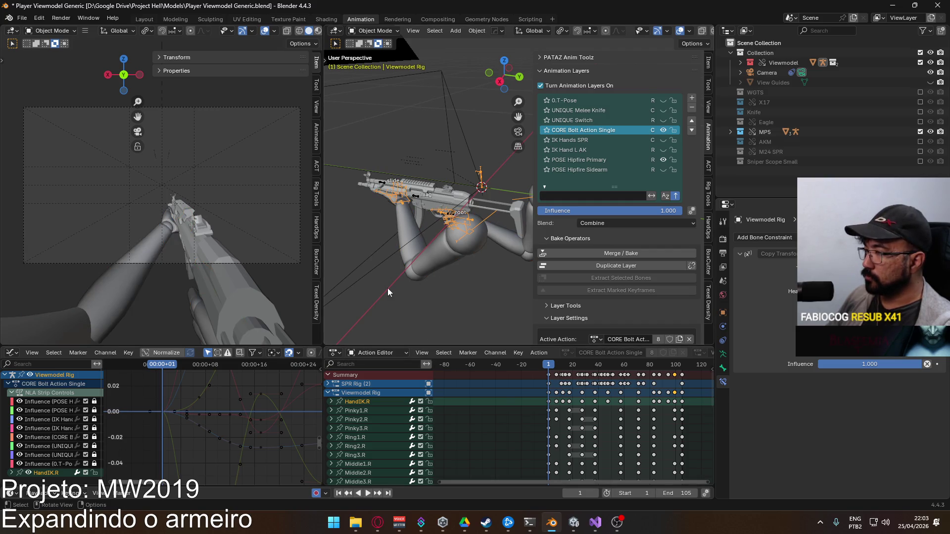
mouse_move(394, 239)
mouse_down()
mouse_move(491, 206)
mouse_move(500, 225)
mouse_move(528, 236)
mouse_move(508, 248)
mouse_move(470, 232)
mouse_up()
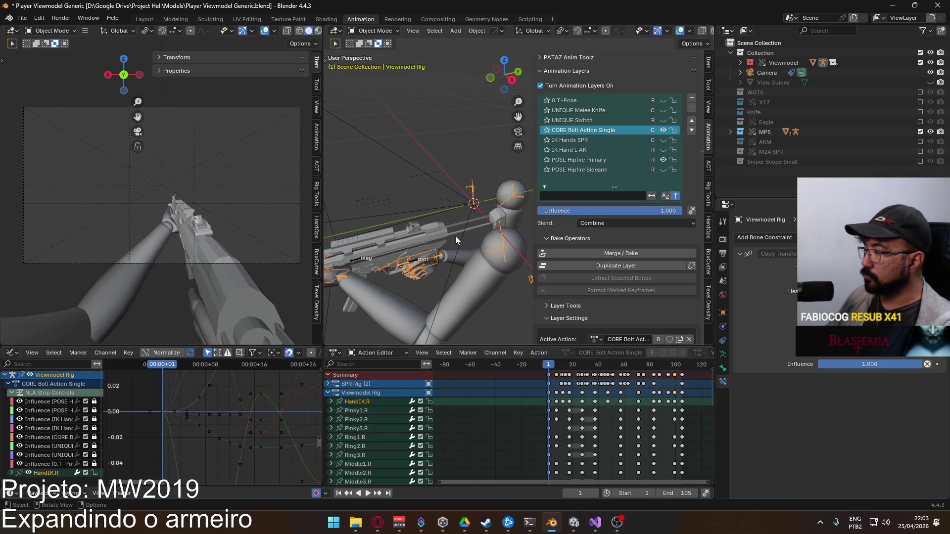
click(723, 355)
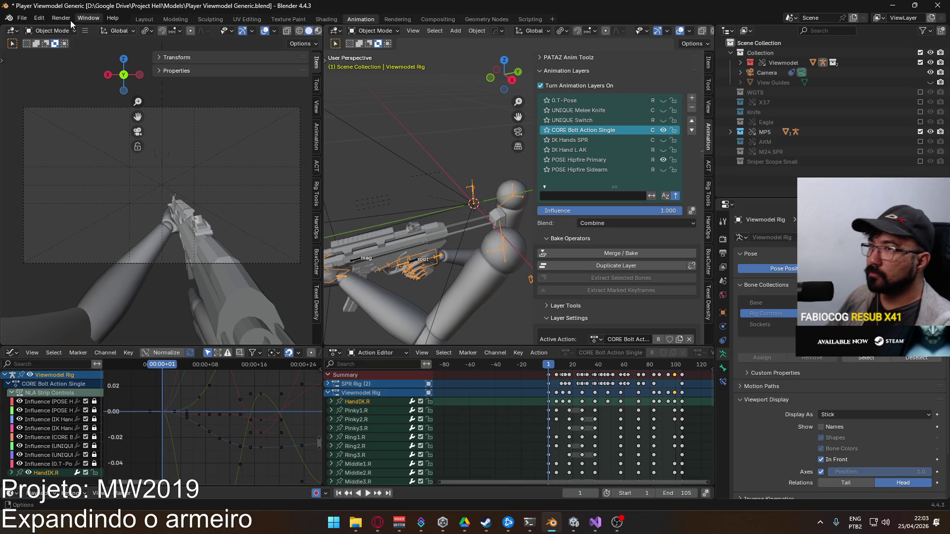
Open Mannequin Male A.blend from recent files, saving changes to Player Viewmodel Generic
click(22, 18)
mouse_move(65, 49)
click(193, 59)
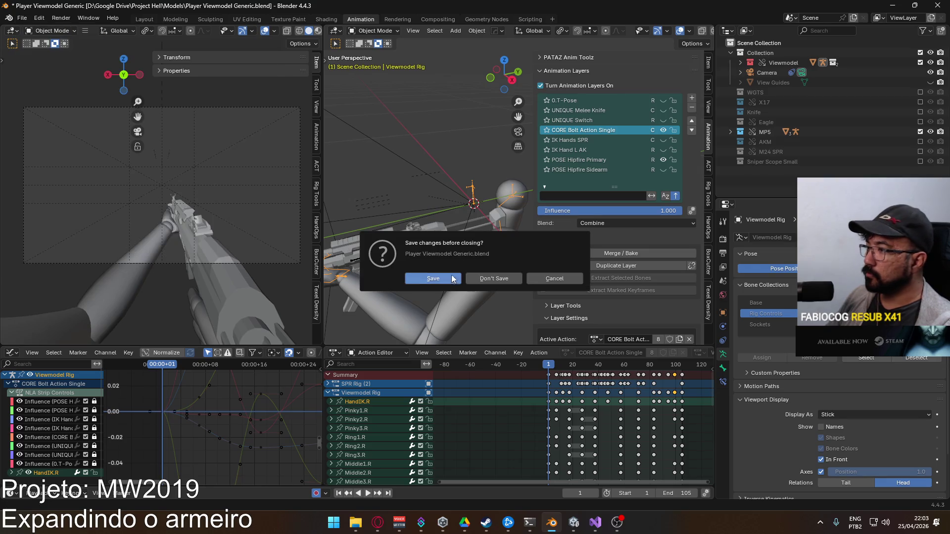
click(433, 279)
scroll(402, 221, up, 2)
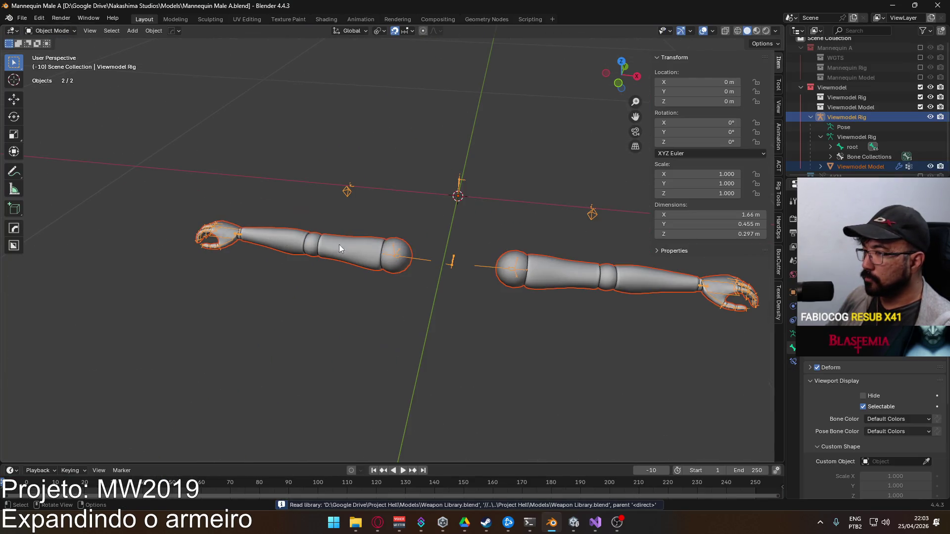
Check the mannequin rig's Socket Hand L/R bones in Edit Mode and save Mannequin Male A
click(240, 239)
click(50, 31)
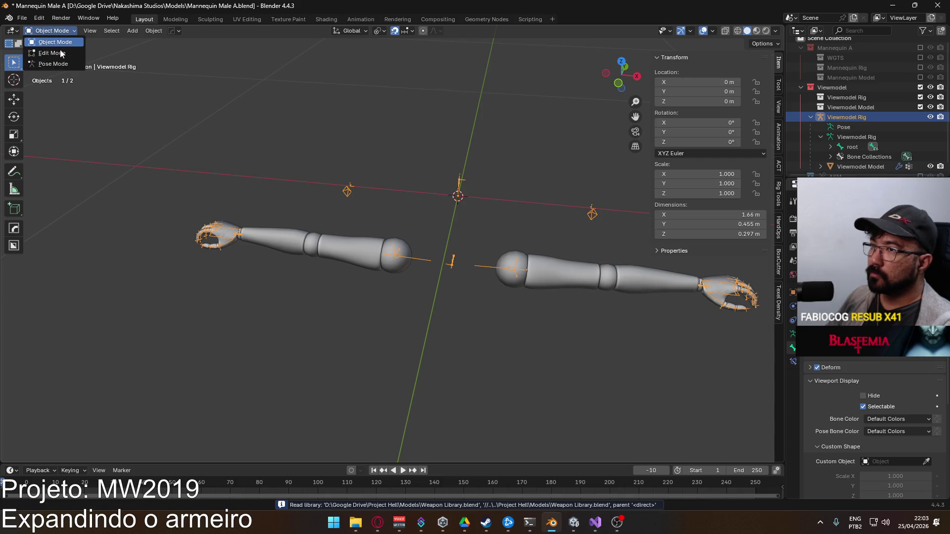
click(51, 65)
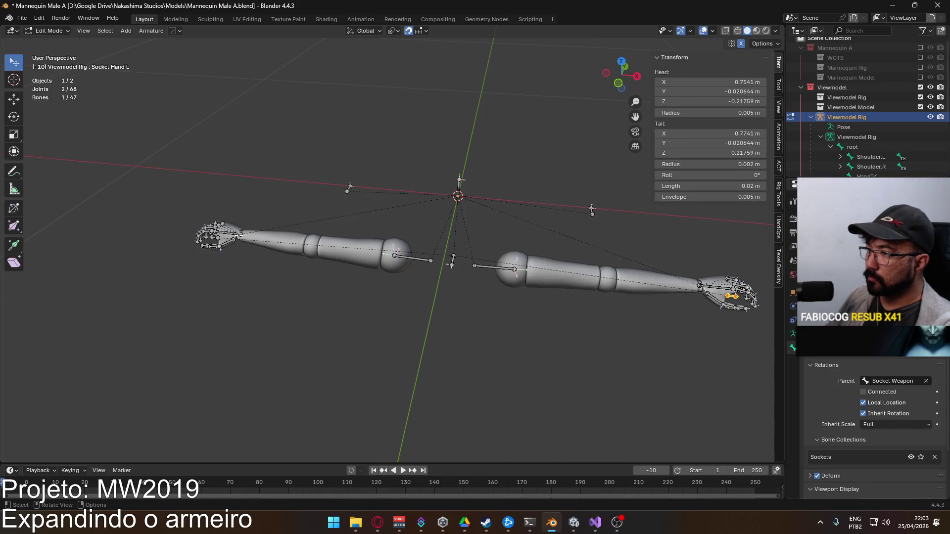
key(ctrl+shift+m)
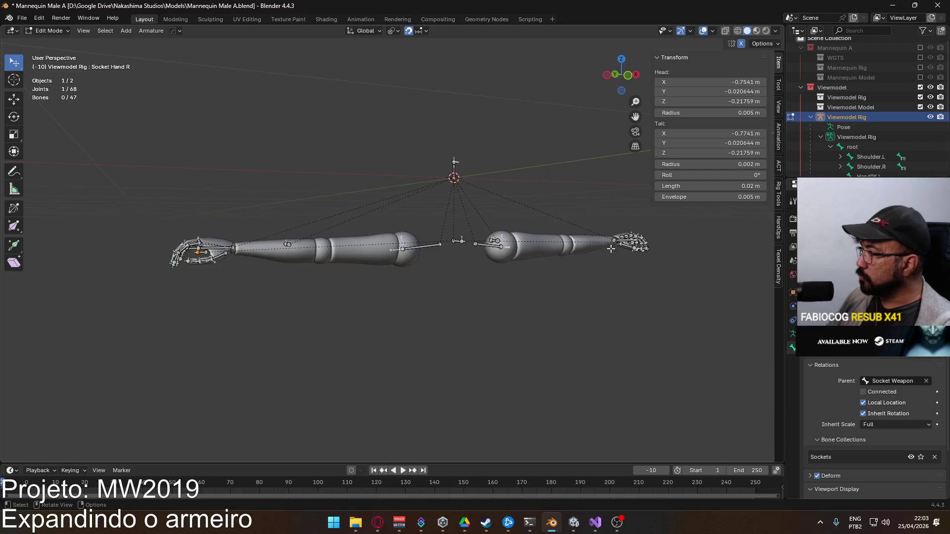
click(793, 333)
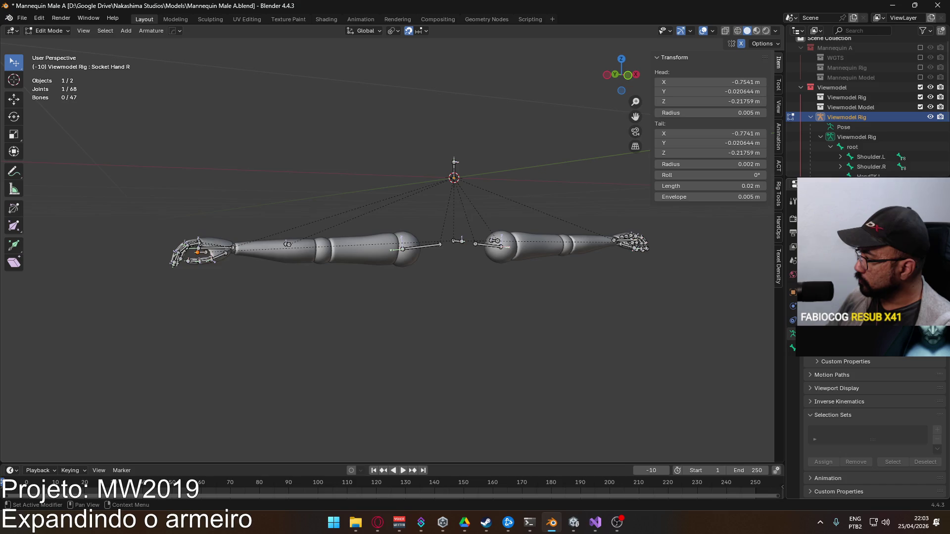
click(856, 346)
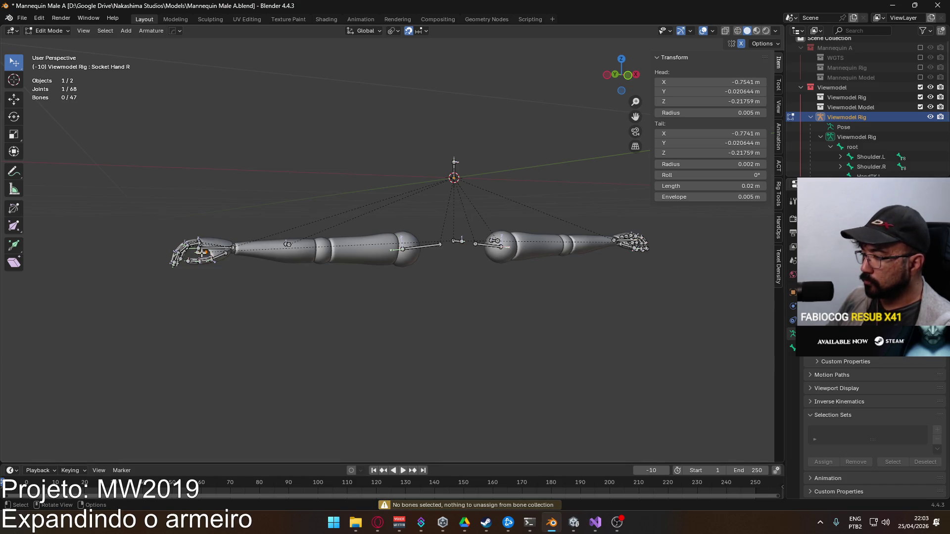
scroll(202, 253, up, 3)
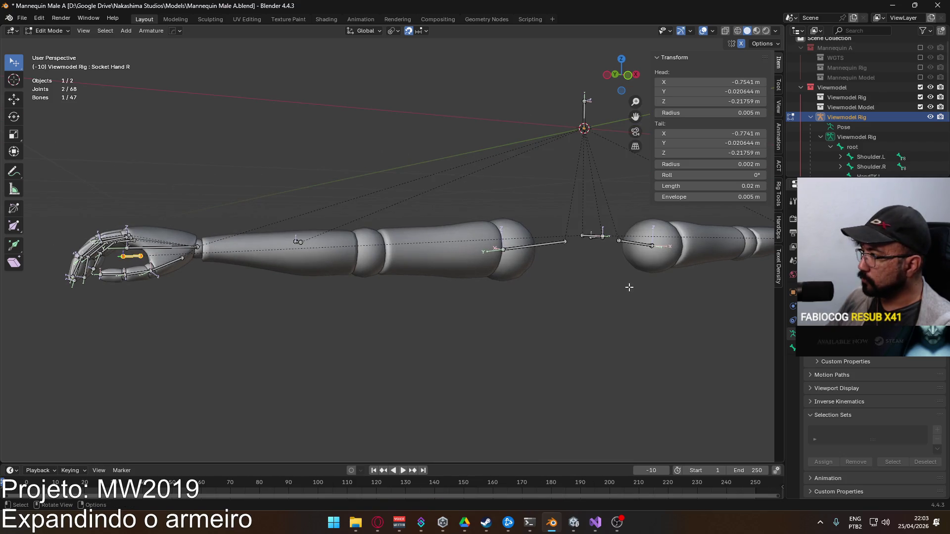
scroll(627, 282, up, 3)
mouse_move(619, 275)
mouse_down()
mouse_move(422, 275)
mouse_move(450, 274)
mouse_up()
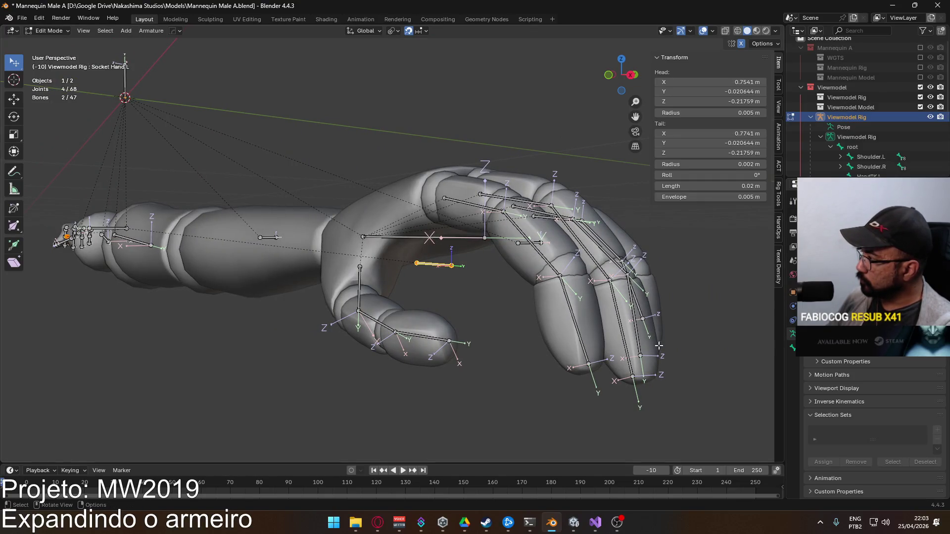
key(Home)
drag(374, 264, 445, 258)
key(ctrl+s)
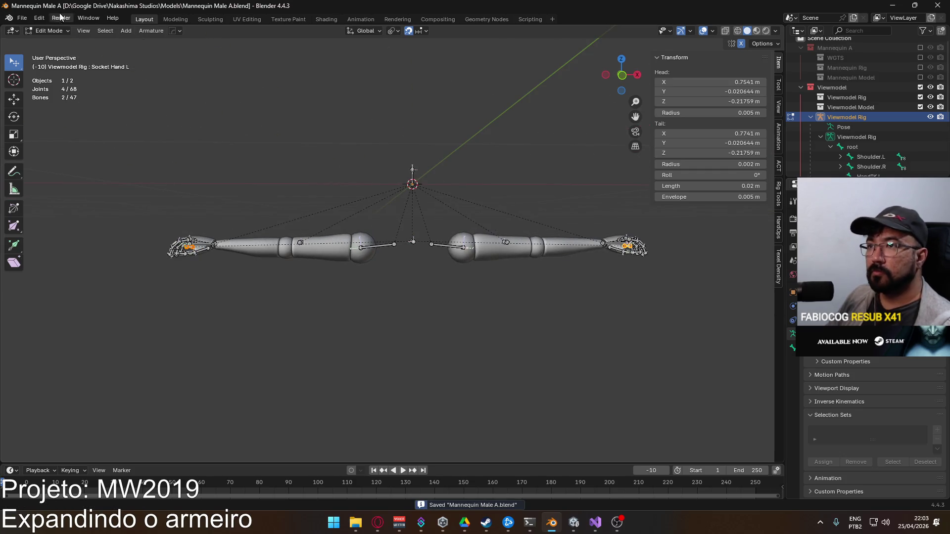
Reopen Player Viewmodel Generic.blend and inspect its hand sockets in Pose Mode
click(22, 17)
mouse_move(46, 49)
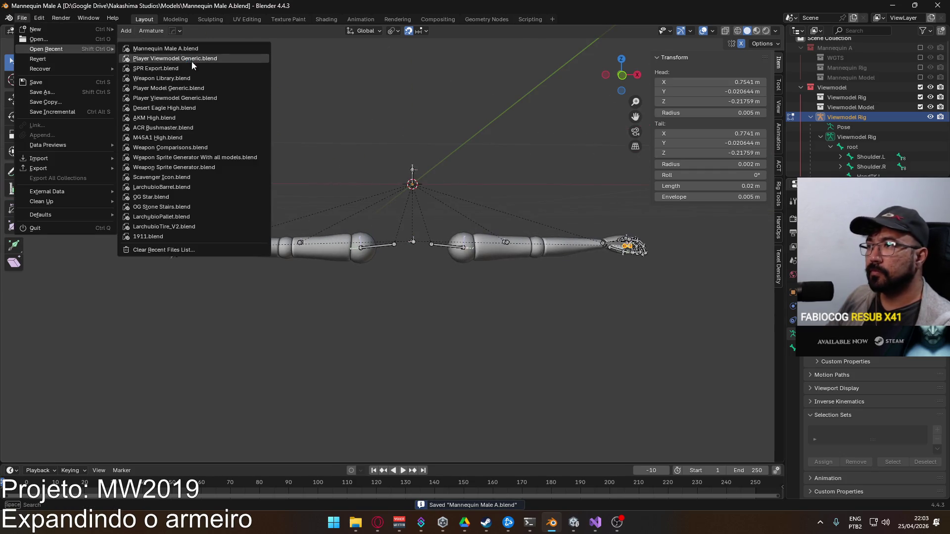
click(191, 59)
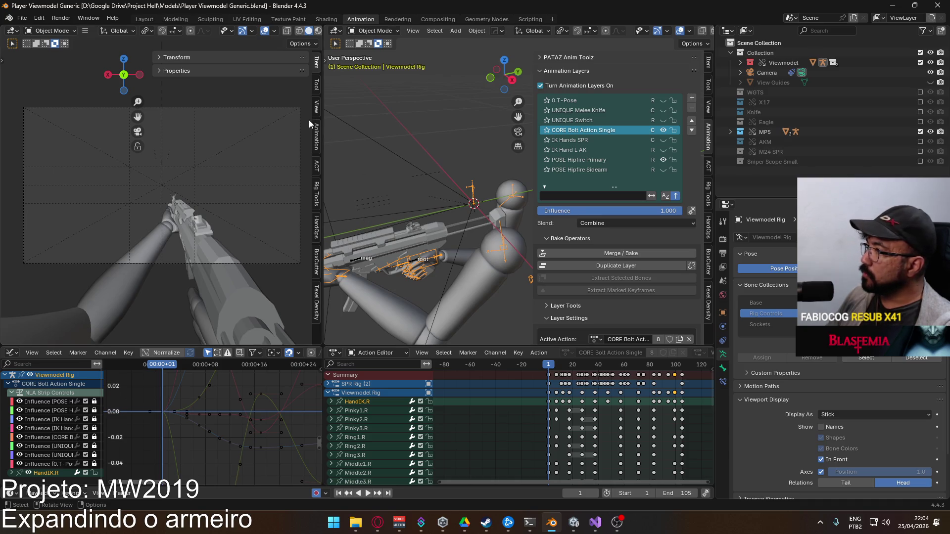
click(374, 31)
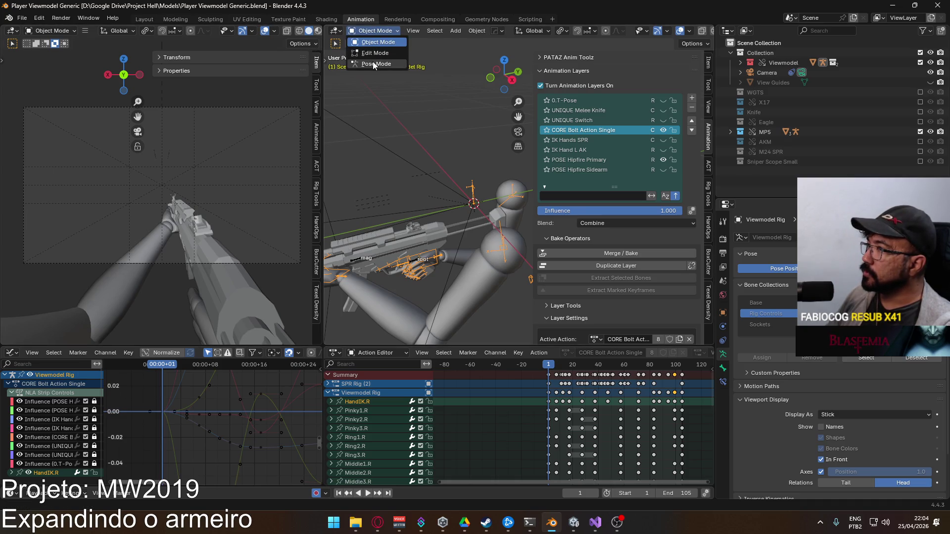
click(373, 64)
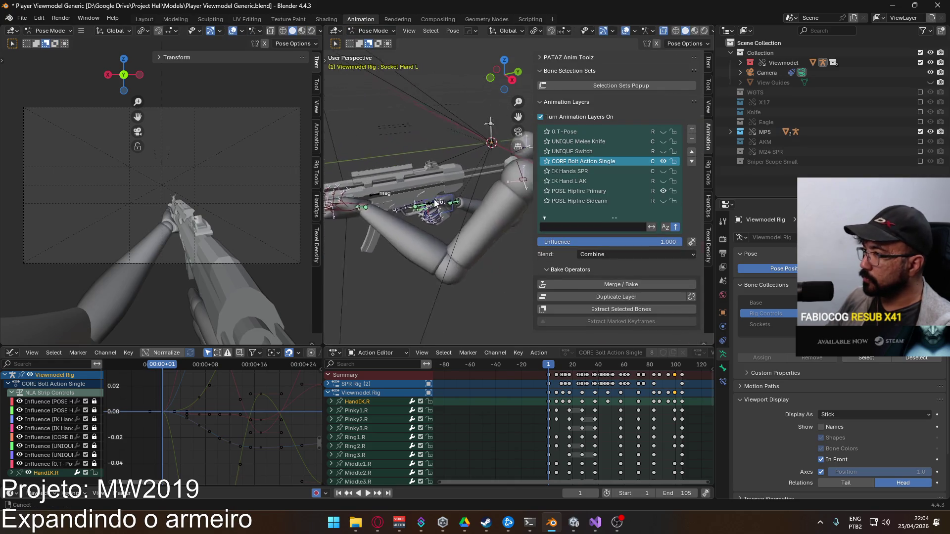
mouse_move(443, 220)
mouse_down()
mouse_move(387, 242)
mouse_move(427, 219)
mouse_move(451, 185)
mouse_move(385, 245)
mouse_move(426, 228)
mouse_up()
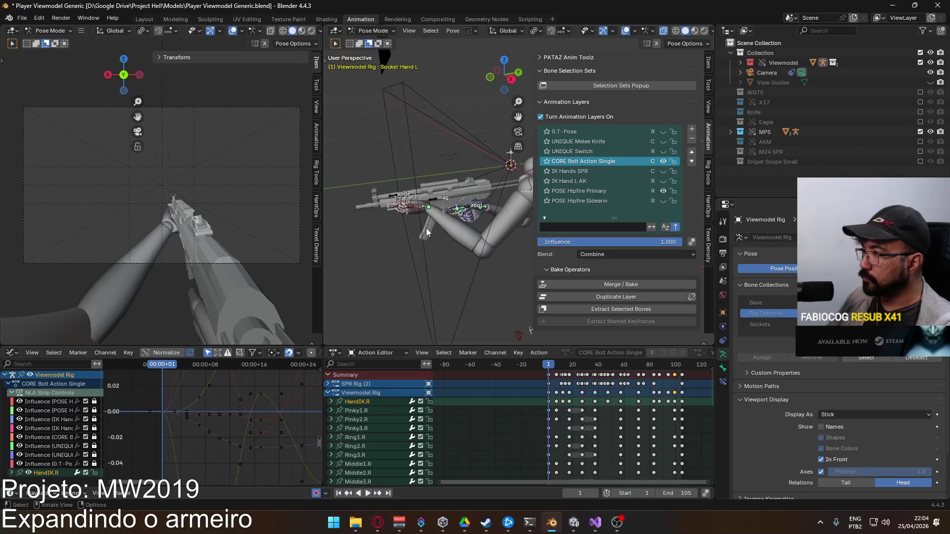
scroll(463, 251, up, 4)
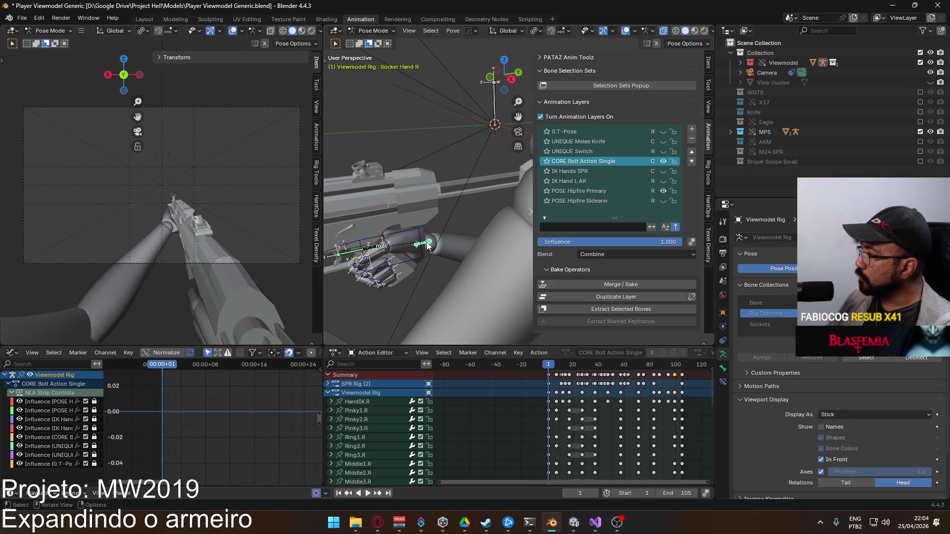
scroll(467, 397, down, 4)
scroll(386, 425, down, 5)
scroll(386, 424, up, 5)
scroll(397, 466, up, 2)
mouse_move(422, 155)
mouse_down()
mouse_move(427, 222)
mouse_move(458, 229)
mouse_up()
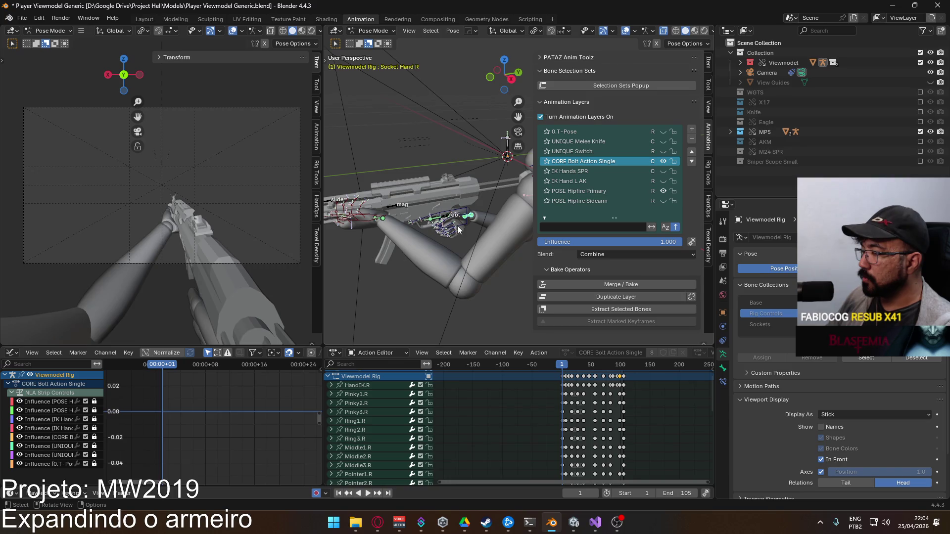
Return the rig to Object Mode, reselect the Viewmodel Rig, and save Player Viewmodel Generic
key(Tab)
click(360, 31)
click(370, 46)
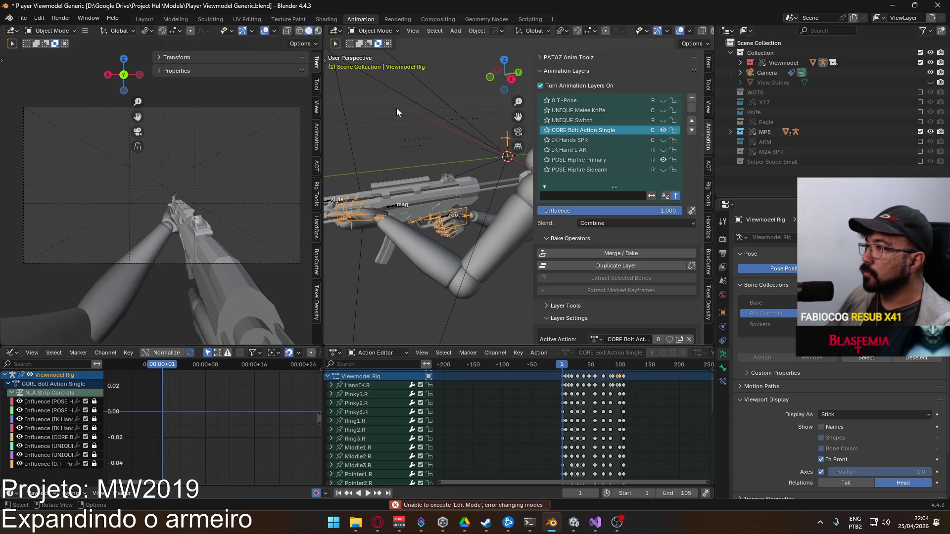
click(489, 231)
click(474, 234)
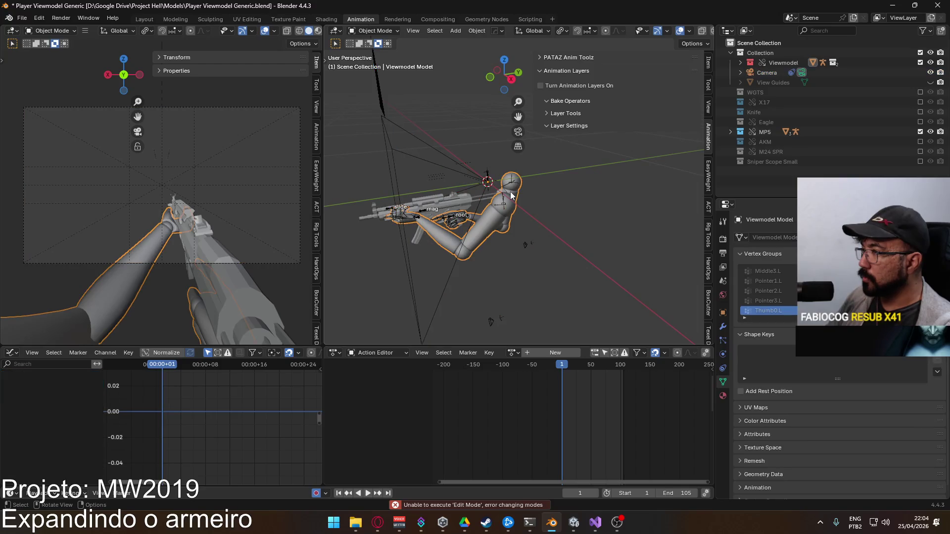
key(ctrl+s)
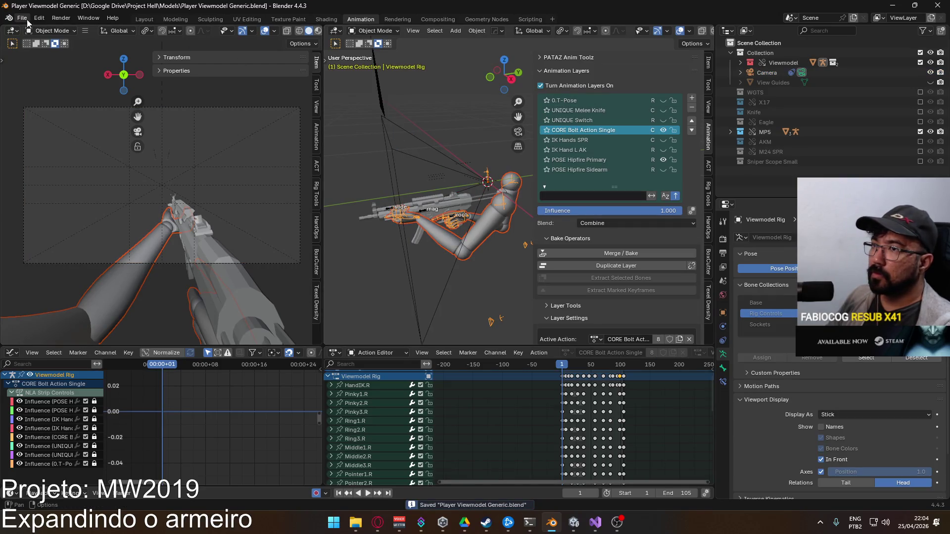
Export selected armature and mesh as FBX over Animations/Viewmodel/Viewmodel@Bolt Action Single.fbx
click(22, 17)
mouse_move(59, 169)
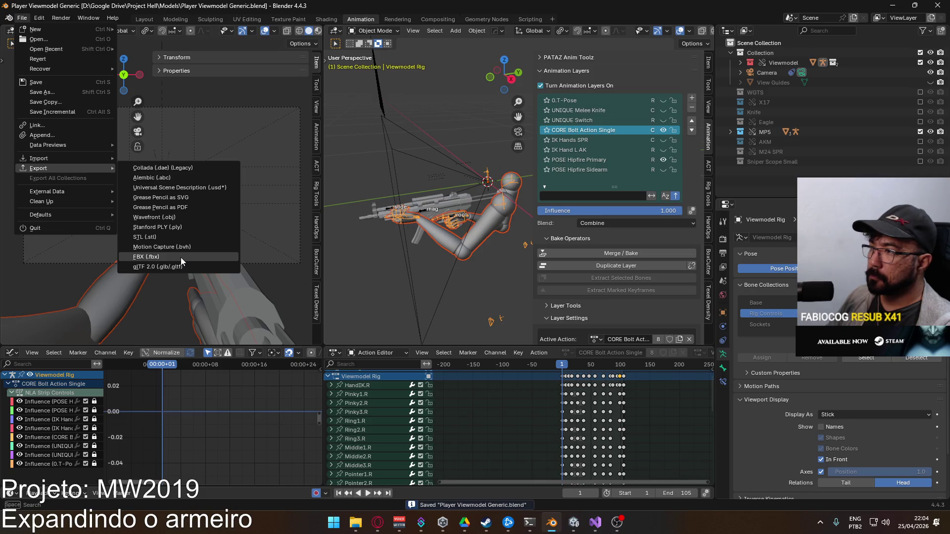
click(181, 257)
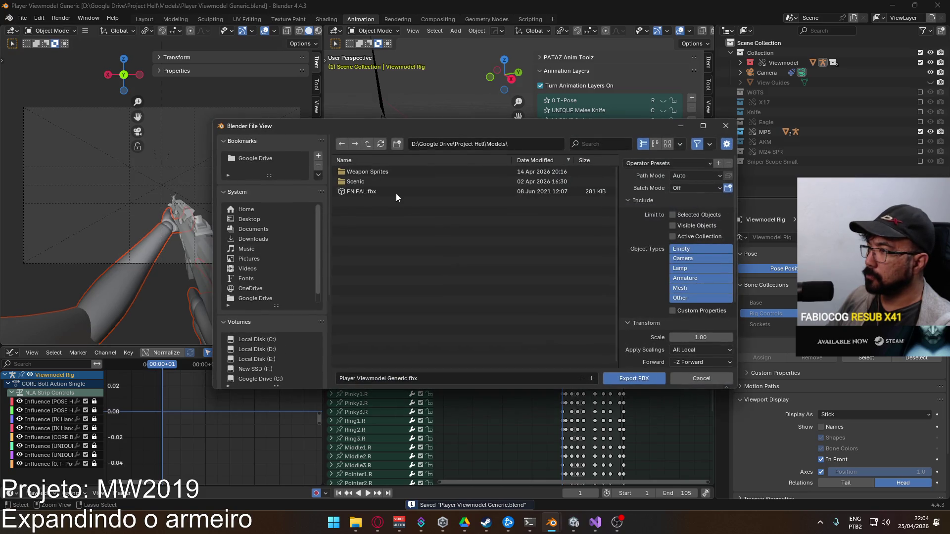
click(667, 163)
click(646, 183)
scroll(259, 366, down, 4)
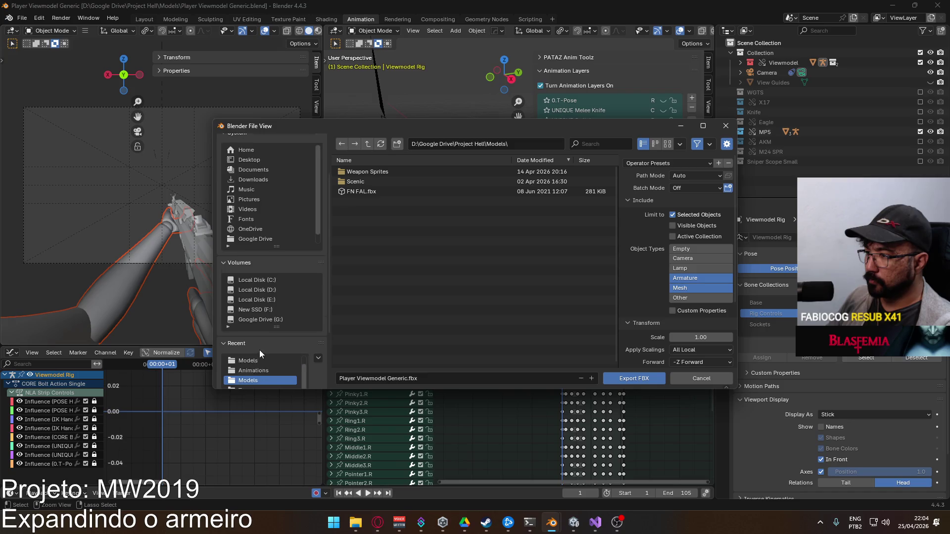
click(278, 341)
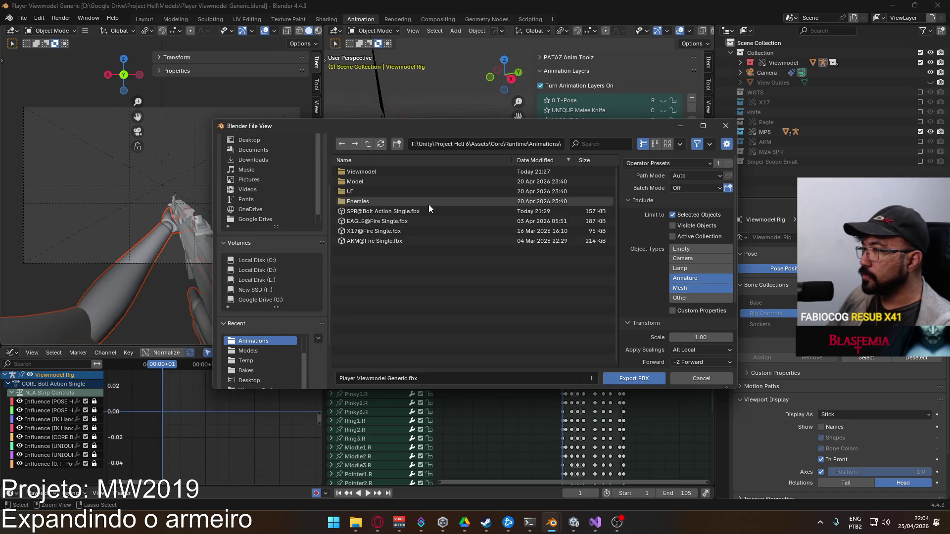
double_click(401, 173)
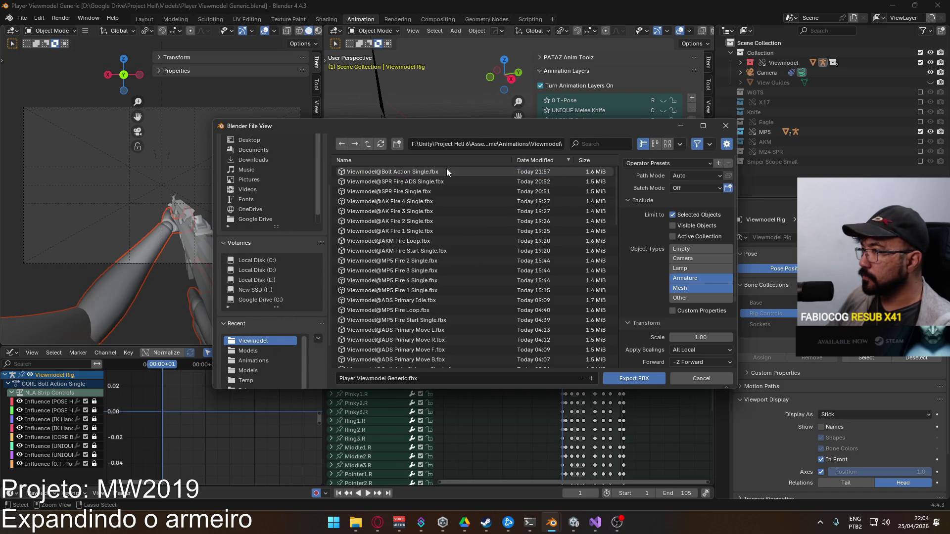
double_click(446, 168)
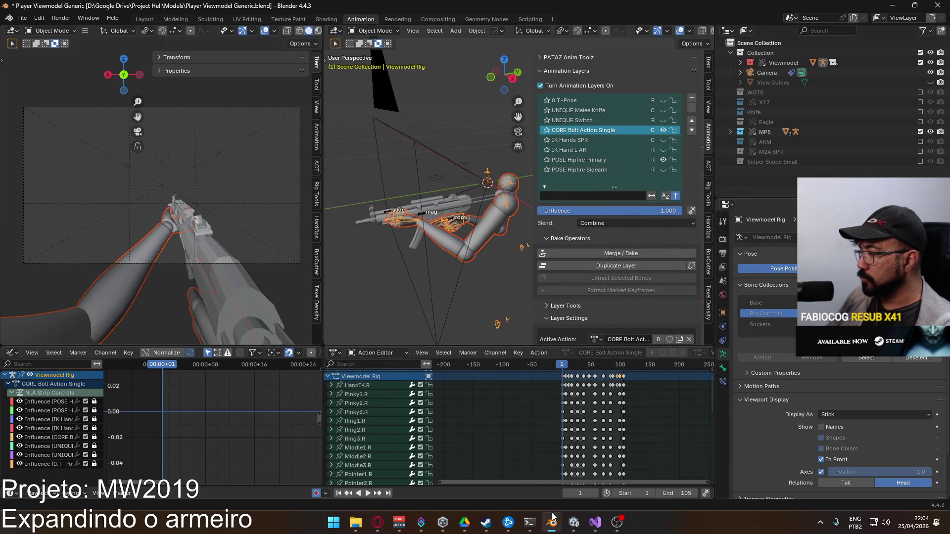
key(alt+Tab)
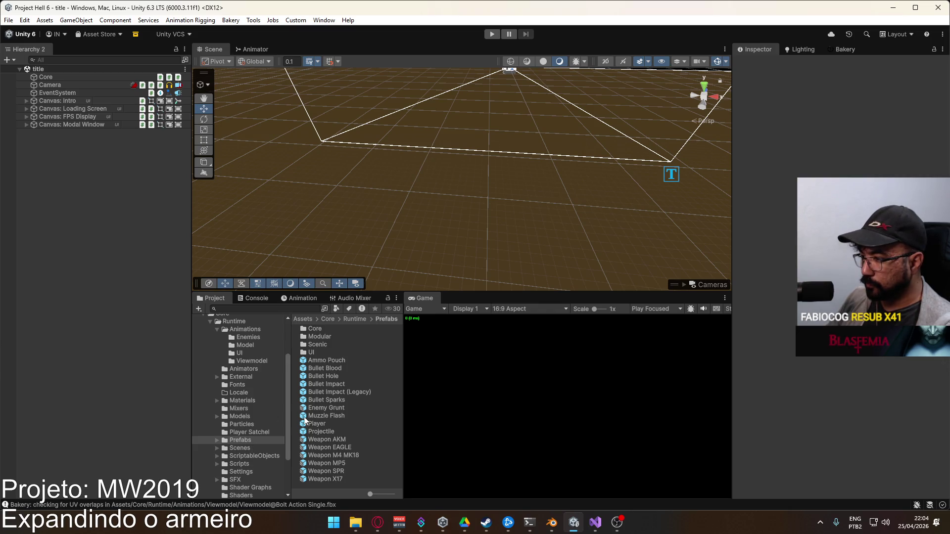
Browse to the Viewmodel animations folder in the Project window and widen the asset panel
click(252, 337)
key(Down)
key(Down)
key(Down)
mouse_move(402, 346)
mouse_down()
mouse_move(448, 348)
mouse_move(429, 429)
mouse_up()
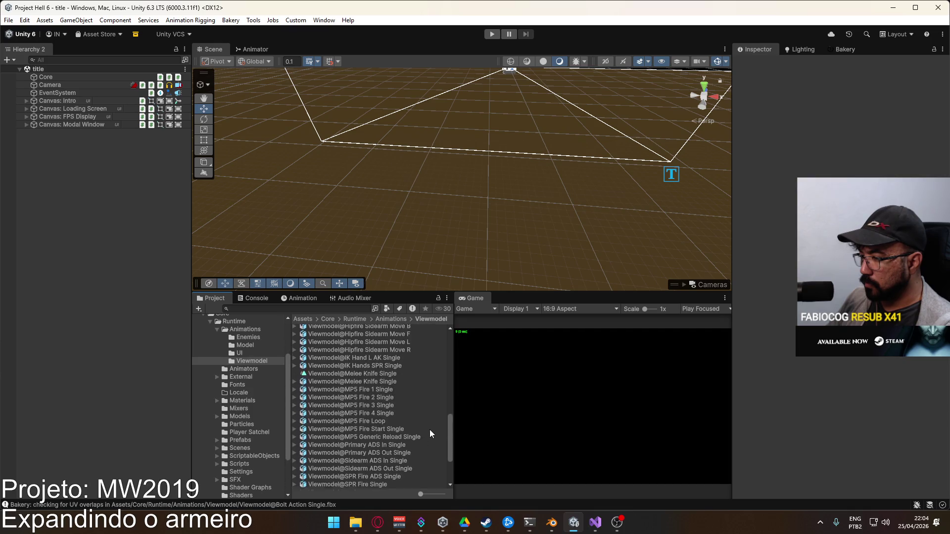
scroll(428, 434, down, 3)
scroll(427, 440, down, 1)
scroll(427, 443, down, 2)
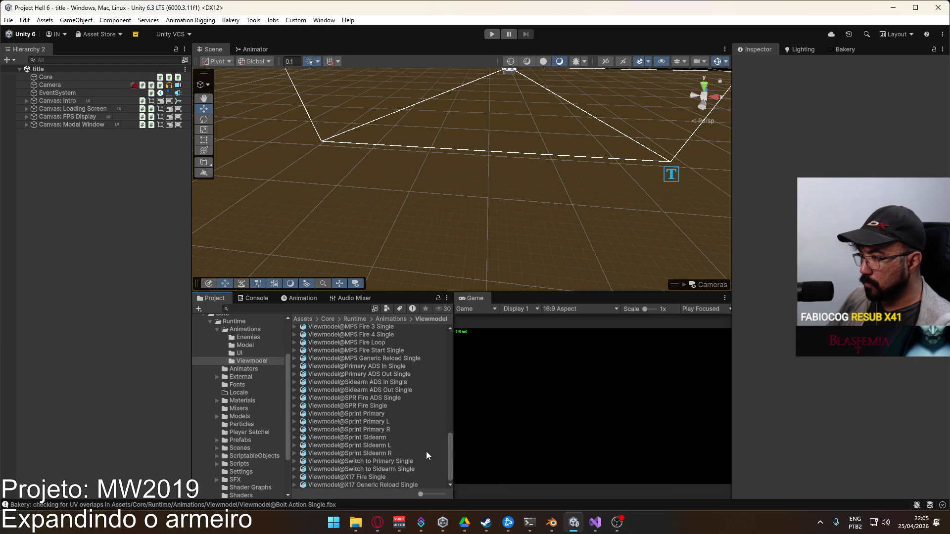
scroll(425, 436, up, 10)
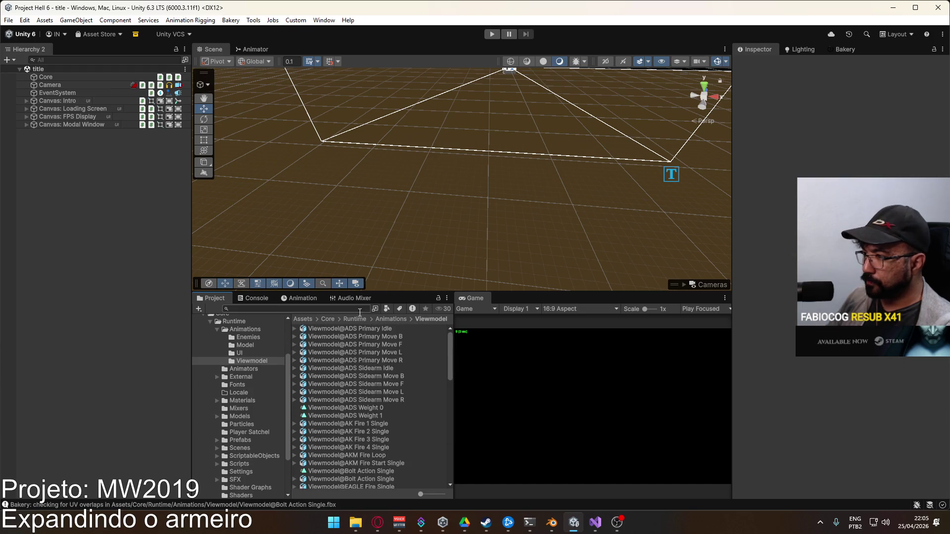
Search the assets and place SPR@Bolt Action Single into the scene, framing the rifle
text(bl)
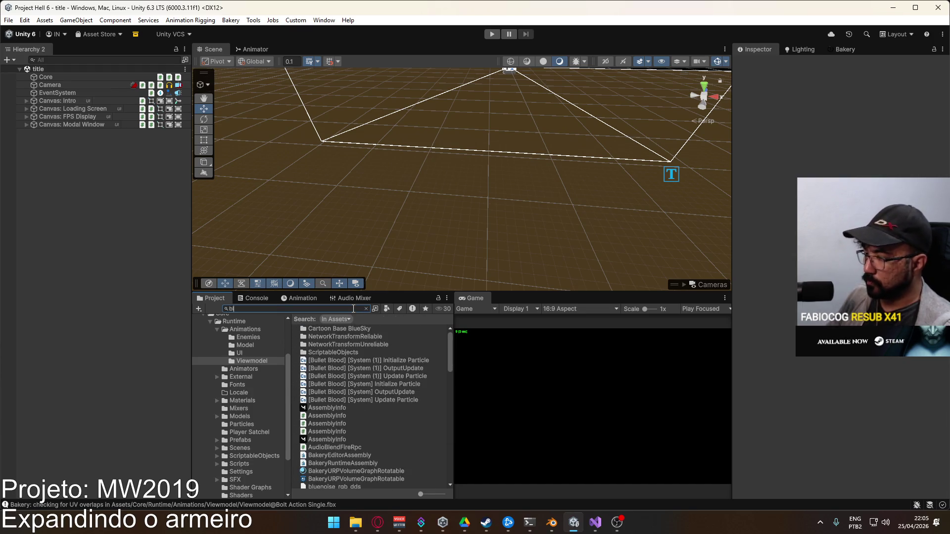
text(t)
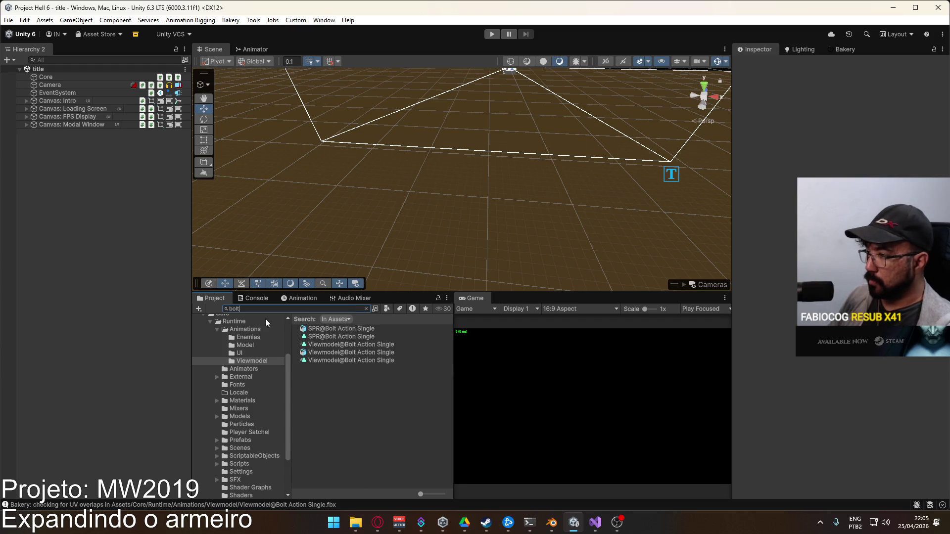
mouse_move(340, 331)
mouse_down()
mouse_move(170, 236)
mouse_move(179, 176)
mouse_up()
key(f)
drag(345, 188, 607, 117)
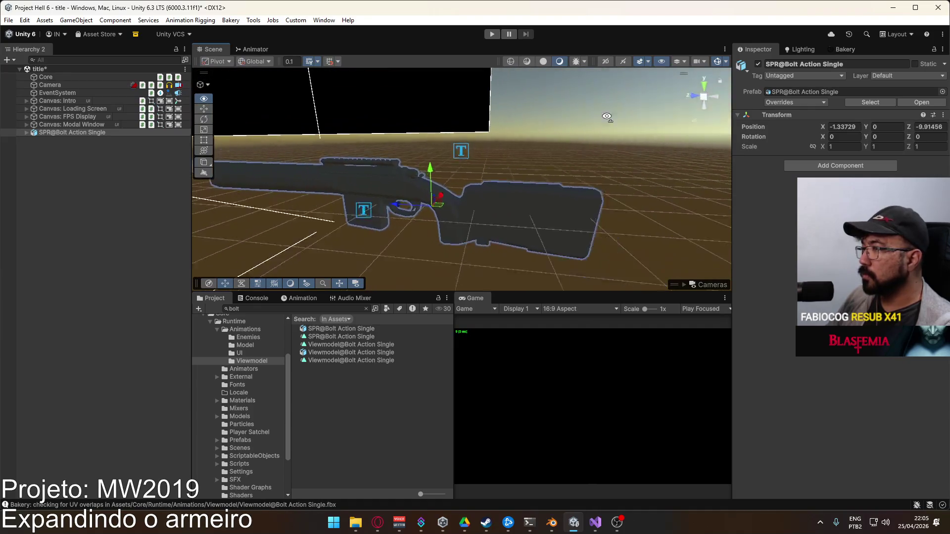
Expand the SPR rifle and its SPR Rig in the Hierarchy to check its parts
scroll(688, 124, down, 6)
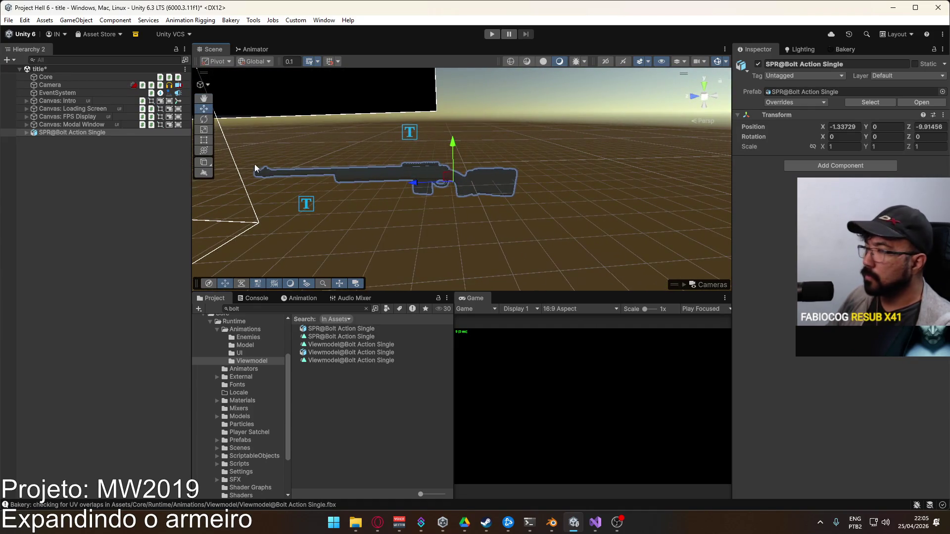
click(28, 132)
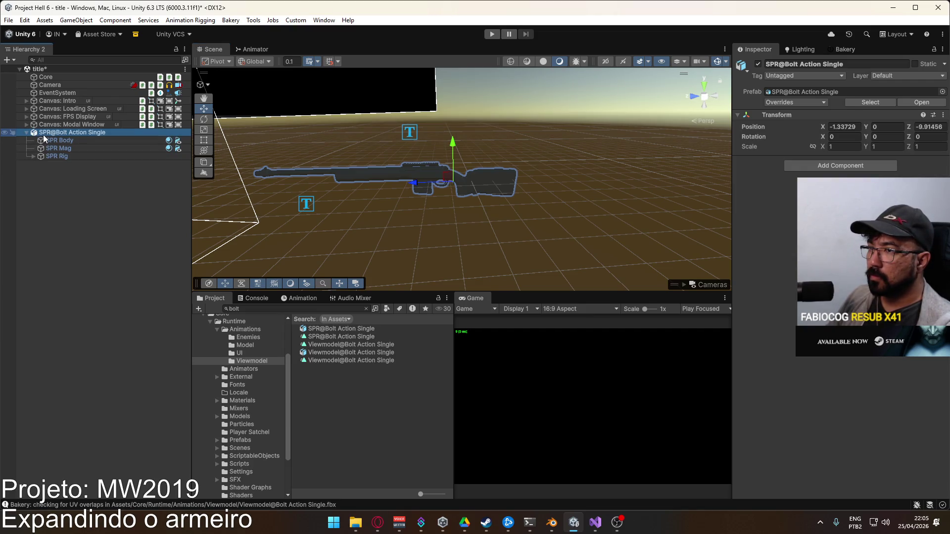
click(31, 155)
click(32, 156)
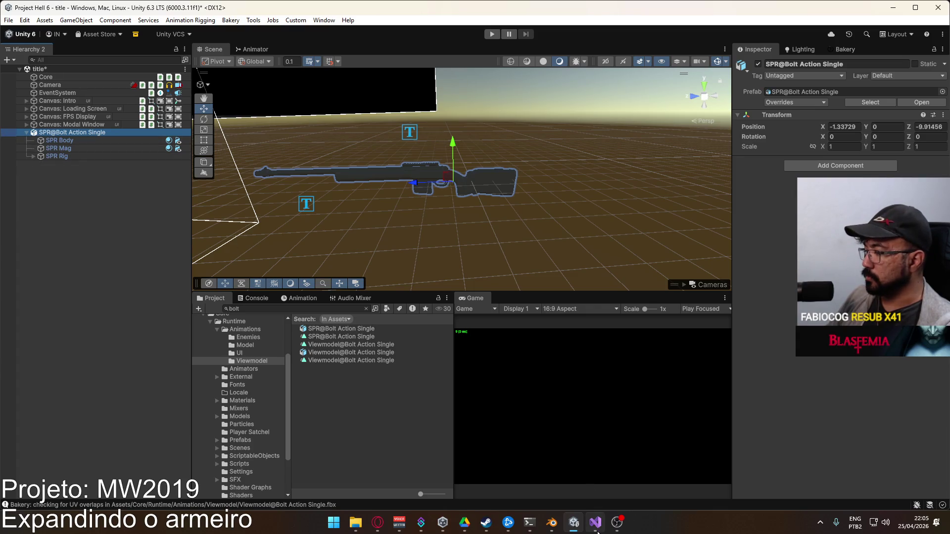
Re-export FBX over Viewmodel@Bolt Action Single.fbx, then place that asset's arms into the Unity scene
click(551, 523)
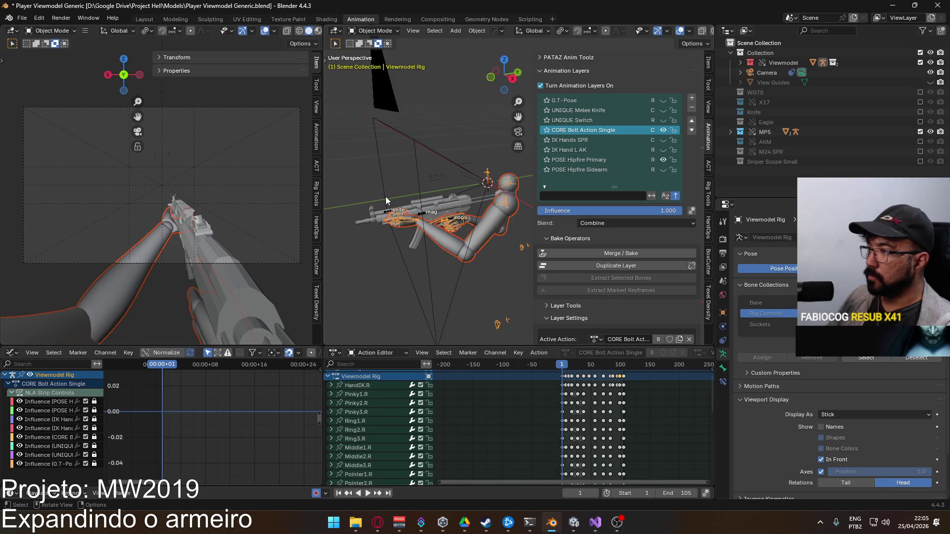
click(21, 18)
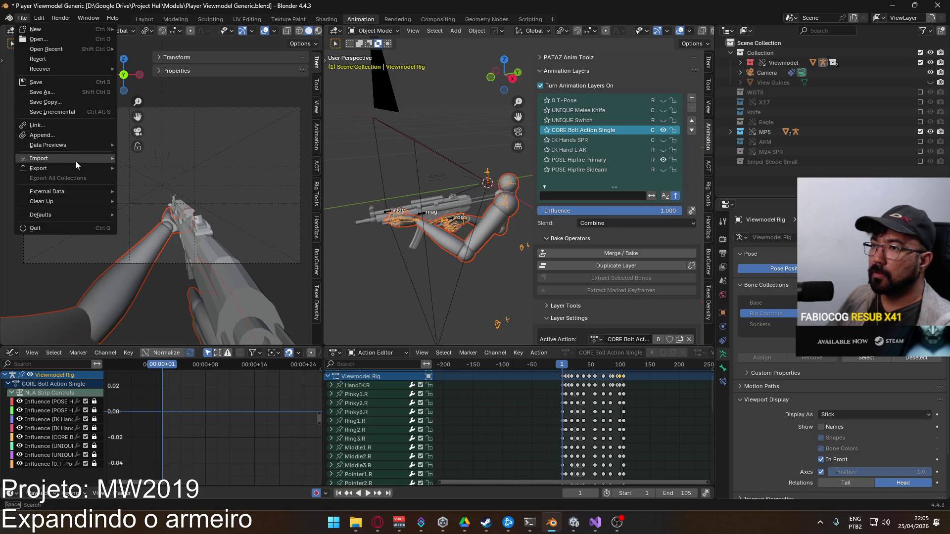
mouse_move(74, 168)
click(185, 255)
click(423, 171)
double_click(423, 171)
key(alt+Tab)
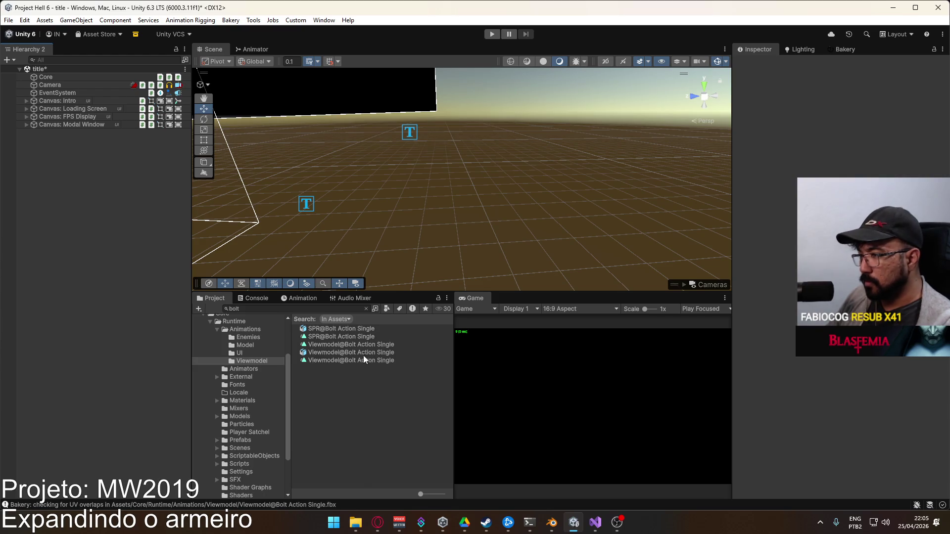
drag(372, 354, 501, 193)
mouse_move(376, 247)
mouse_down()
mouse_move(389, 182)
mouse_move(632, 182)
mouse_move(642, 173)
mouse_move(569, 183)
mouse_up()
click(26, 133)
click(32, 148)
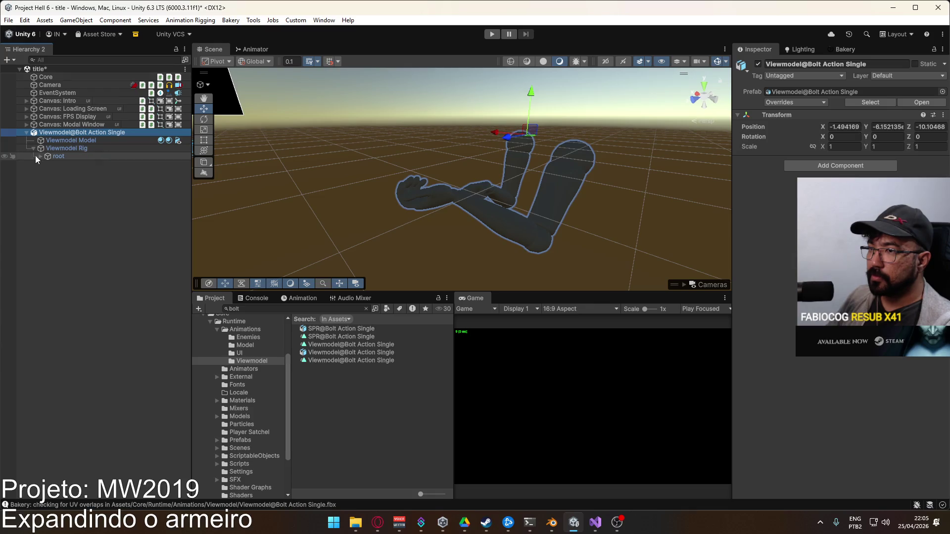
click(39, 156)
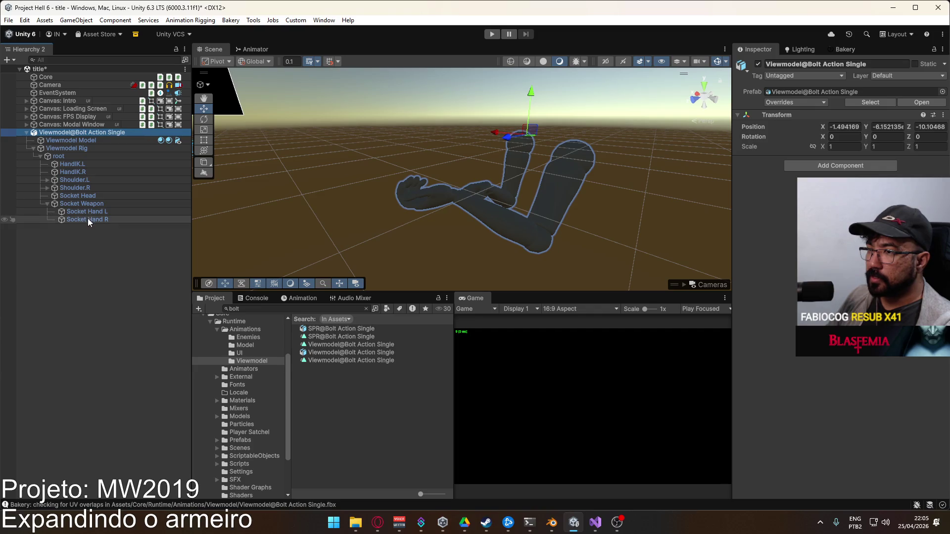
click(87, 218)
mouse_move(325, 219)
mouse_down()
mouse_move(516, 213)
mouse_move(494, 213)
mouse_up()
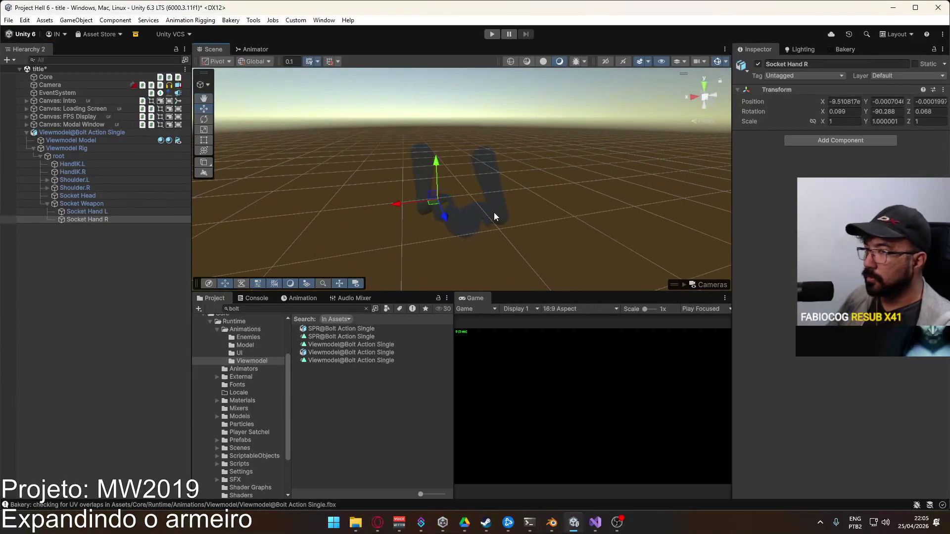
click(80, 133)
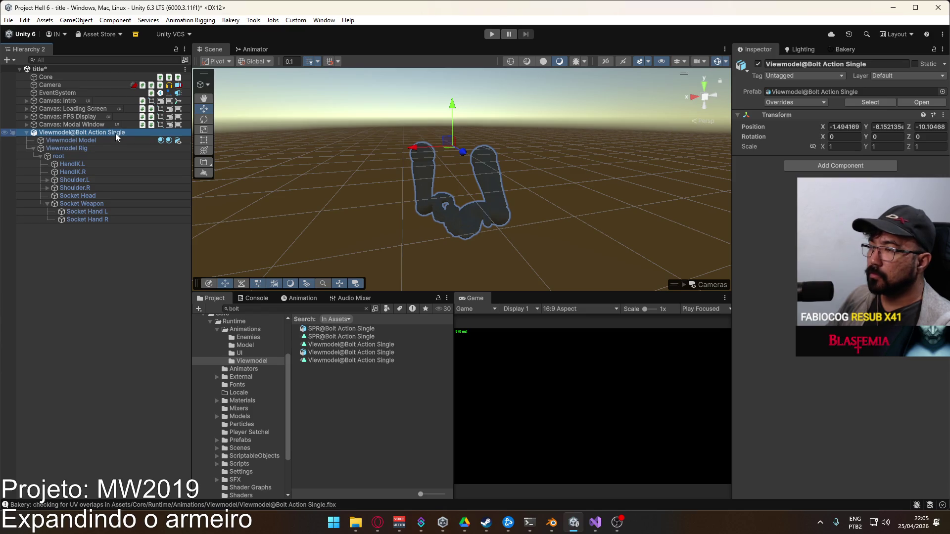
click(821, 168)
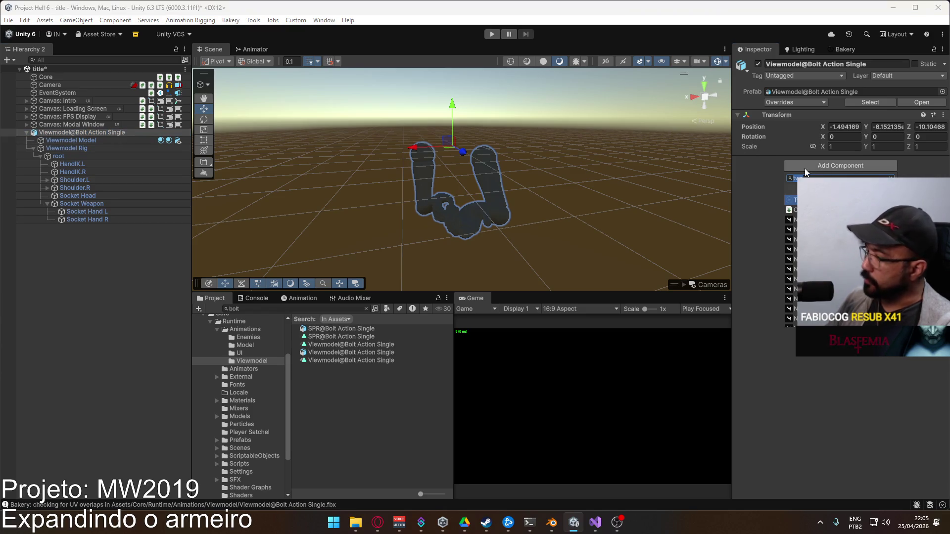
text(animator)
key(Return)
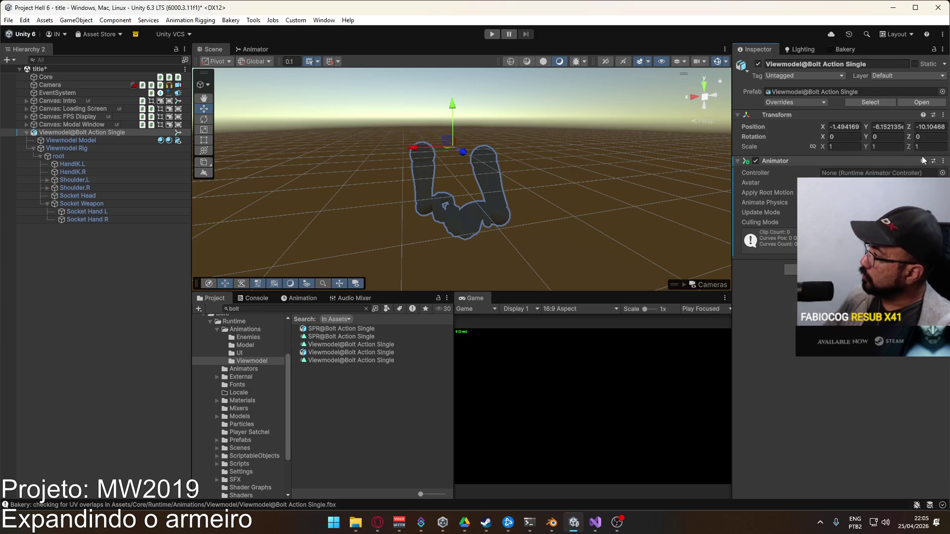
click(943, 173)
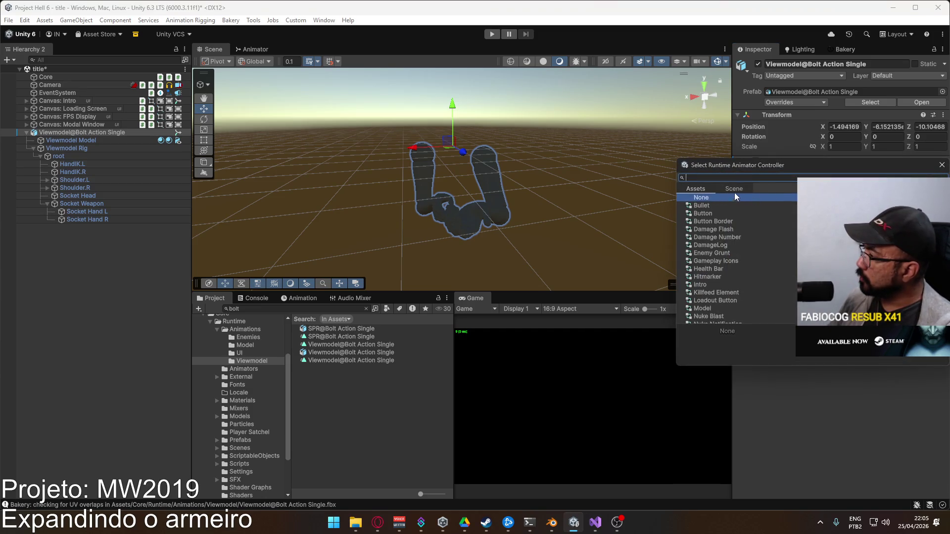
click(942, 165)
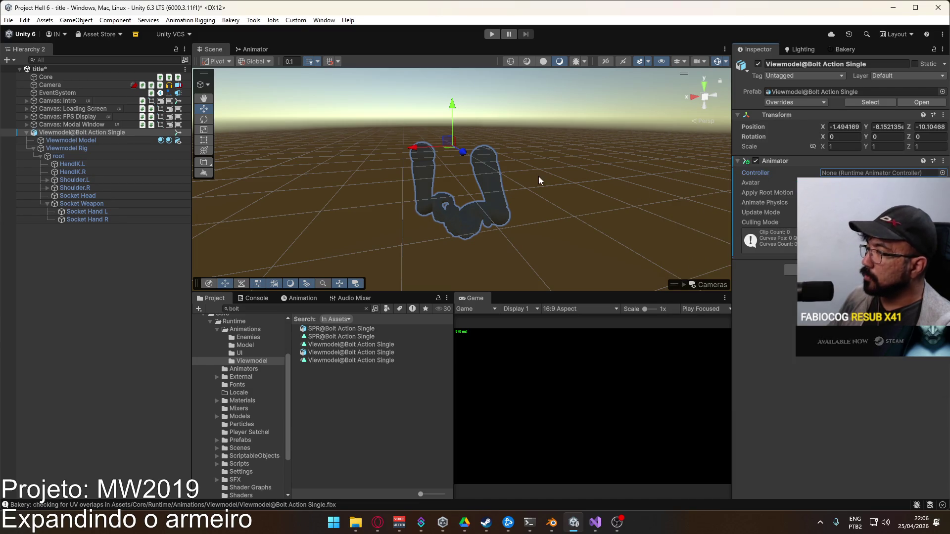
click(68, 133)
key(Delete)
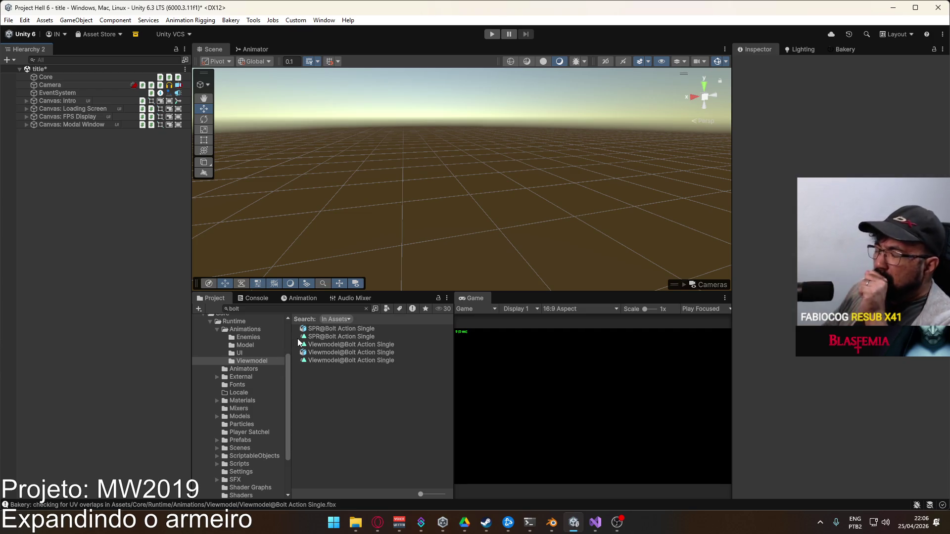
Open the Viewmodel@Bolt Action Single clip and inspect its BoltActionEnd event near frame 82
click(351, 344)
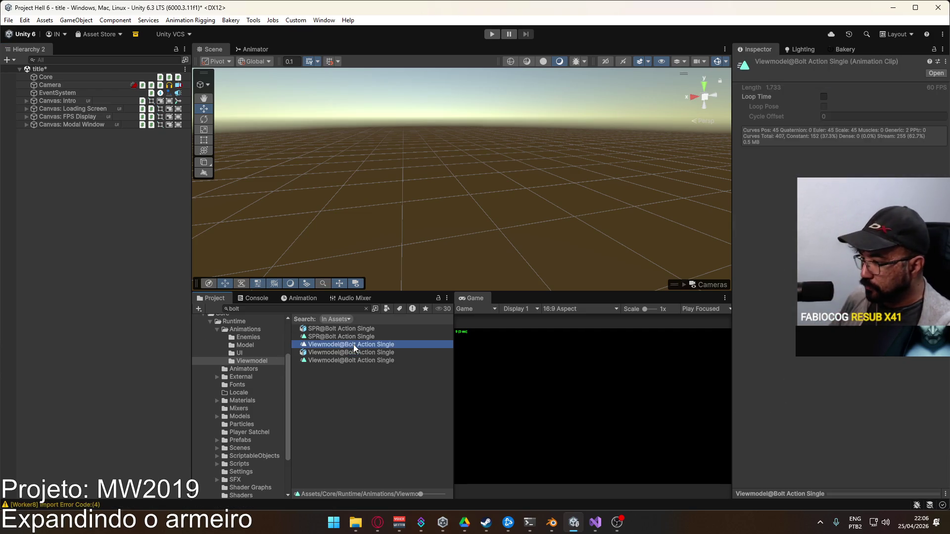
double_click(356, 343)
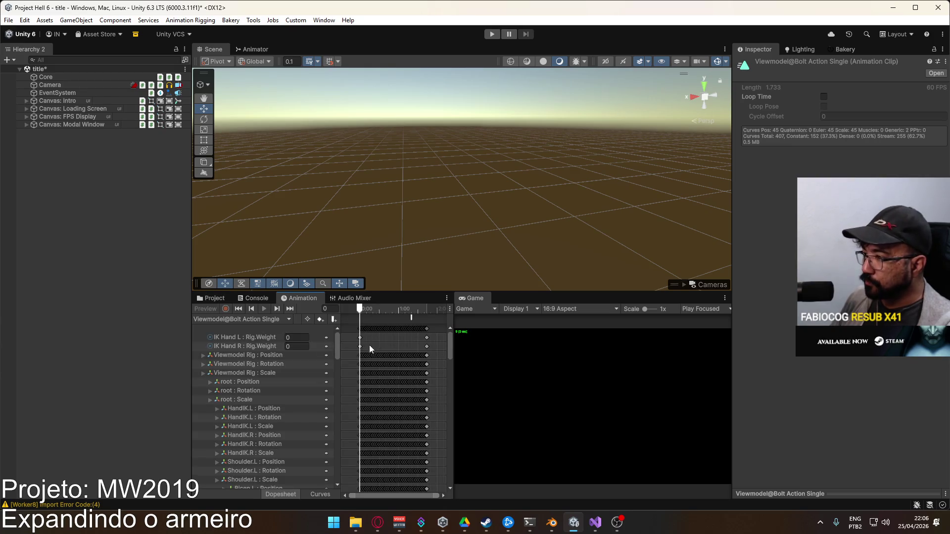
click(411, 319)
drag(412, 310, 411, 312)
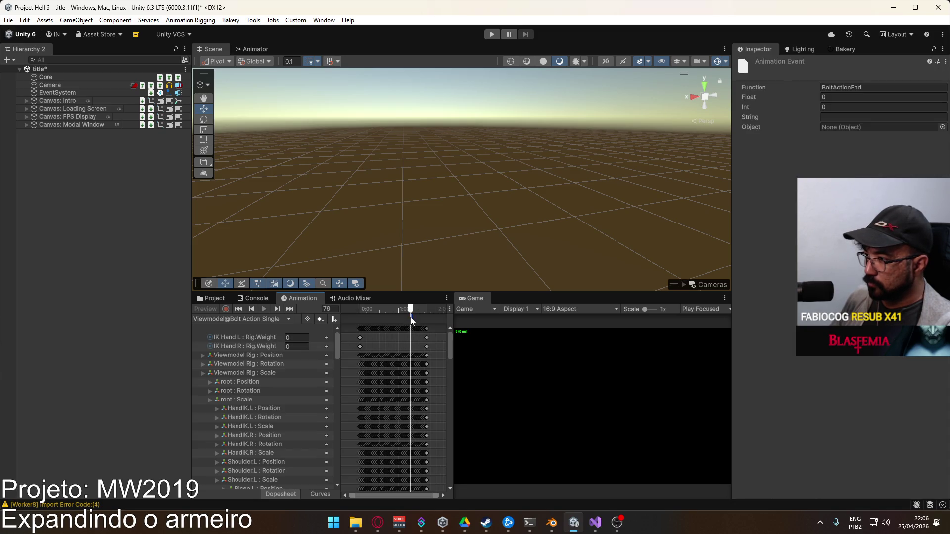
scroll(415, 348, down, 2)
drag(411, 305, 411, 314)
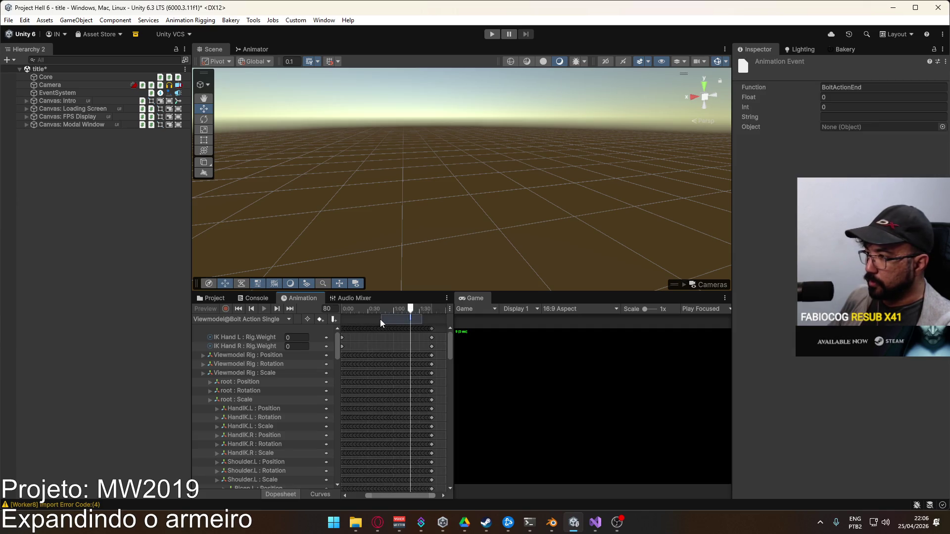
Return to the bolt search results, widen the asset panel, and select the last Viewmodel@Bolt Action Single file
click(211, 298)
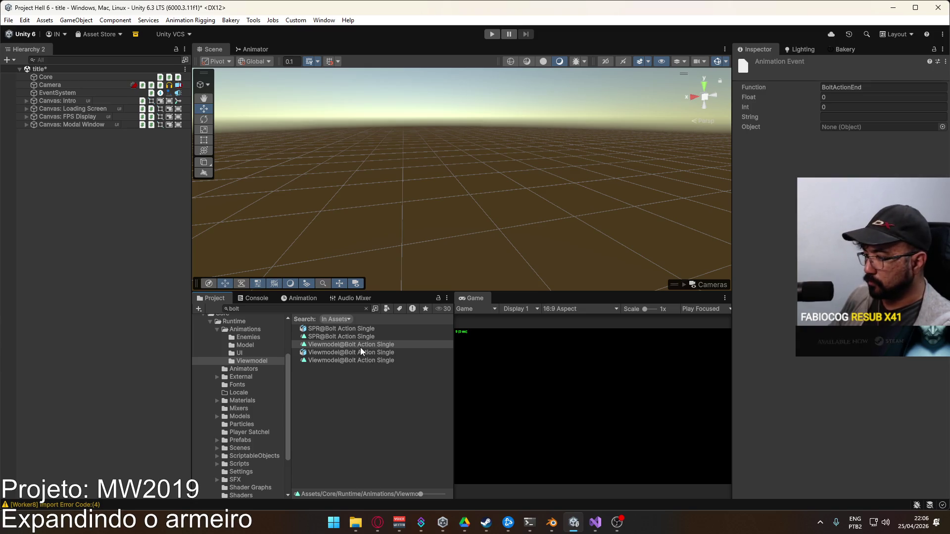
key(Delete)
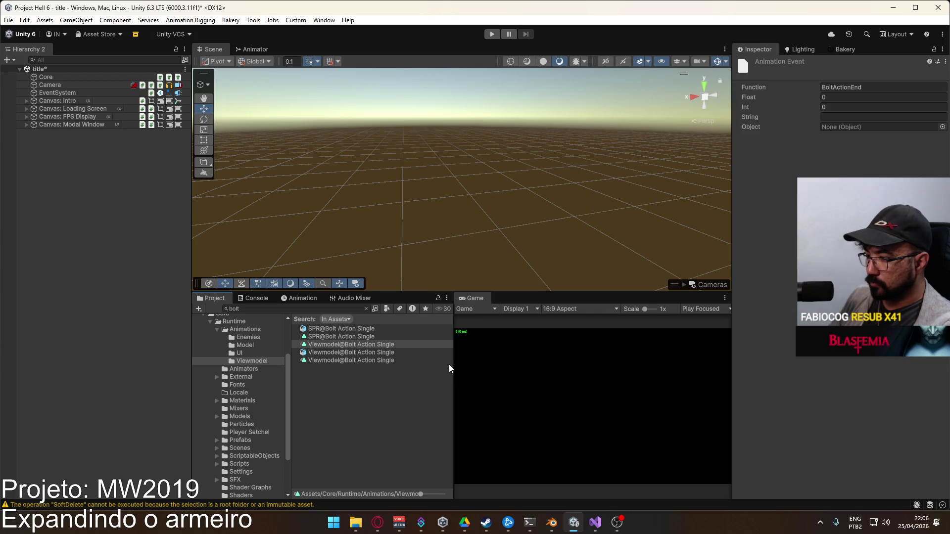
drag(452, 364, 581, 367)
click(366, 360)
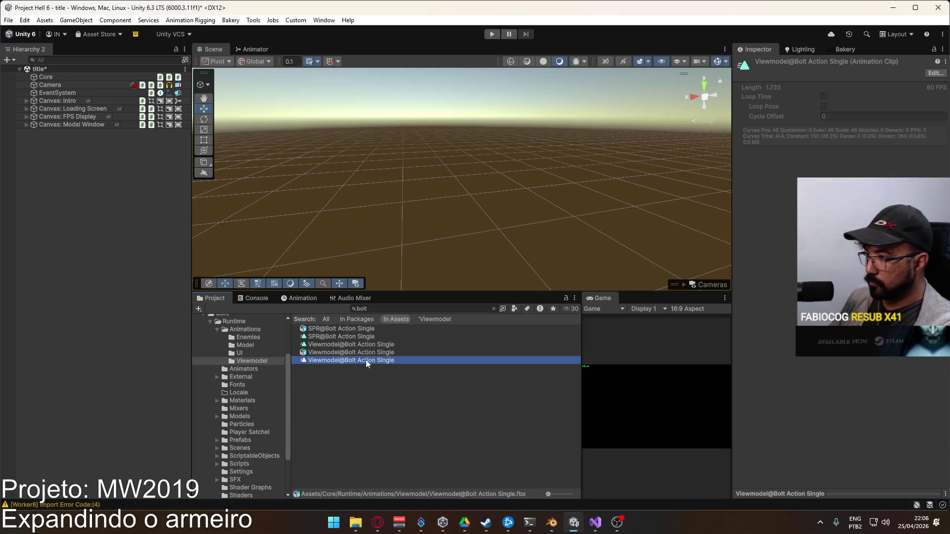
Delete the old standalone Viewmodel@Bolt Action Single animation clip
click(376, 344)
key(Delete)
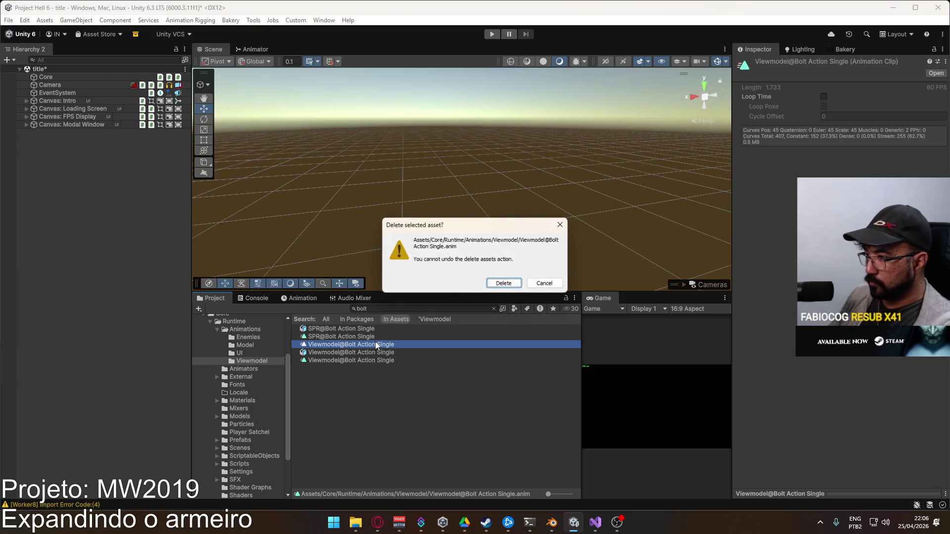
key(Return)
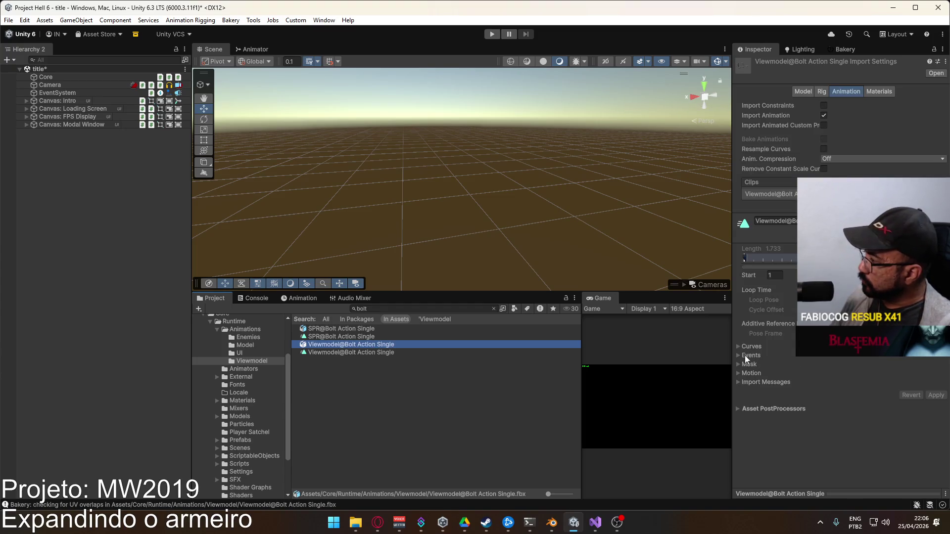
Briefly check the clip's Events, save the title scene, and show the Prefabs folder
click(738, 355)
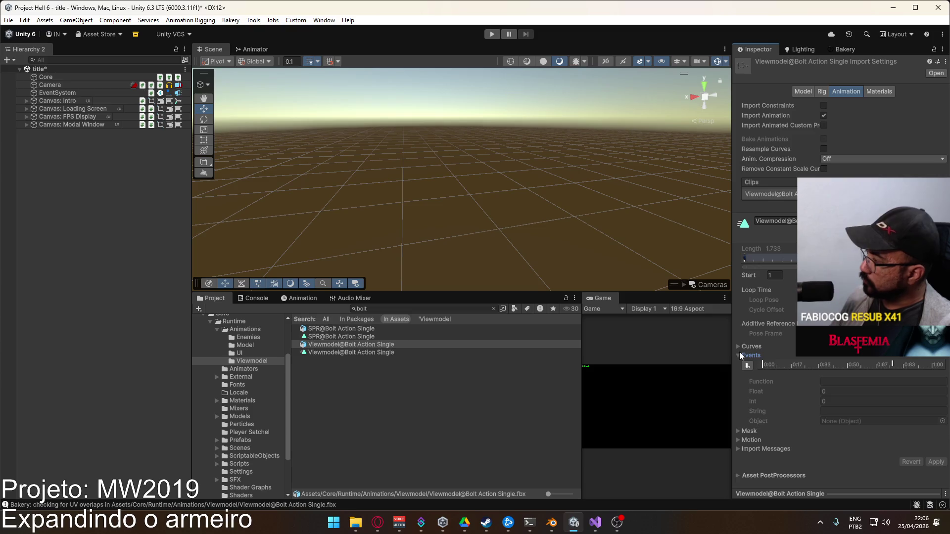
click(739, 355)
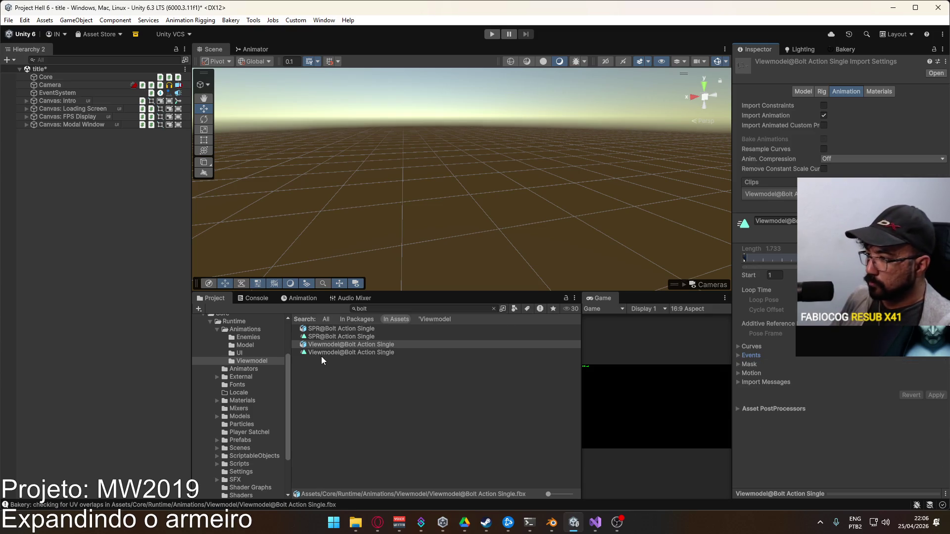
key(ctrl+s)
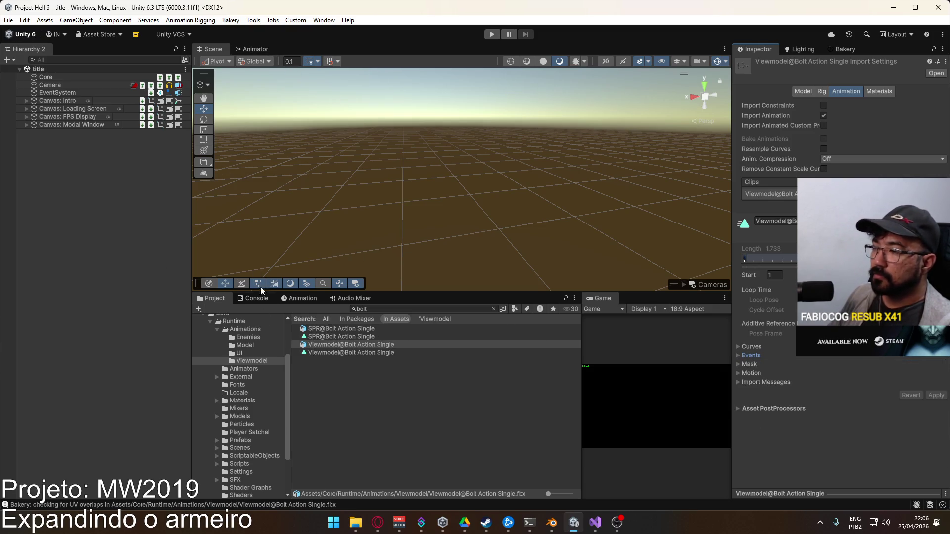
click(244, 441)
In the Player prefab, give the Viewmodel animator's Bolt Action state the Viewmodel@Bolt Action Single motion, then exit
double_click(328, 423)
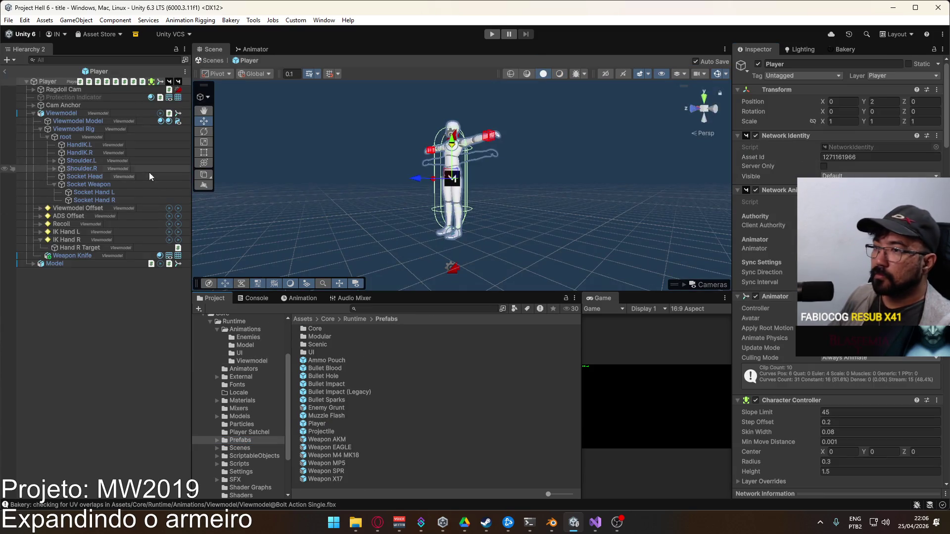
click(69, 111)
click(252, 49)
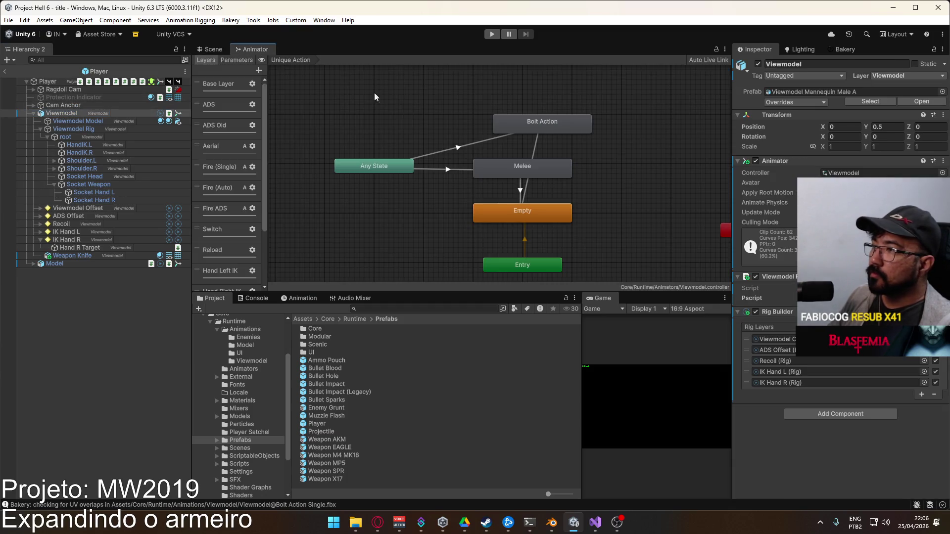
click(548, 129)
click(930, 92)
text(bolt)
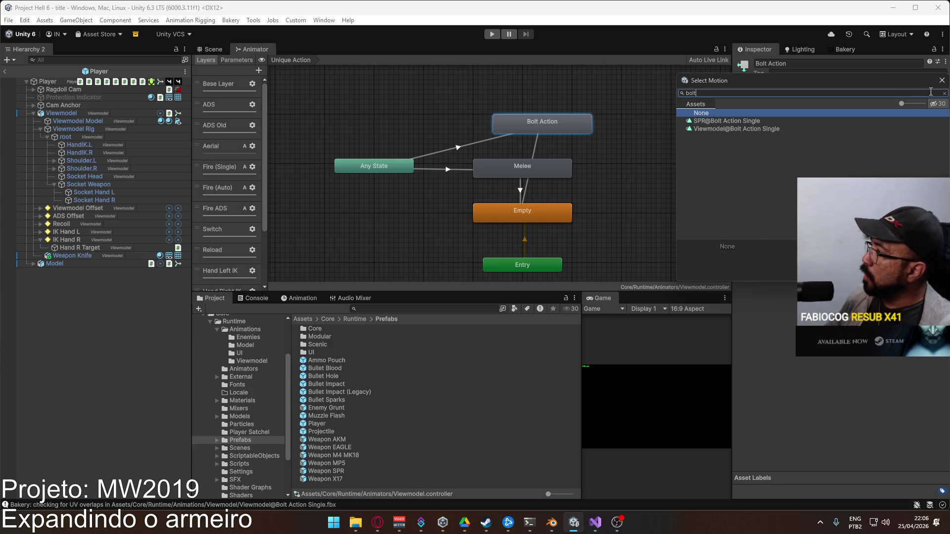
double_click(763, 129)
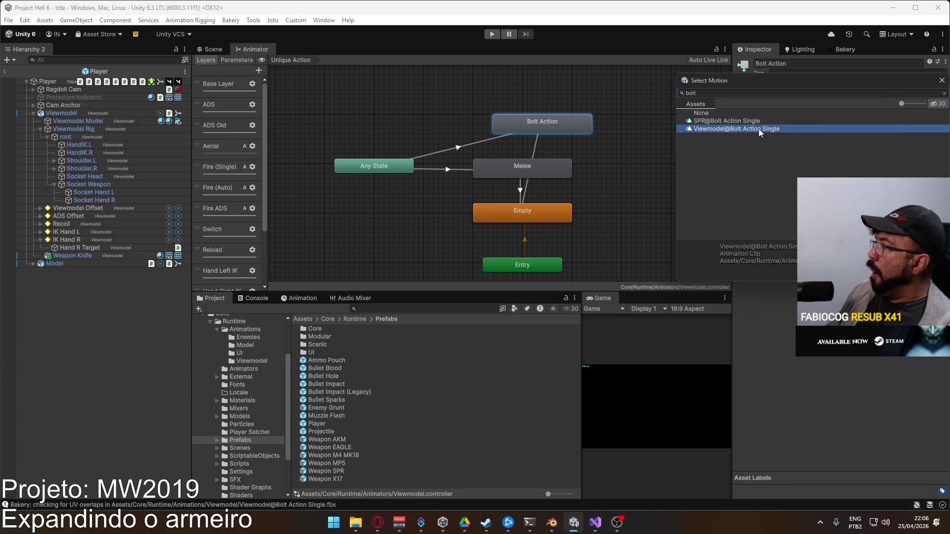
click(5, 70)
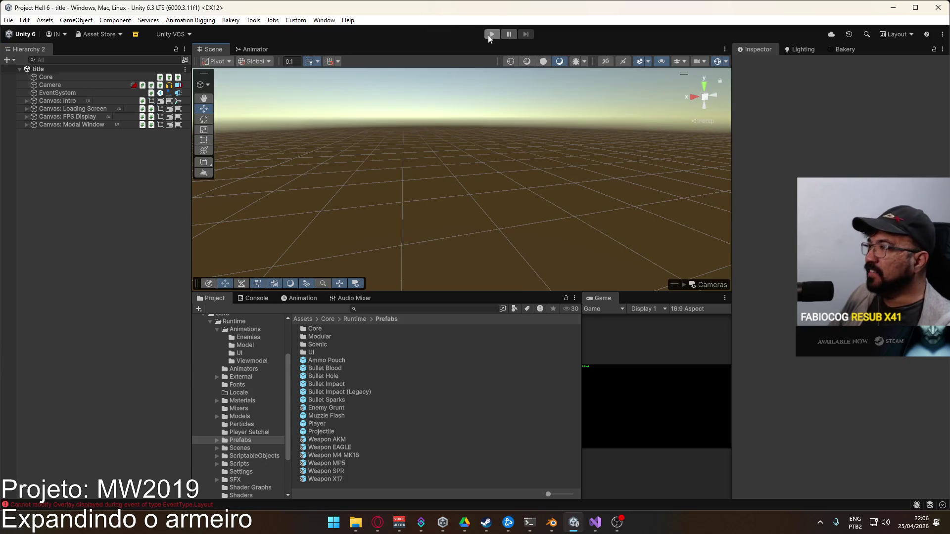
Enter play mode, widen the Game view, and load a match on the crash map
click(489, 35)
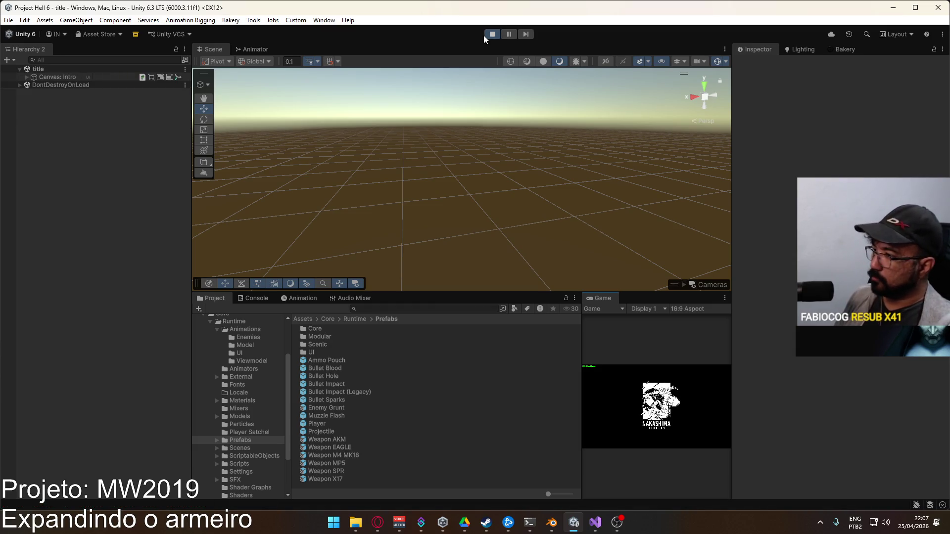
mouse_move(579, 334)
mouse_down()
mouse_move(427, 356)
mouse_move(439, 357)
mouse_up()
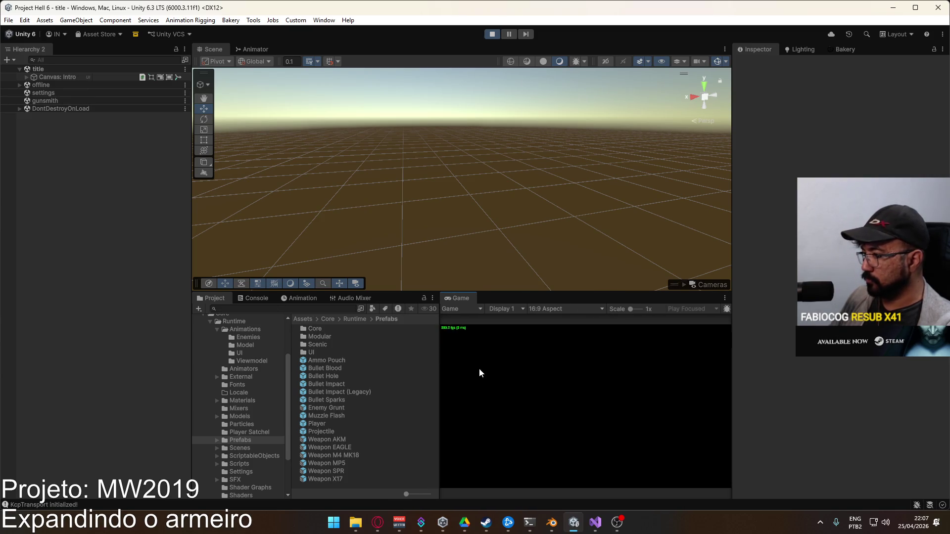
click(464, 450)
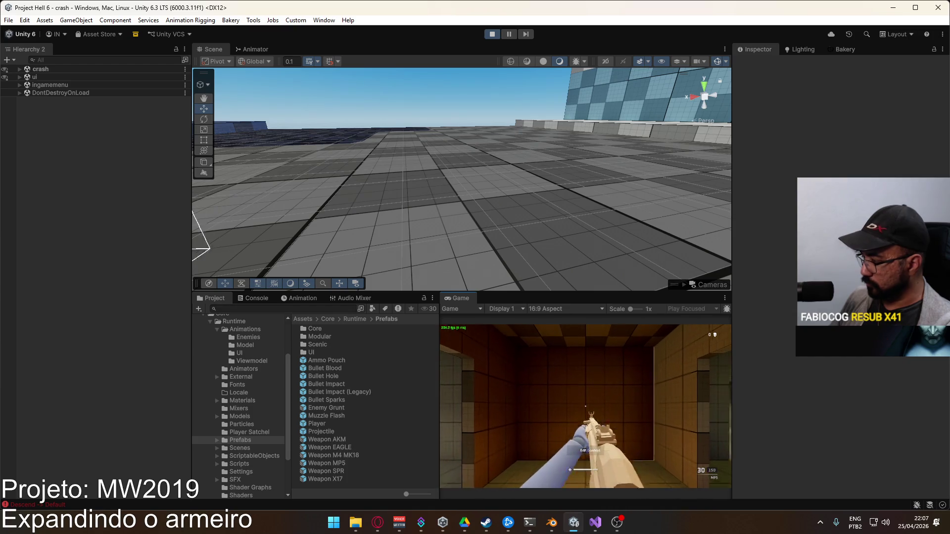
Equip the SPR from the loadout, run through the crash level, and turn the scene camera toward the player
click(567, 463)
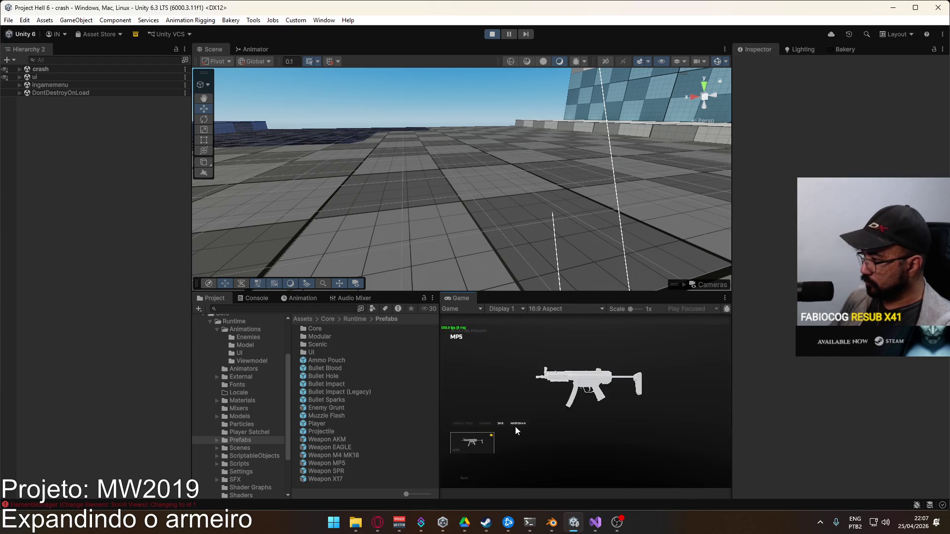
click(486, 440)
key(y)
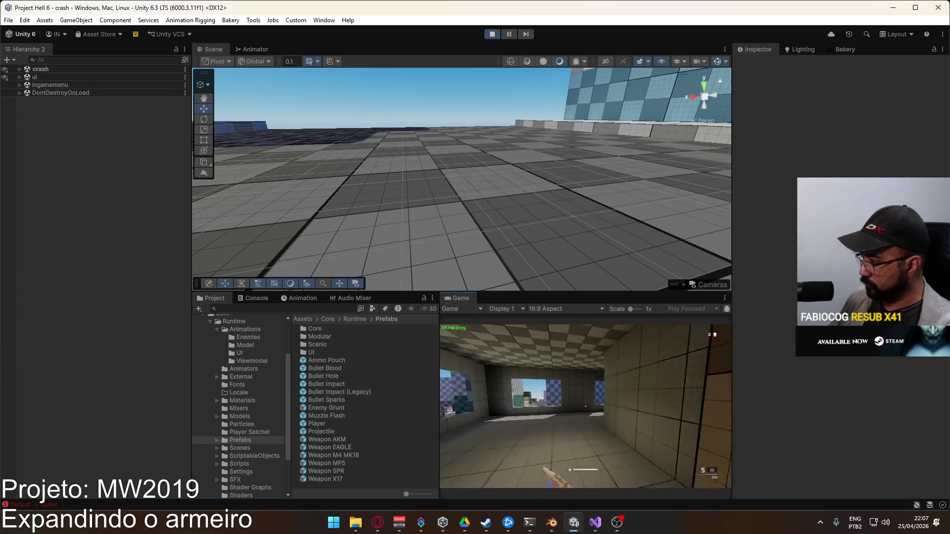
key(w)
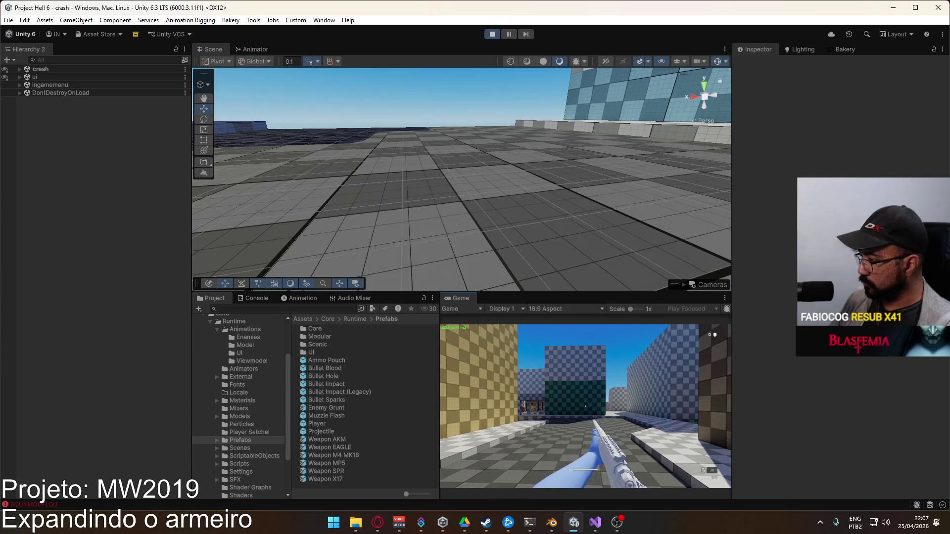
key(w)
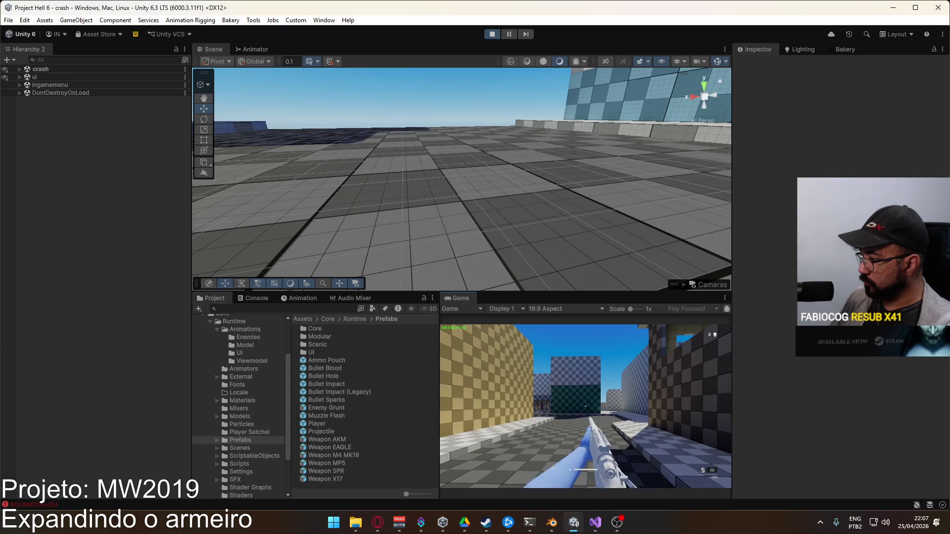
key(super)
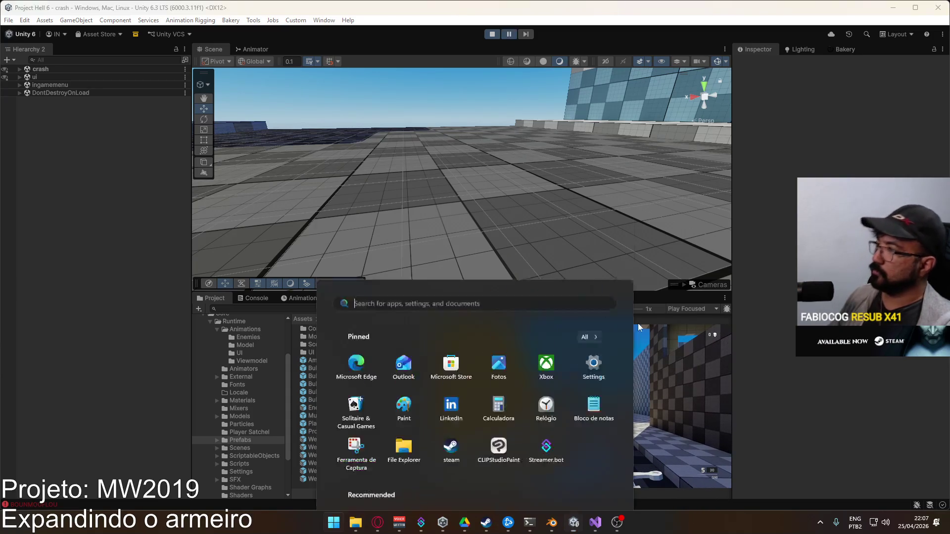
mouse_move(500, 118)
mouse_down()
mouse_move(687, 124)
mouse_move(534, 215)
mouse_up()
Select the SPR and Socket Hand R, step one frame, and set the gizmo to Local
key(w)
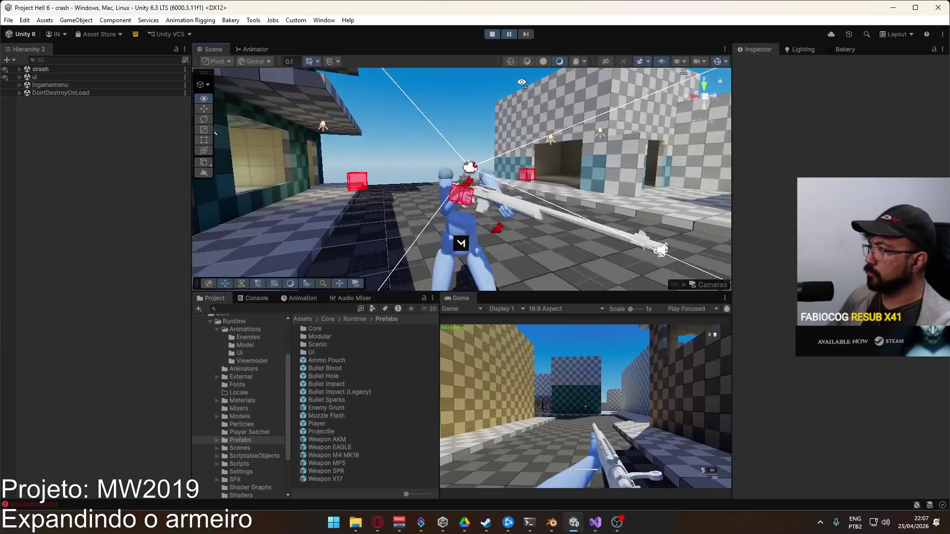
click(533, 214)
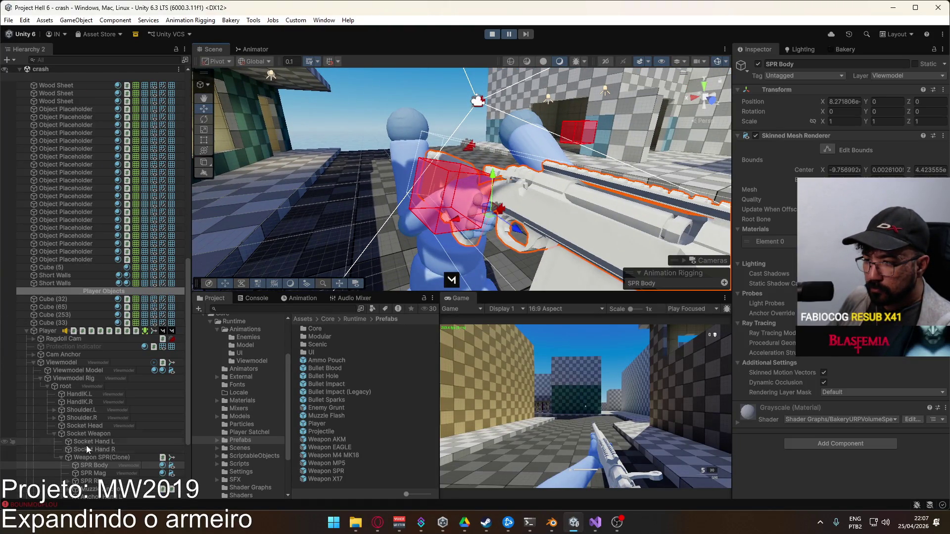
scroll(86, 446, down, 2)
click(105, 420)
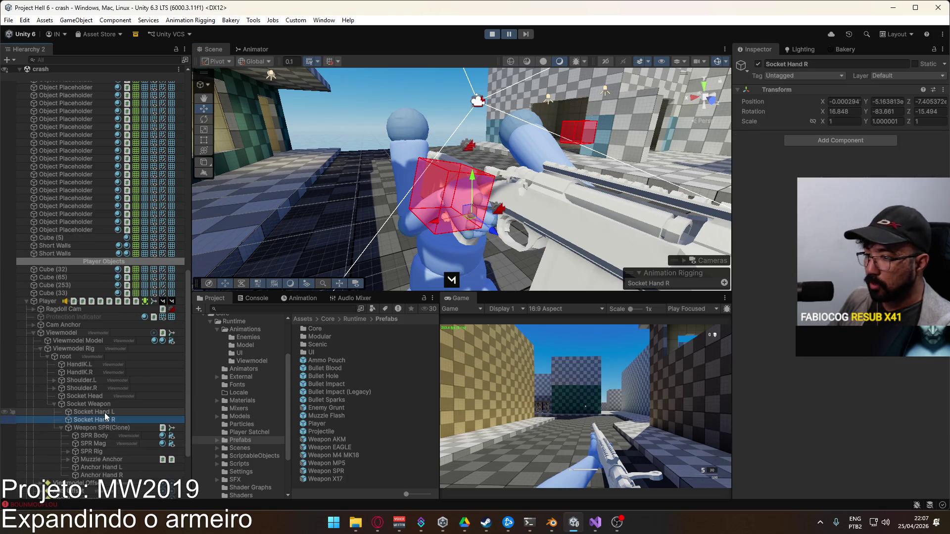
drag(386, 203, 351, 207)
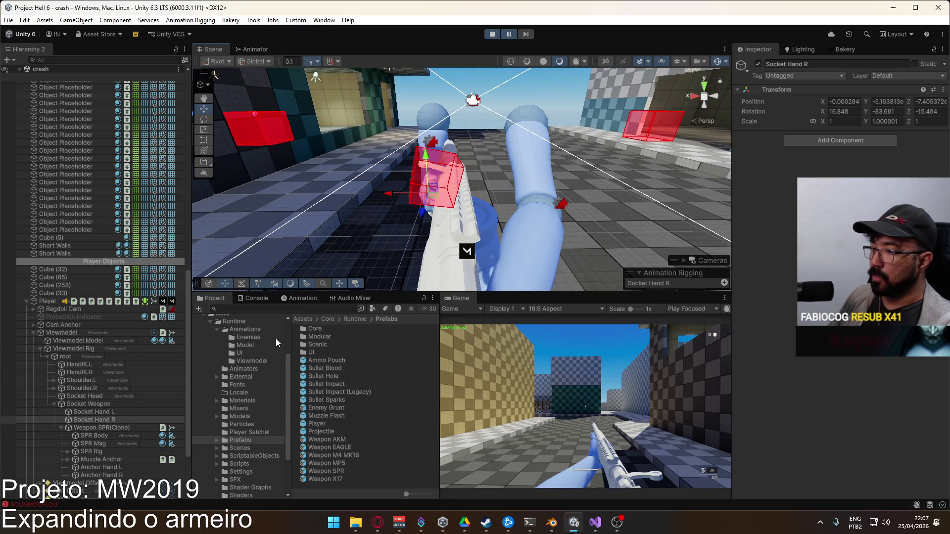
click(525, 34)
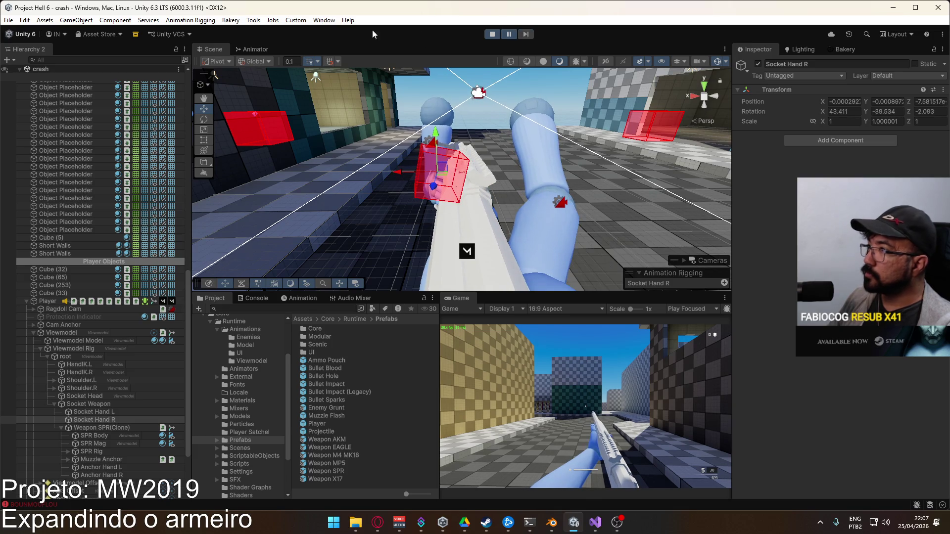
click(262, 60)
click(262, 85)
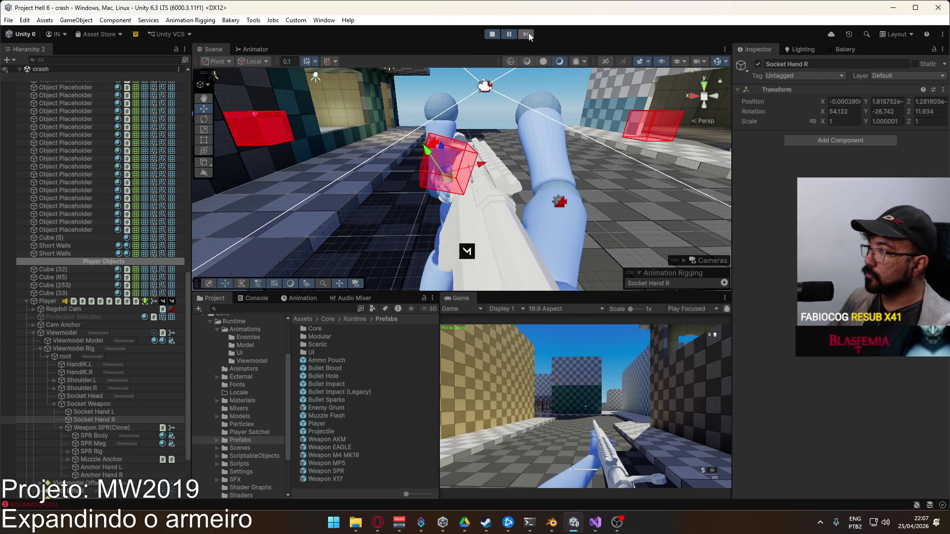
Drag Anchor Hand R onto Socket Hand R in the Hierarchy
mouse_move(484, 103)
mouse_down()
mouse_move(699, 126)
mouse_move(515, 75)
mouse_up()
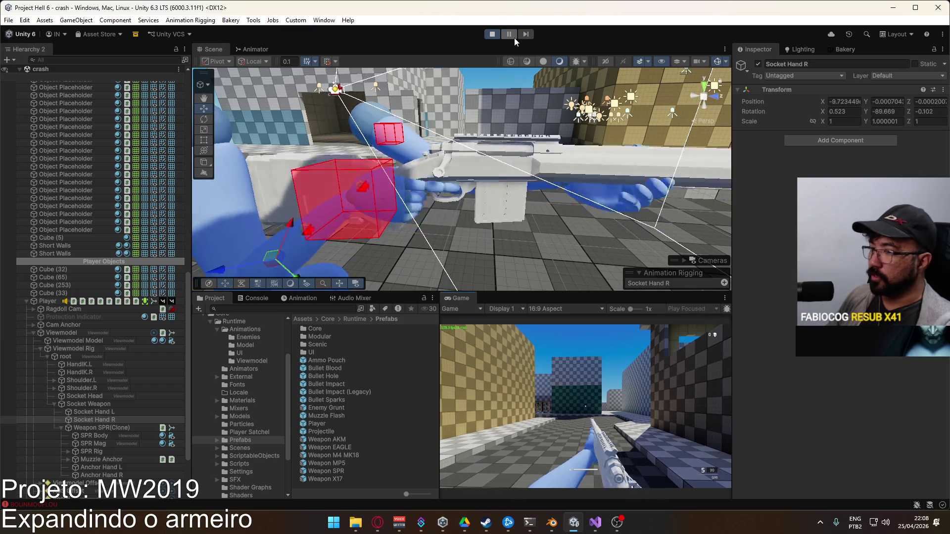
key(super)
click(100, 467)
click(96, 474)
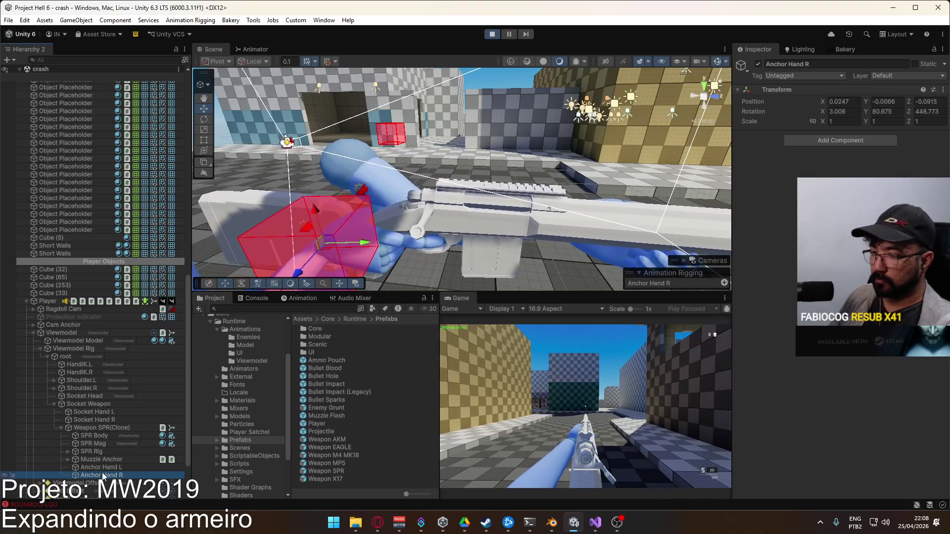
mouse_move(102, 473)
mouse_down()
mouse_move(110, 430)
mouse_move(96, 451)
mouse_up()
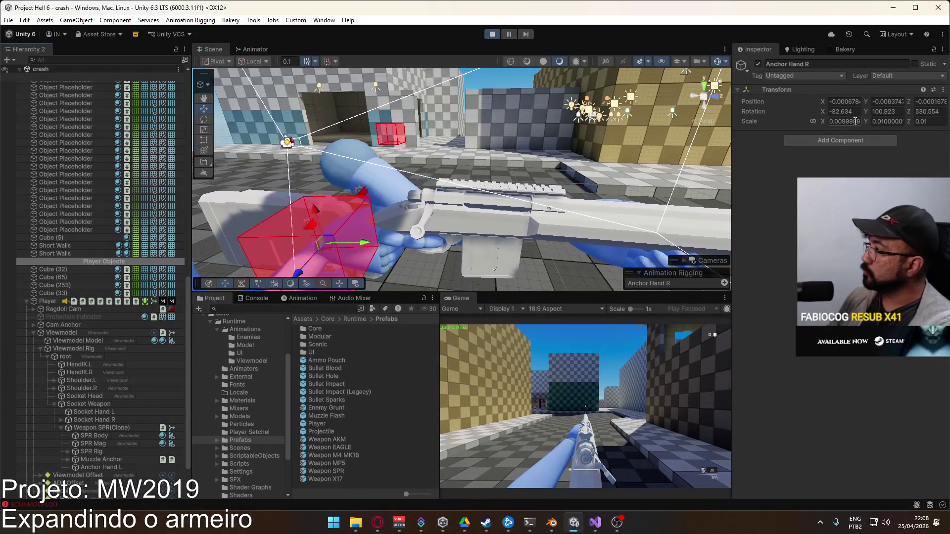
Set the anchor's scale to 1, 1, 1 and zero its rotation and position
click(843, 122)
text(1)
key(Tab)
text(1)
click(935, 123)
text(1)
click(844, 111)
text(0)
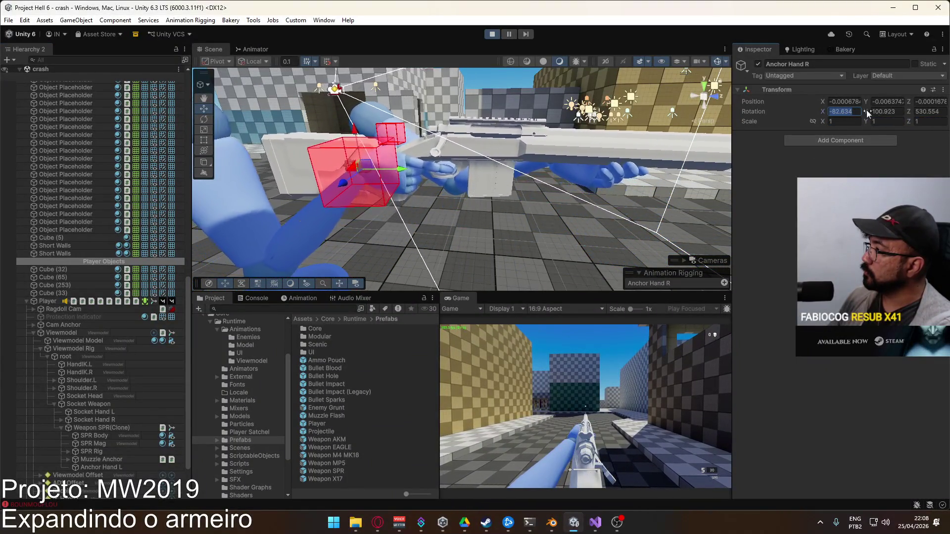
key(Tab)
text(0)
key(Tab)
text(0)
click(930, 102)
text(0)
click(844, 102)
text(0)
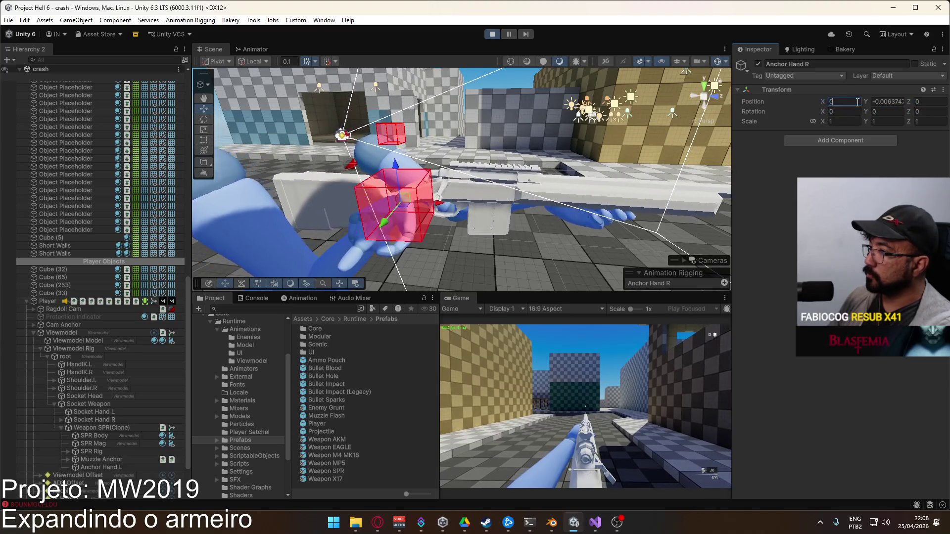
click(890, 101)
text(0)
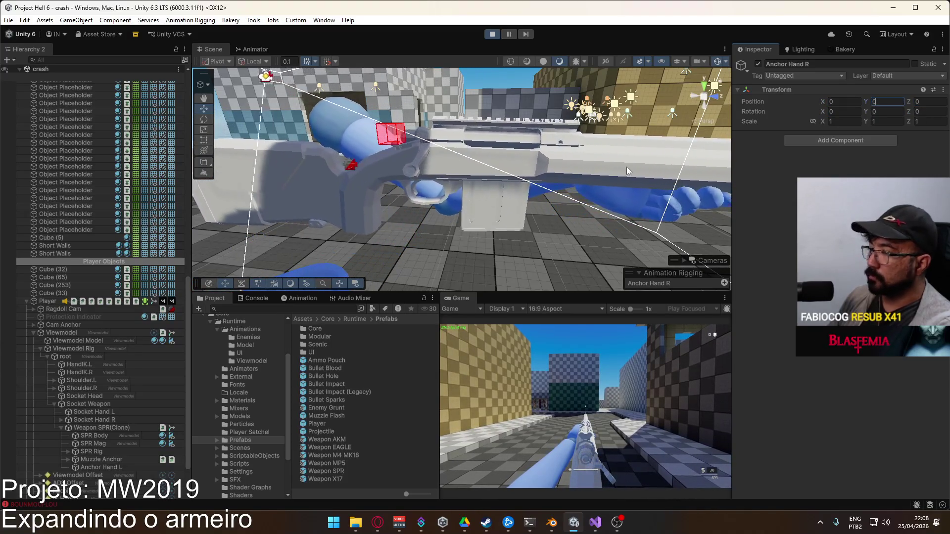
Move Anchor Hand R under Socket Hand R
drag(93, 451, 62, 422)
key(F2)
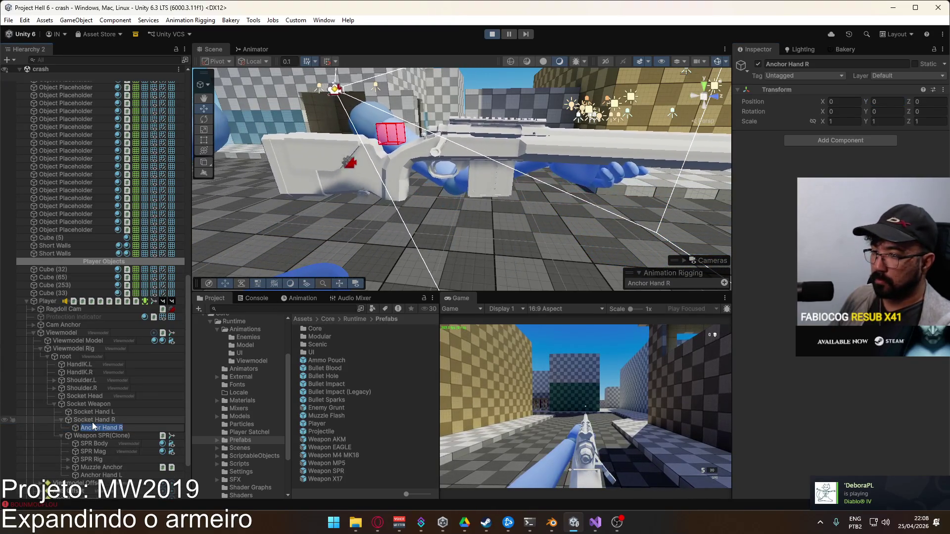
drag(376, 188, 297, 262)
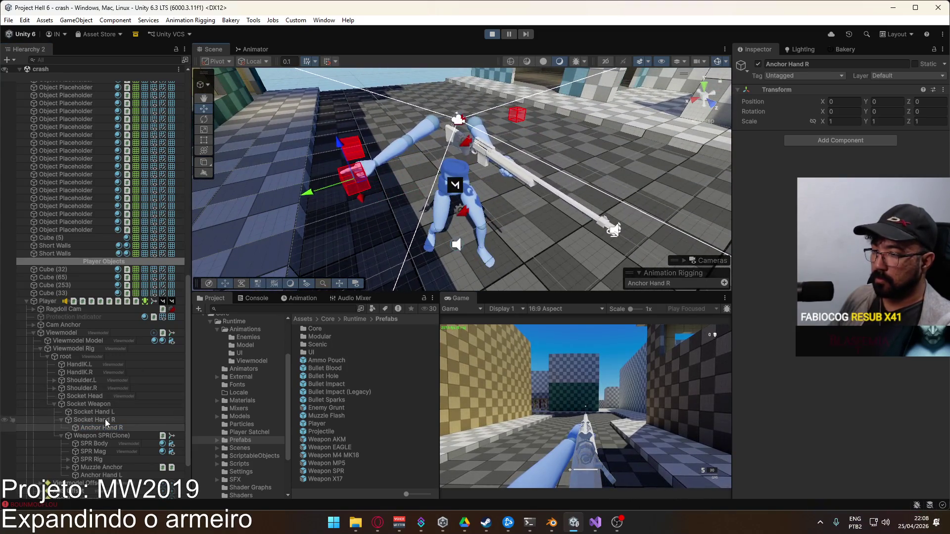
click(106, 420)
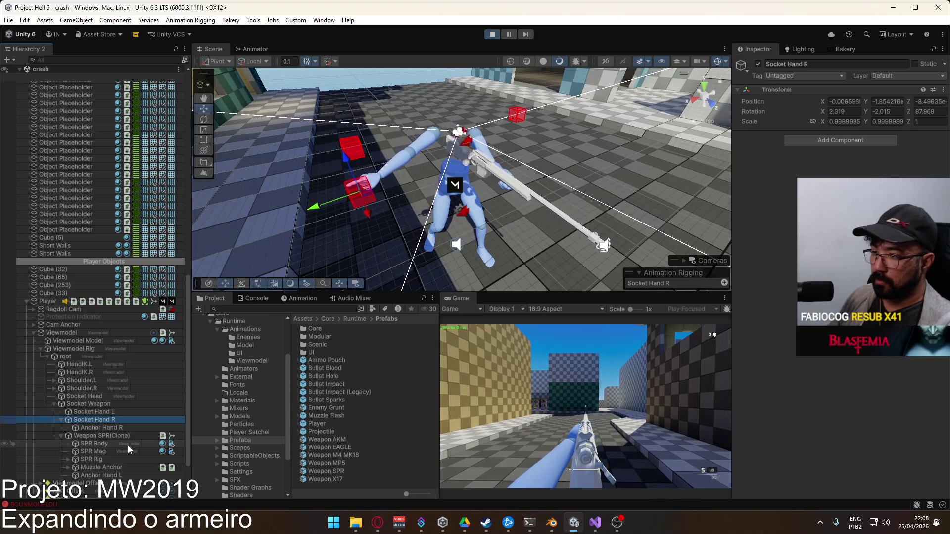
Move Anchor Hand L under Socket Hand L and reset its Transform
drag(101, 476, 104, 414)
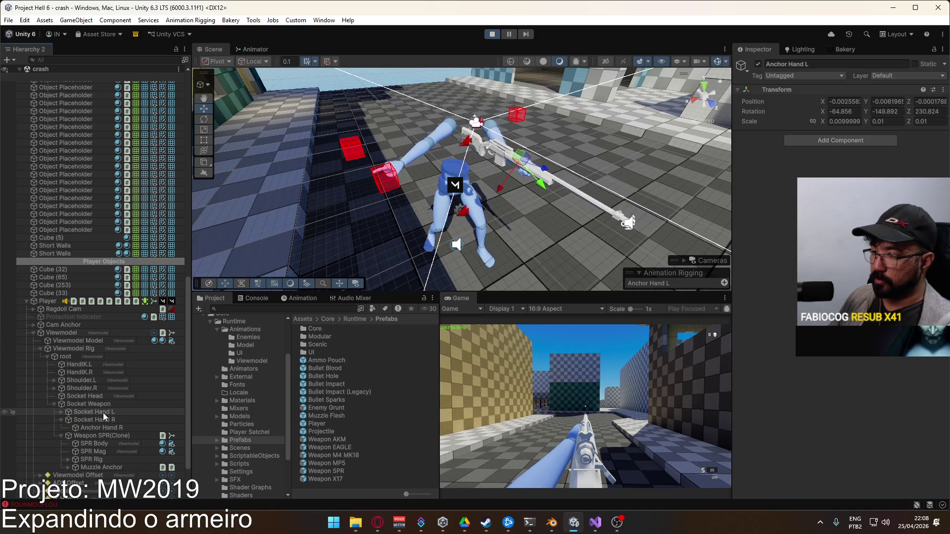
click(61, 412)
right_click(838, 91)
click(871, 102)
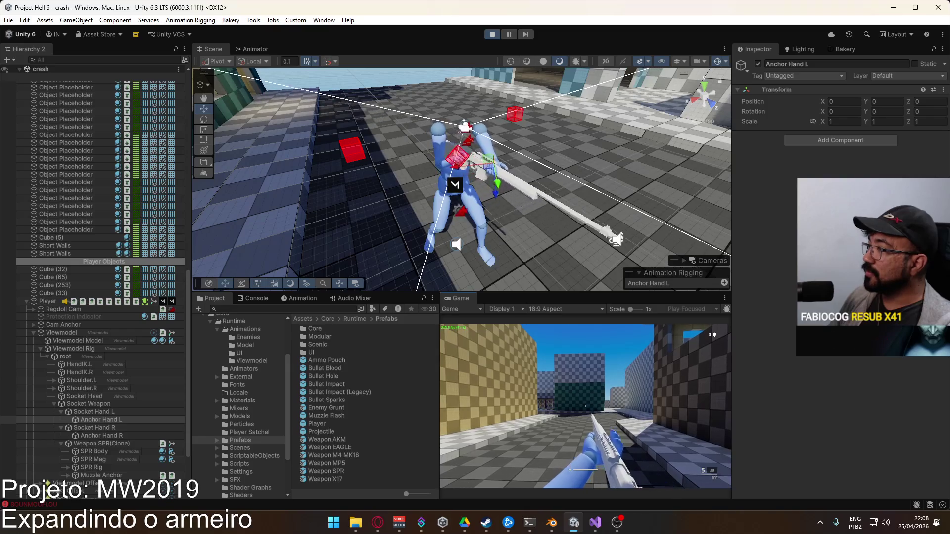
key(super)
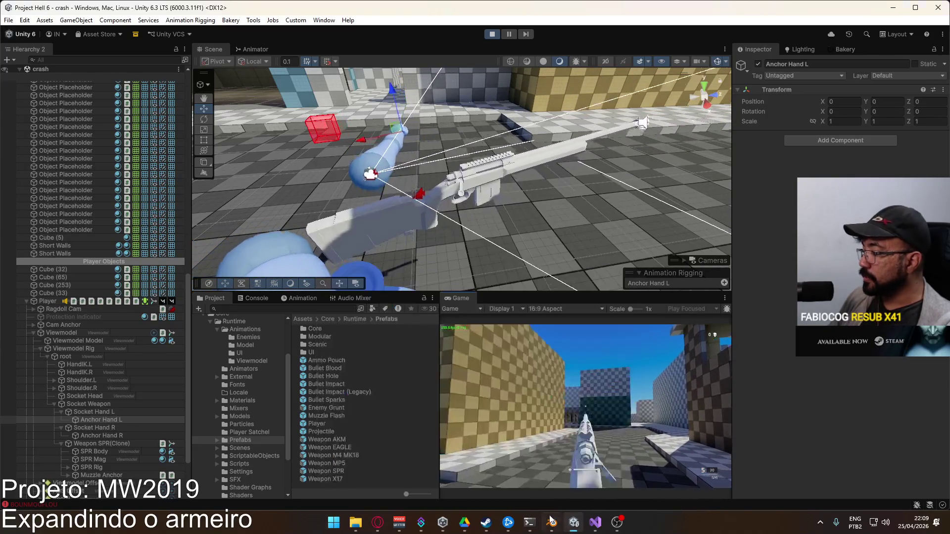
key(alt+Tab)
Hide the MP5 collection, show M24 SPR, and put the Viewmodel Rig in Pose Mode
click(423, 206)
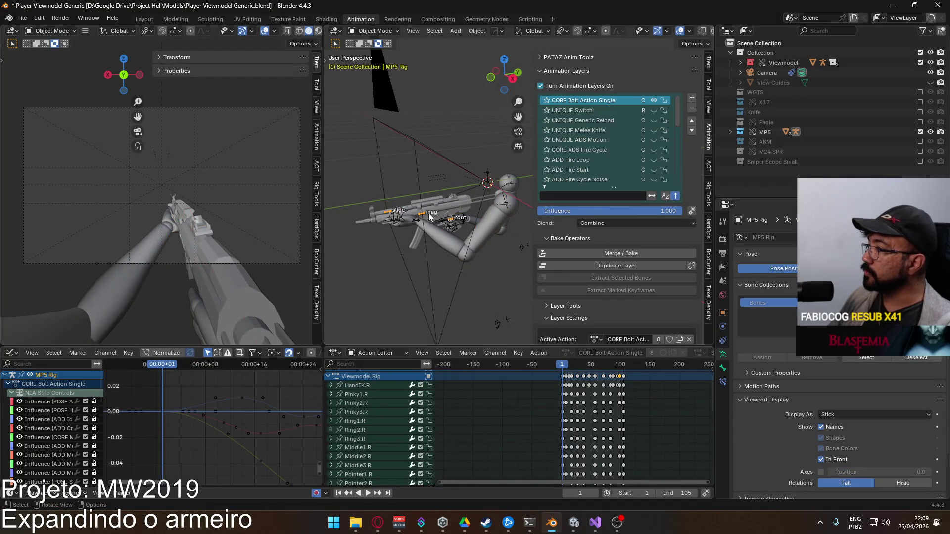
click(919, 131)
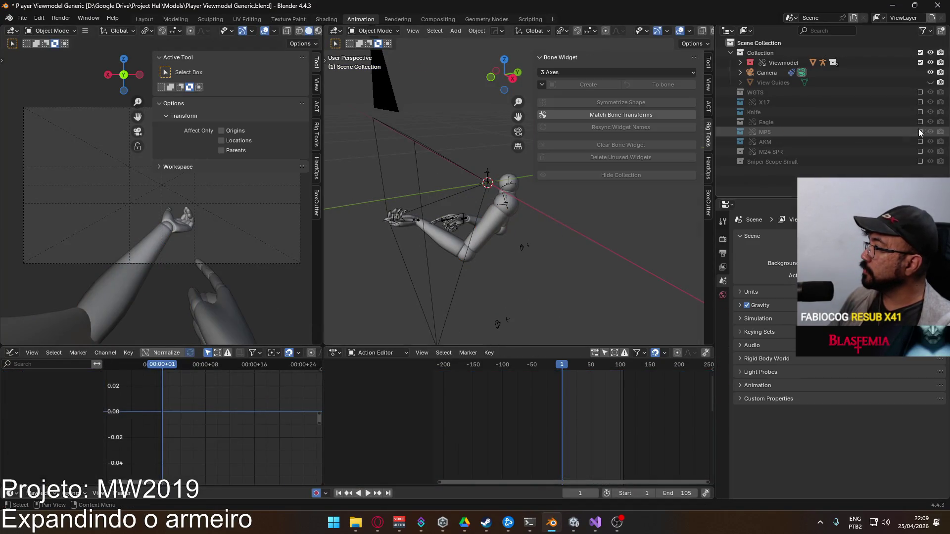
click(920, 151)
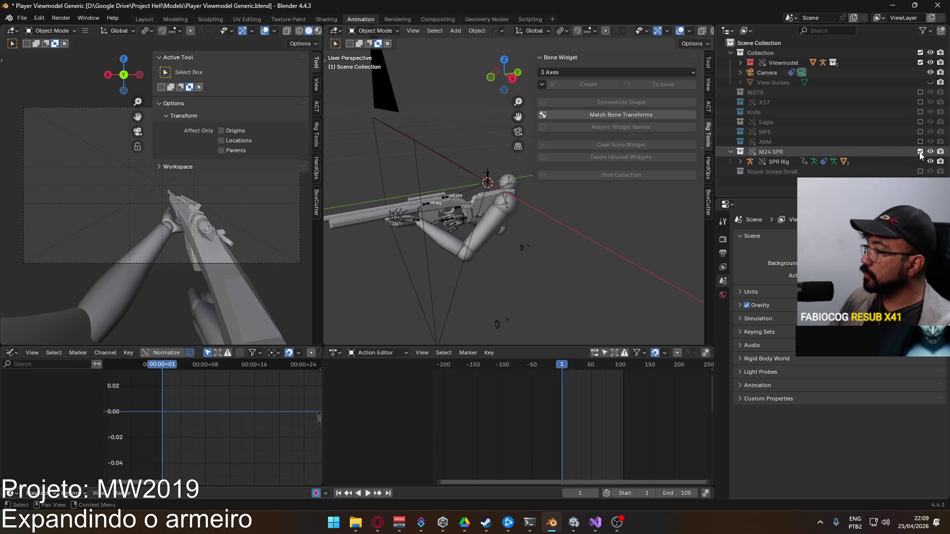
click(459, 218)
click(383, 31)
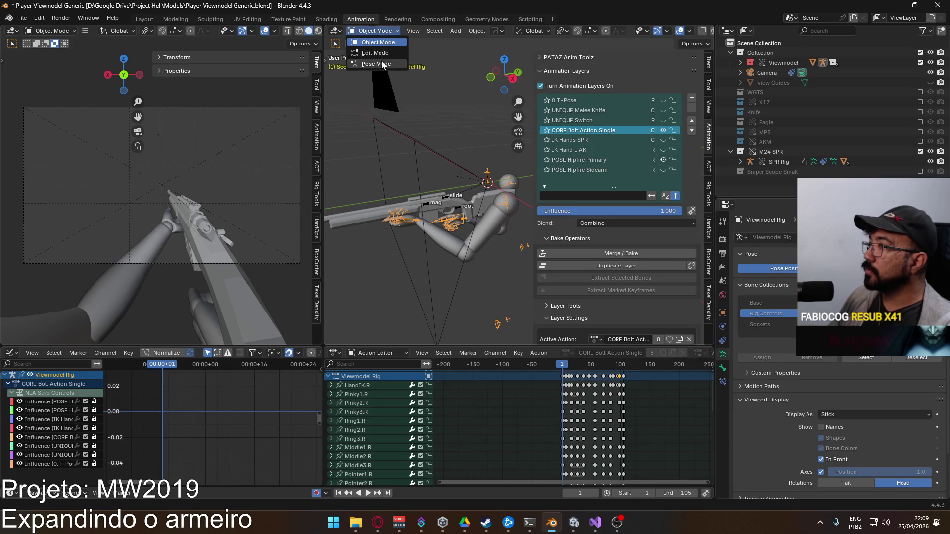
click(376, 64)
Retarget the HandIK.R and HandIK.L Child Of constraints to SPR Rig
click(457, 213)
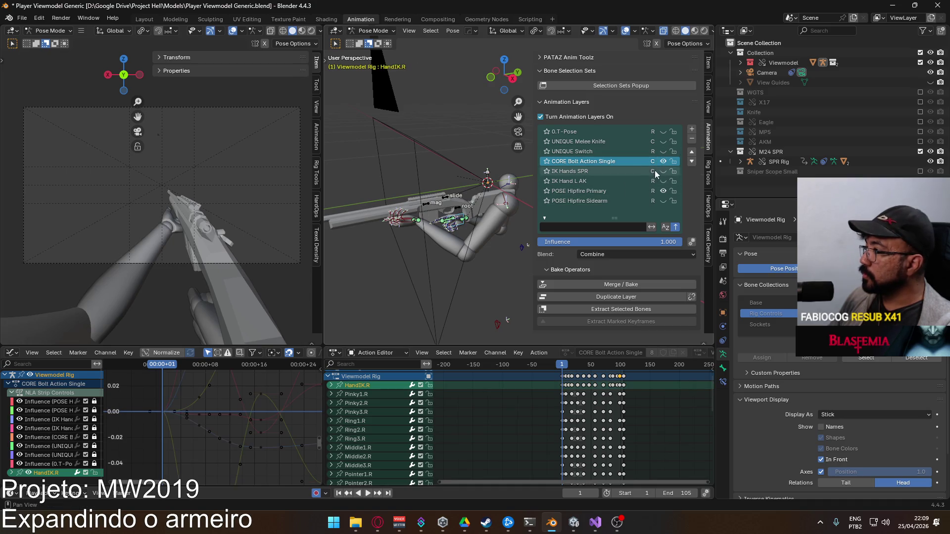
scroll(668, 301, down, 5)
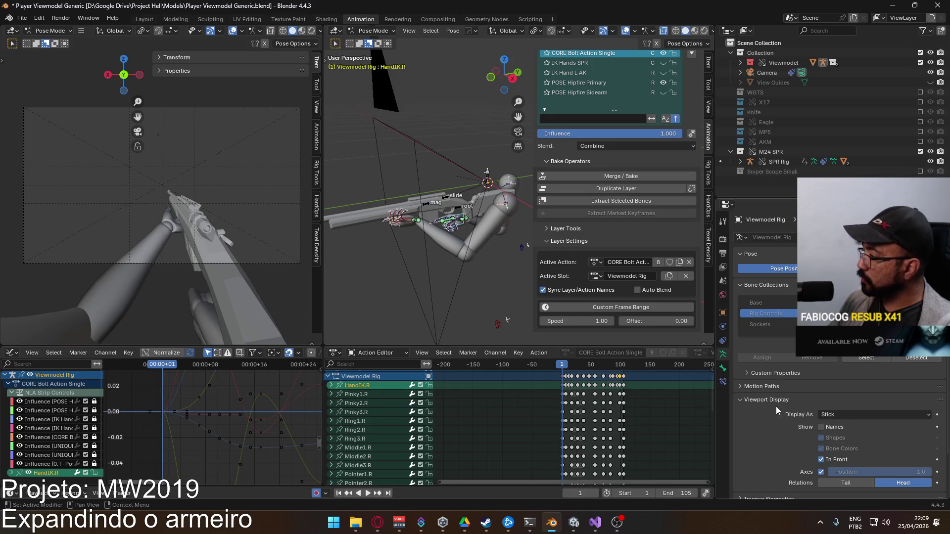
click(722, 382)
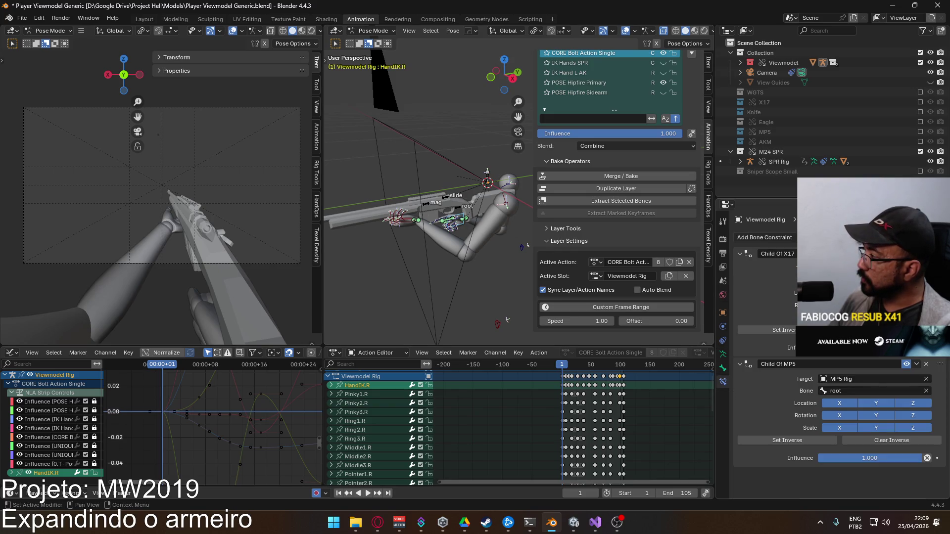
click(846, 380)
text(s)
click(827, 405)
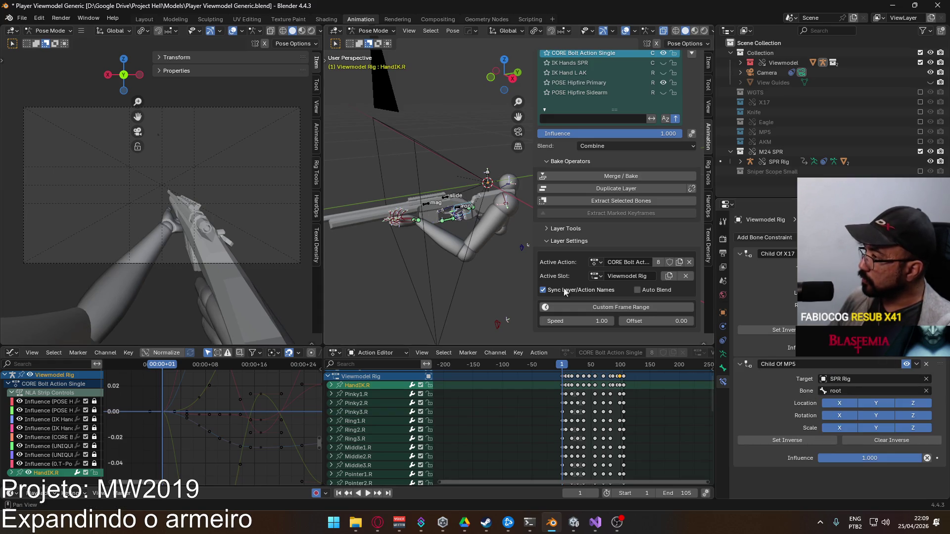
scroll(453, 254, up, 3)
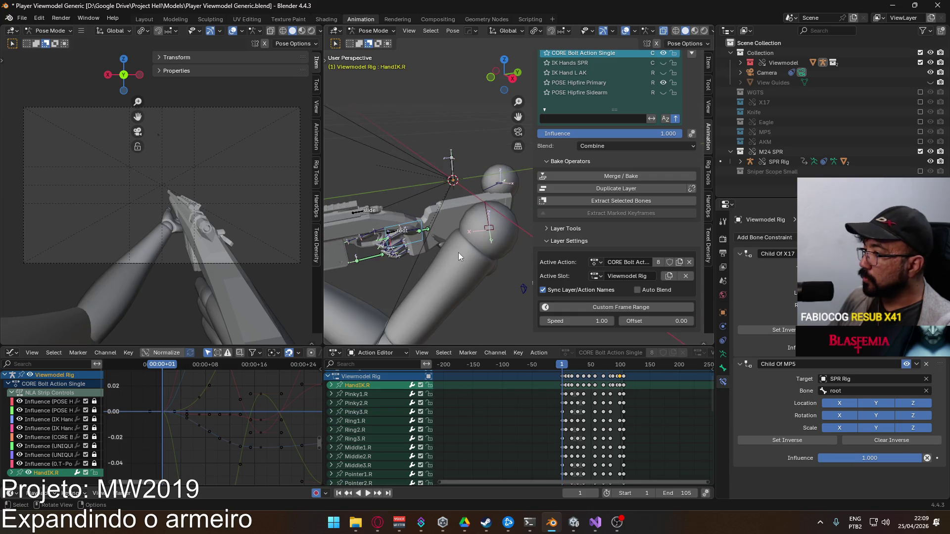
scroll(443, 259, up, 2)
mouse_move(435, 246)
mouse_down()
mouse_move(498, 213)
mouse_move(461, 231)
mouse_up()
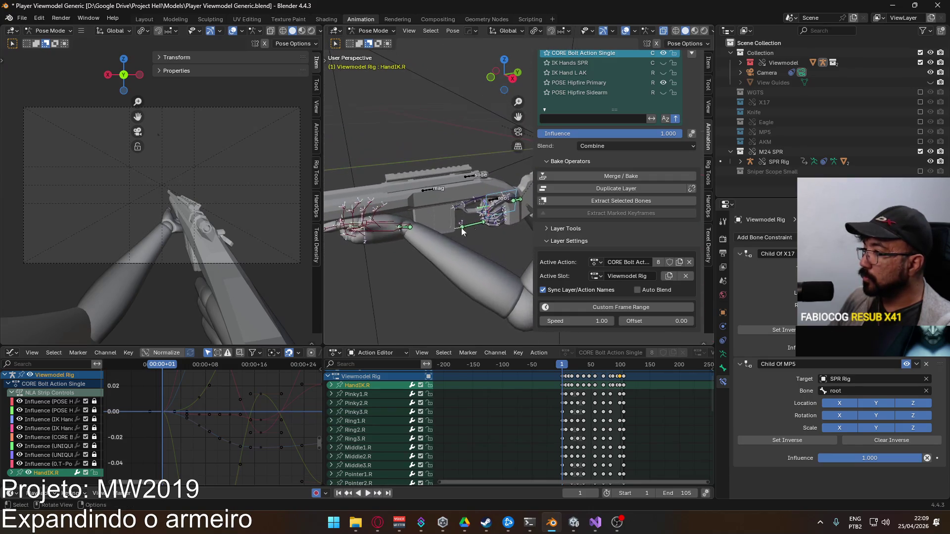
click(391, 237)
click(845, 379)
text(sp)
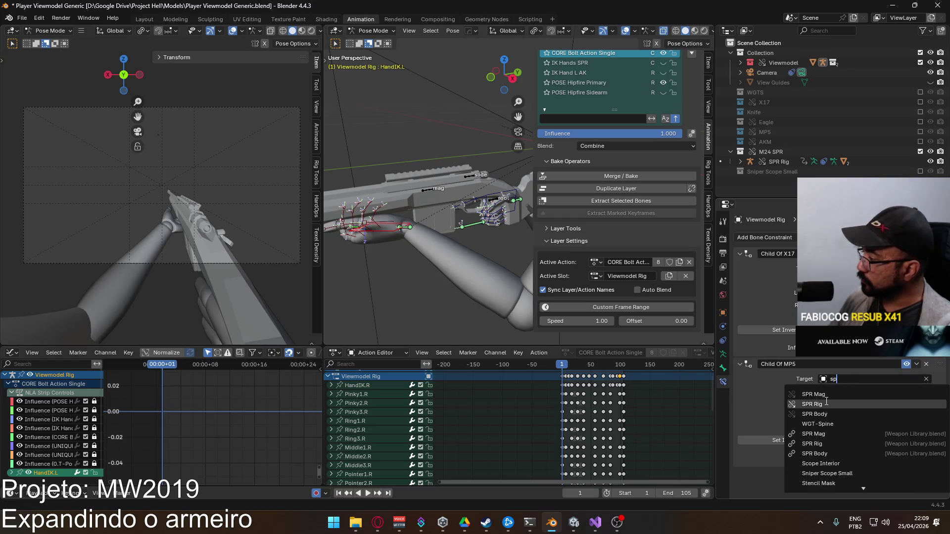
click(812, 404)
Enable the IK Hands SPR bone layer and rotate HandIK.L about the X axis
drag(412, 224, 453, 209)
scroll(682, 92, up, 3)
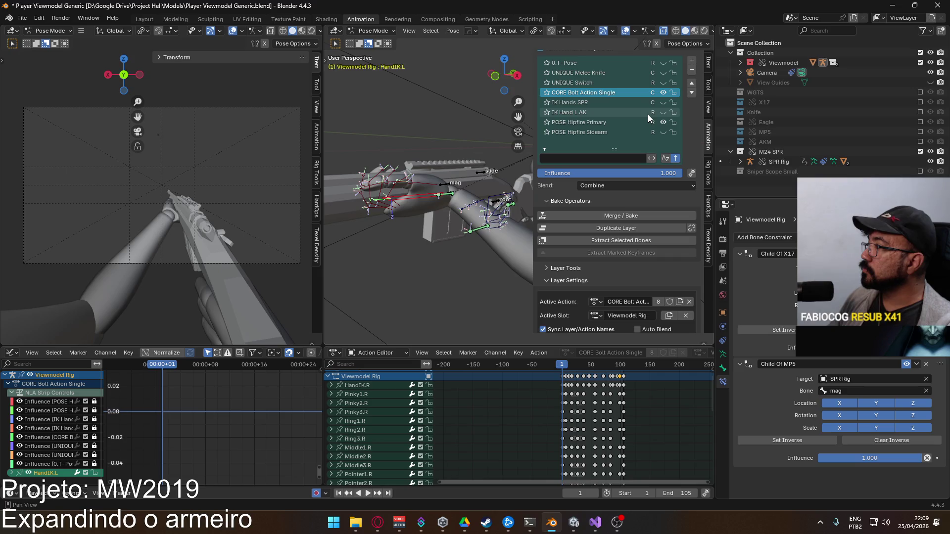
click(663, 103)
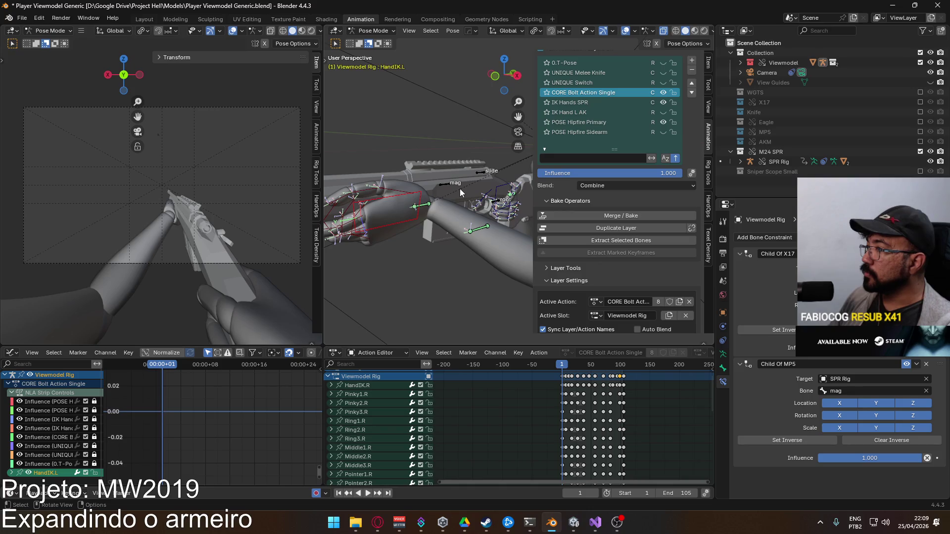
mouse_move(460, 183)
mouse_down()
mouse_move(435, 209)
mouse_move(387, 205)
mouse_move(388, 193)
mouse_up()
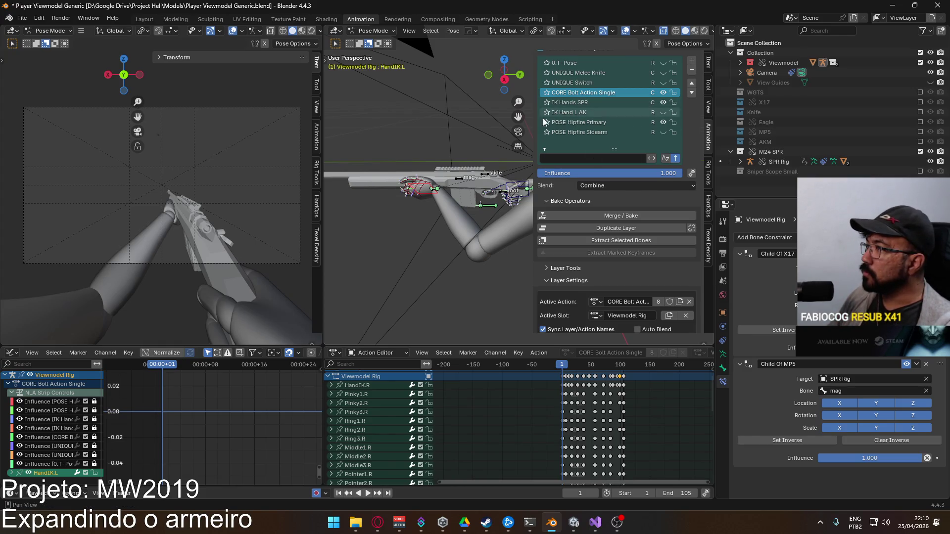
key(r)
key(x)
click(428, 162)
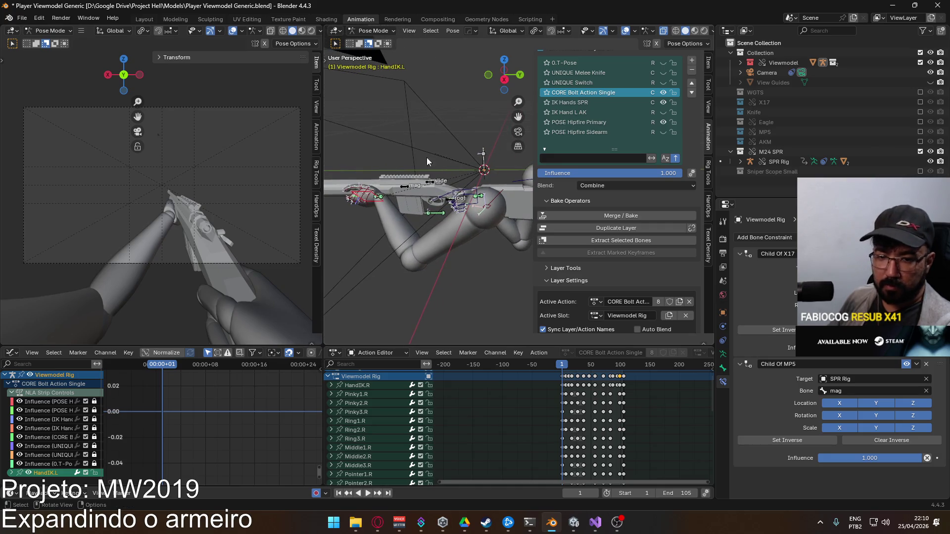
click(376, 31)
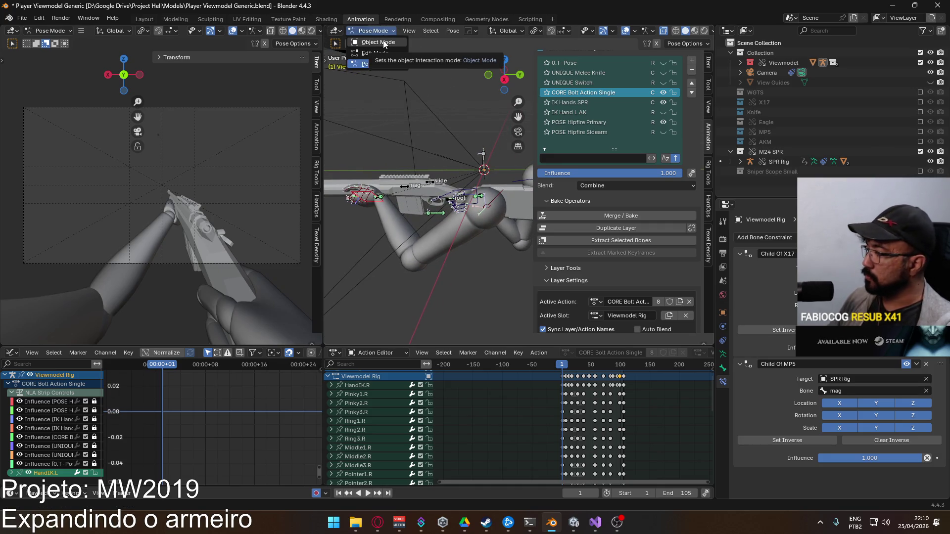
Return to Object Mode and save the Blender file
click(384, 43)
shift+click(452, 228)
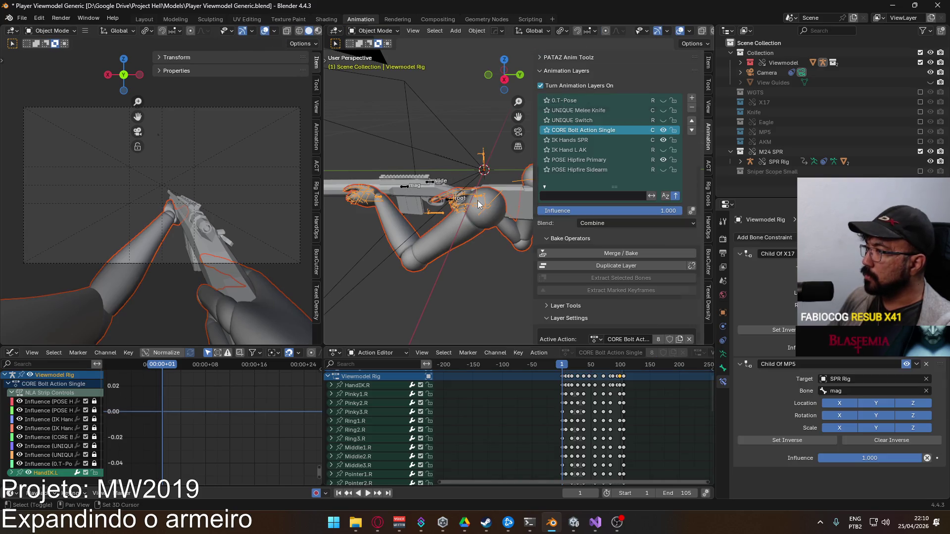
mouse_move(446, 201)
mouse_down()
mouse_move(407, 208)
mouse_move(414, 204)
mouse_up()
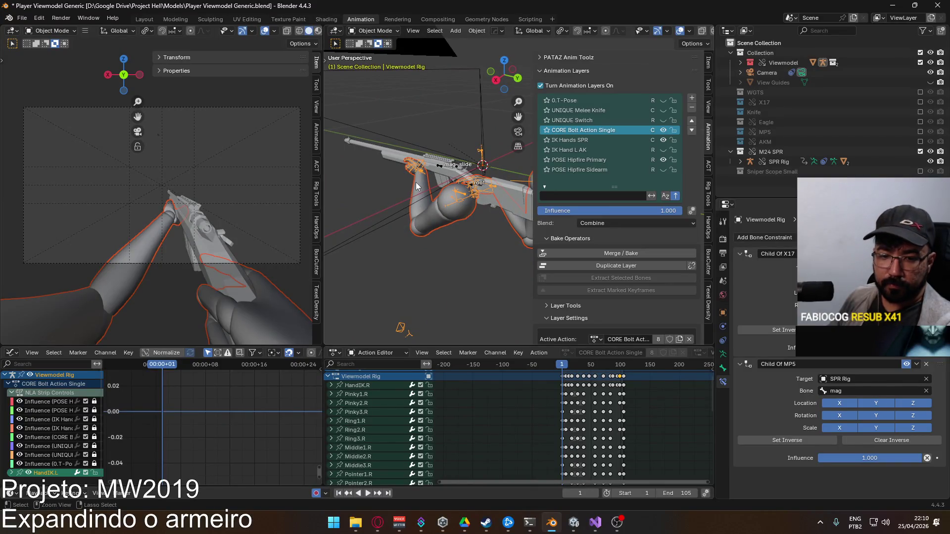
key(ctrl+s)
Export as FBX over Viewmodel@Bolt Action Single.fbx and return to Unity
click(21, 18)
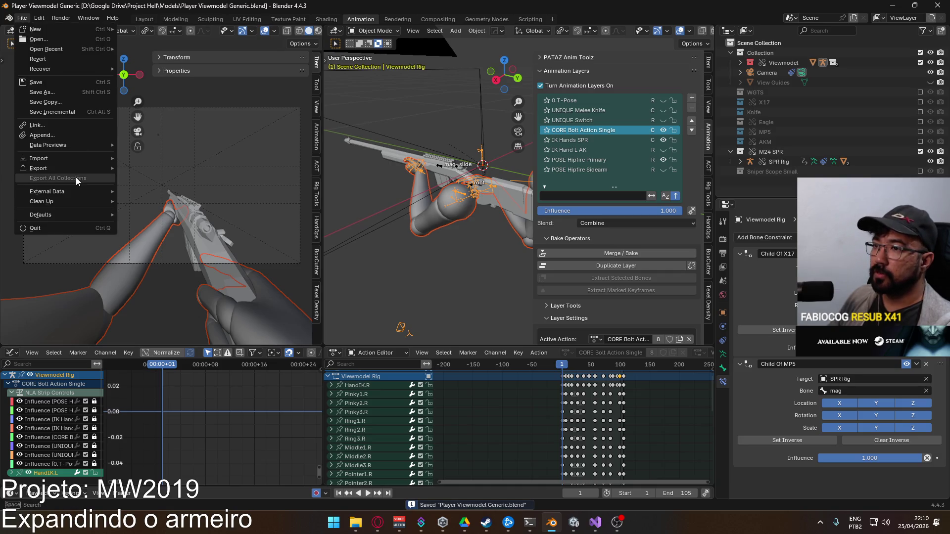
mouse_move(72, 171)
click(183, 254)
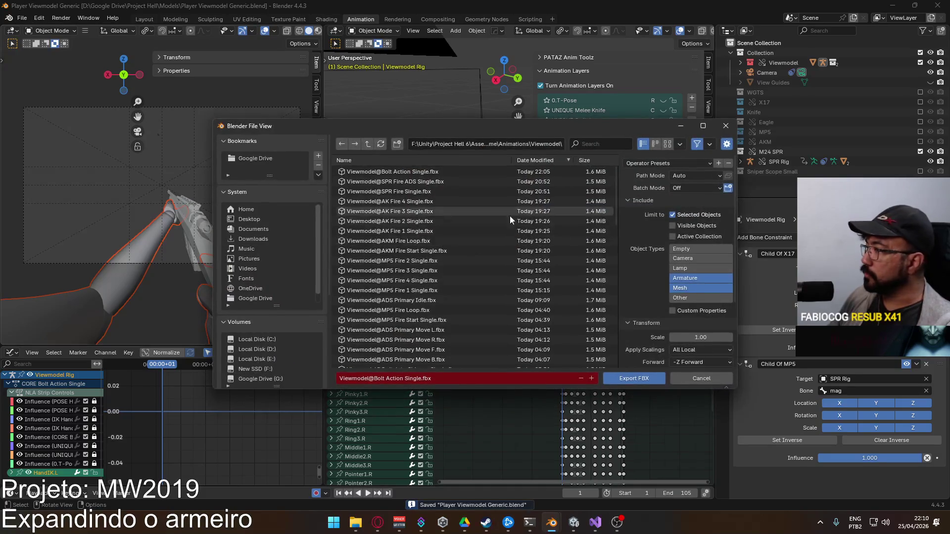
double_click(408, 173)
click(572, 520)
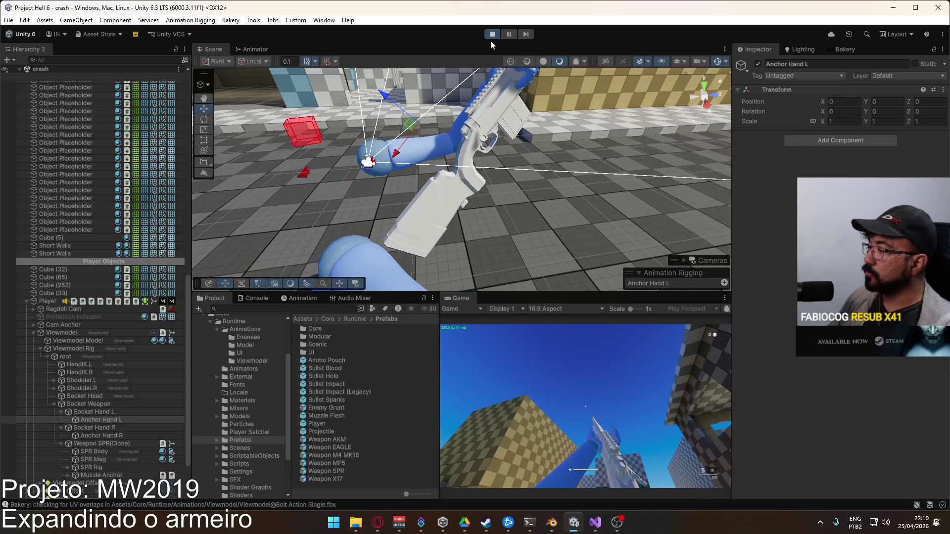
Stop Unity's play mode and switch to the Opera browser
click(493, 38)
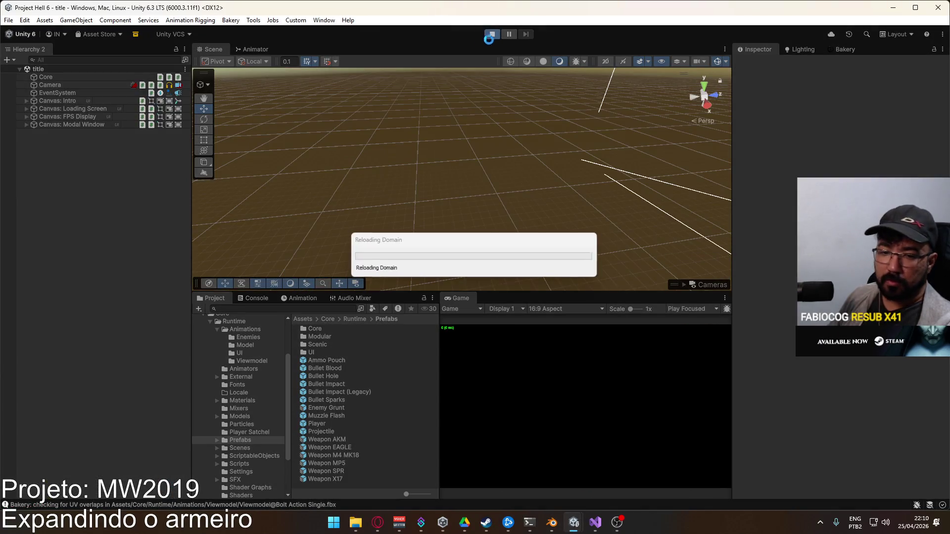
click(378, 522)
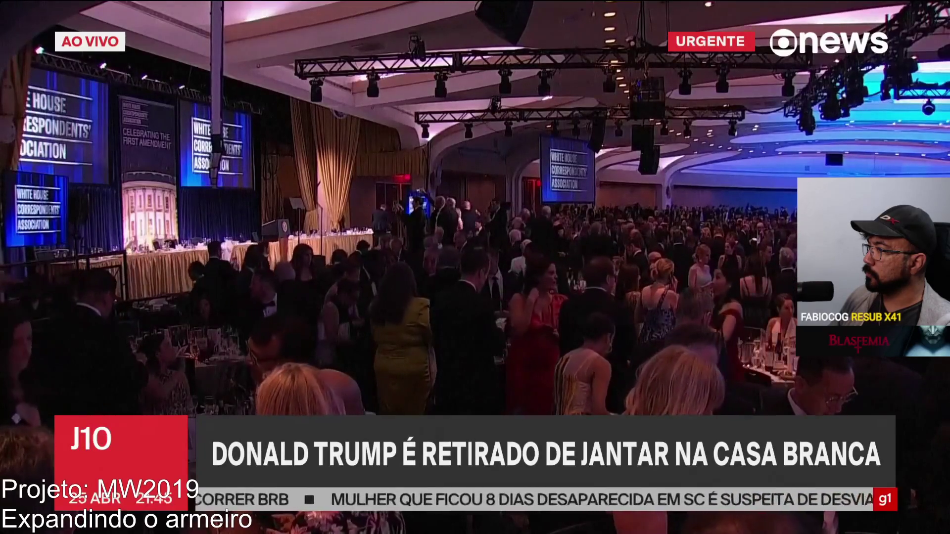
mouse_move(475, 267)
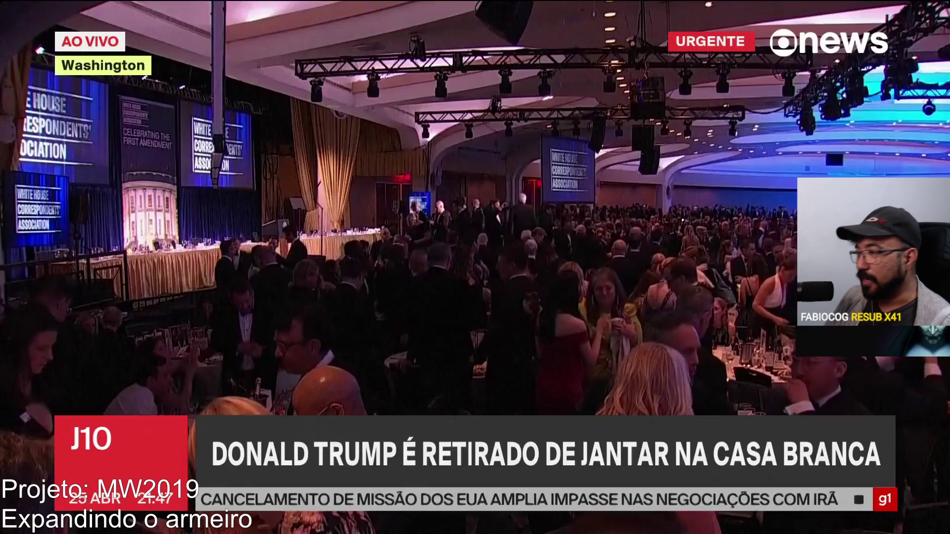
key(Escape)
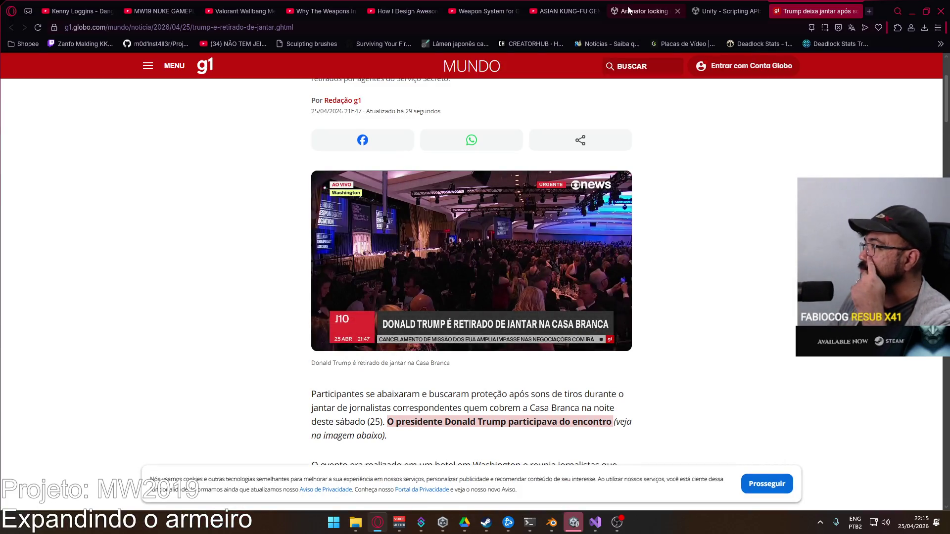
Close the g1 news article tab
click(854, 11)
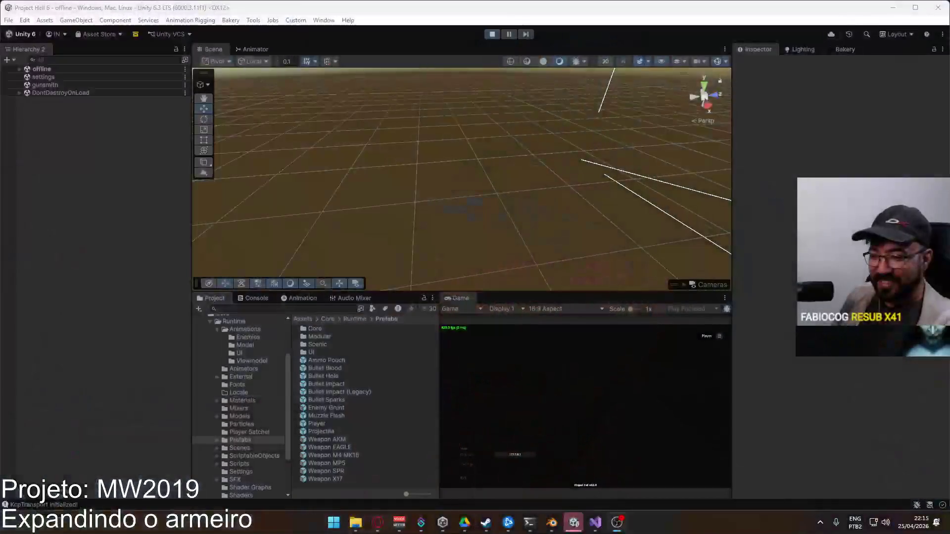
key(alt+Tab)
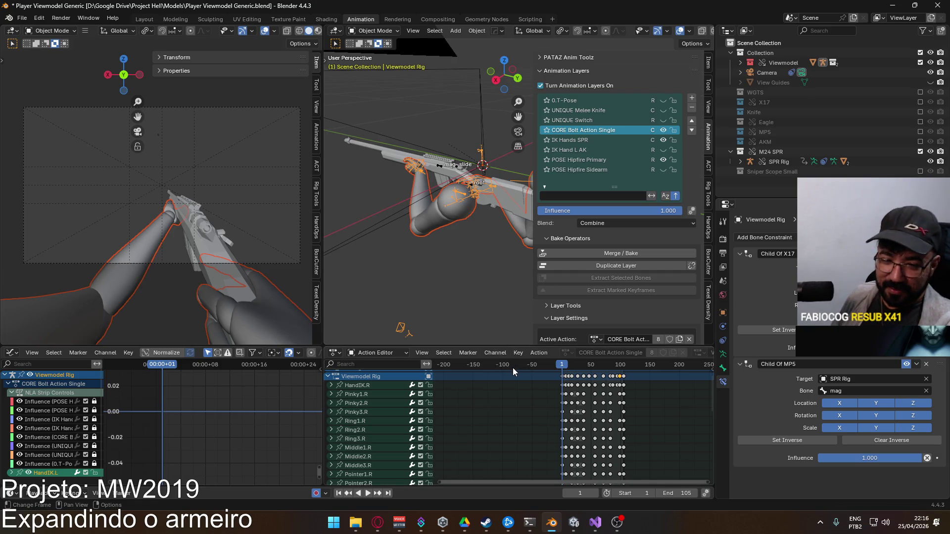
click(574, 526)
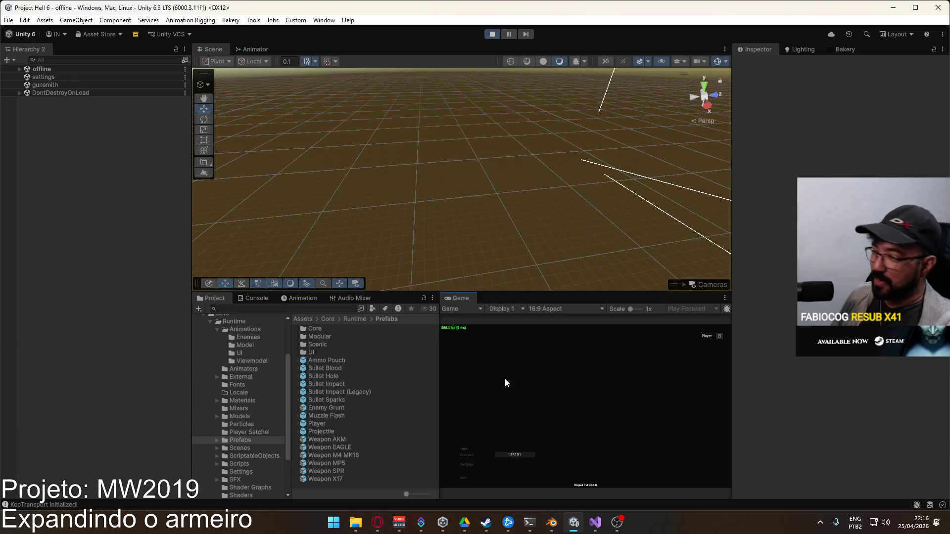
Create a match and choose the SPR marksman rifle in the loadout screen
click(469, 447)
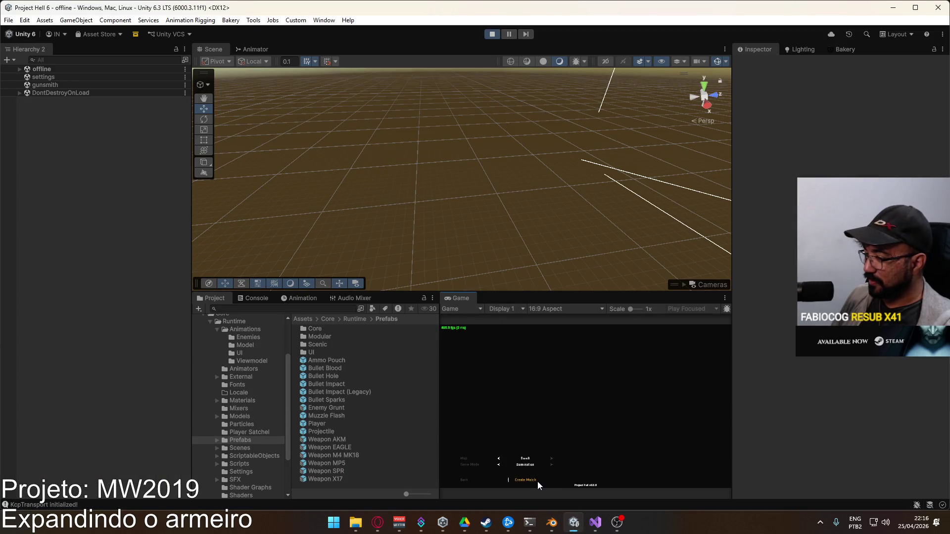
click(536, 482)
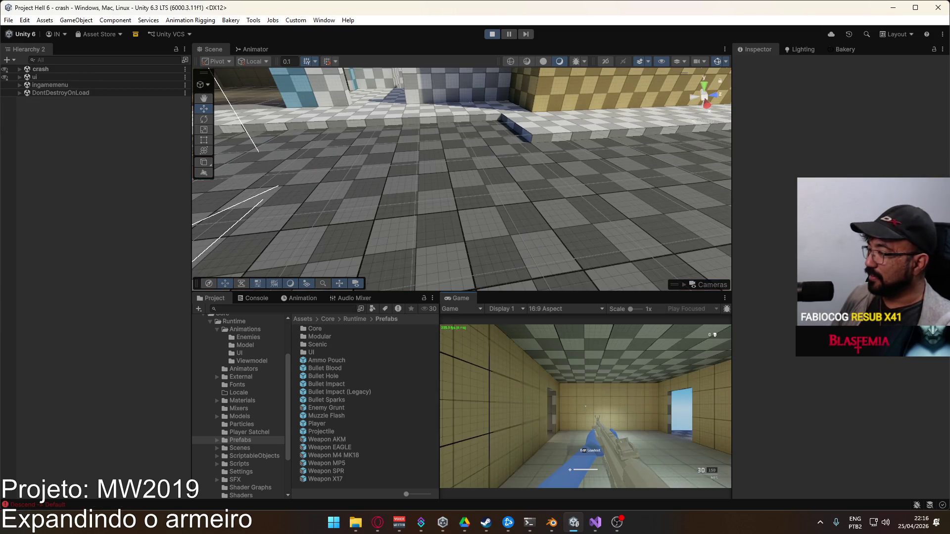
key(e)
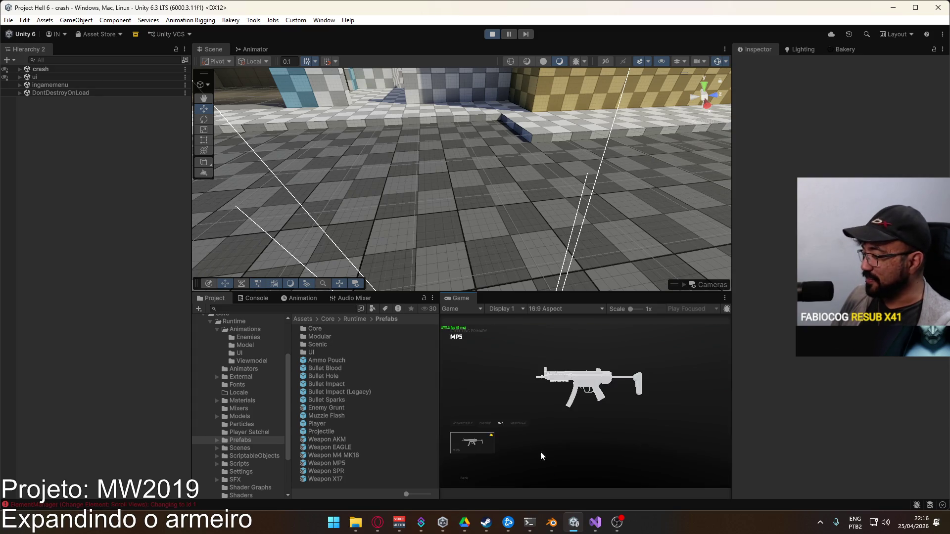
click(512, 425)
key(e)
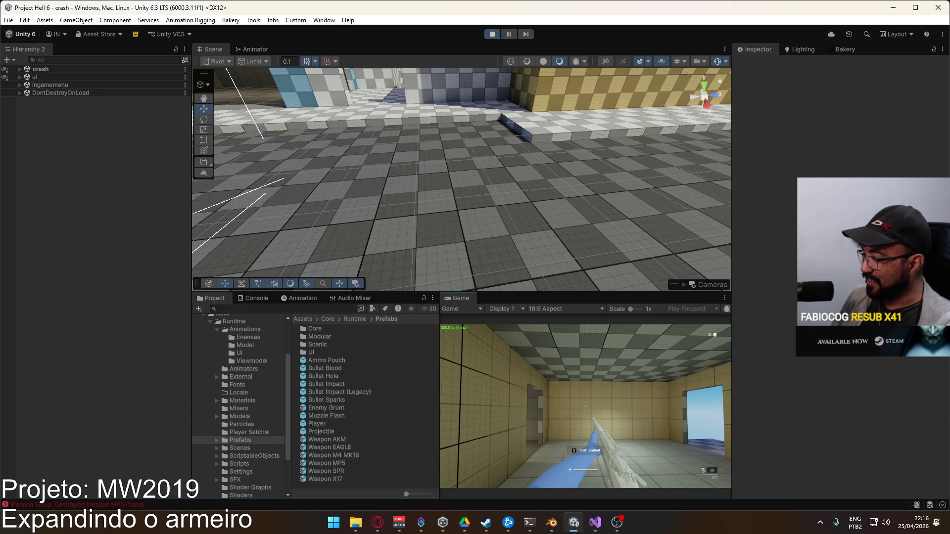
Walk the player out of the room and down the street with the rifle raised
key(w)
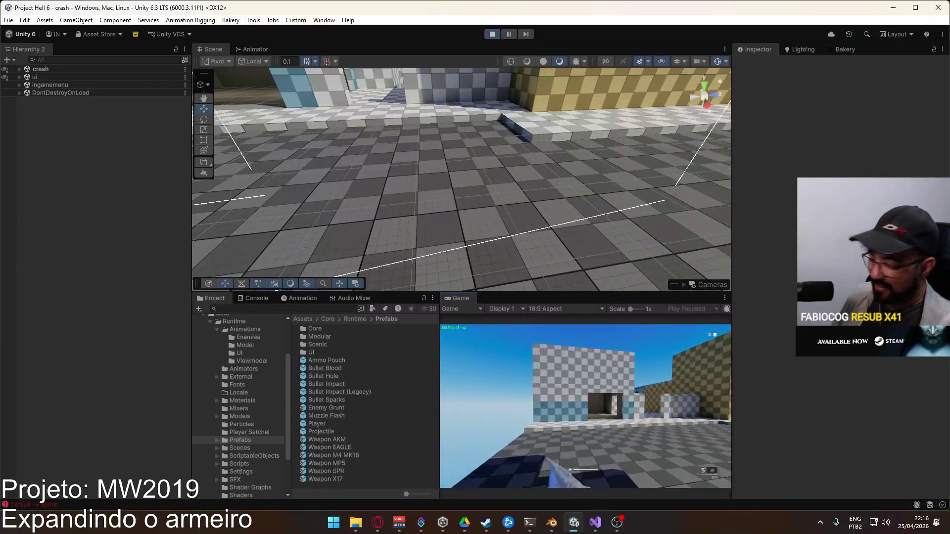
key(w)
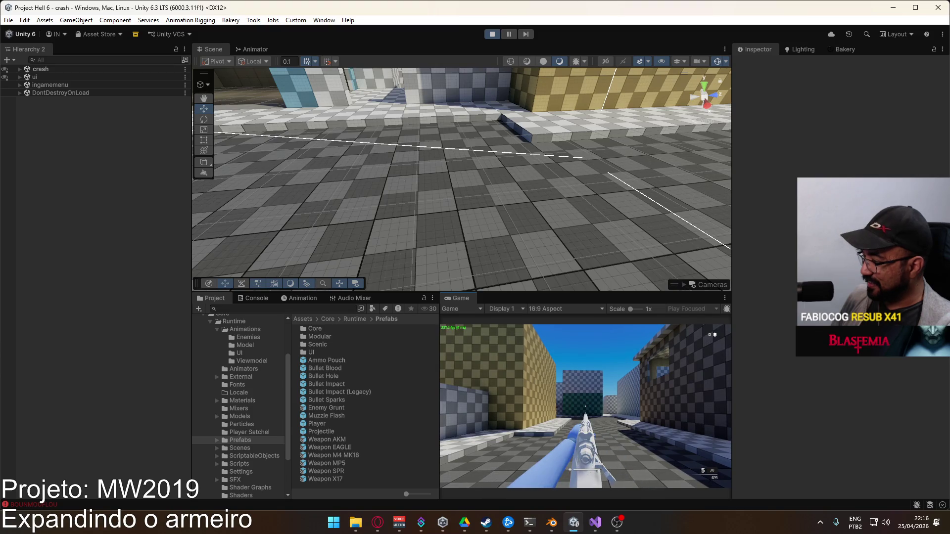
key(super)
mouse_move(347, 149)
mouse_down()
mouse_move(291, 96)
mouse_move(555, 188)
mouse_up()
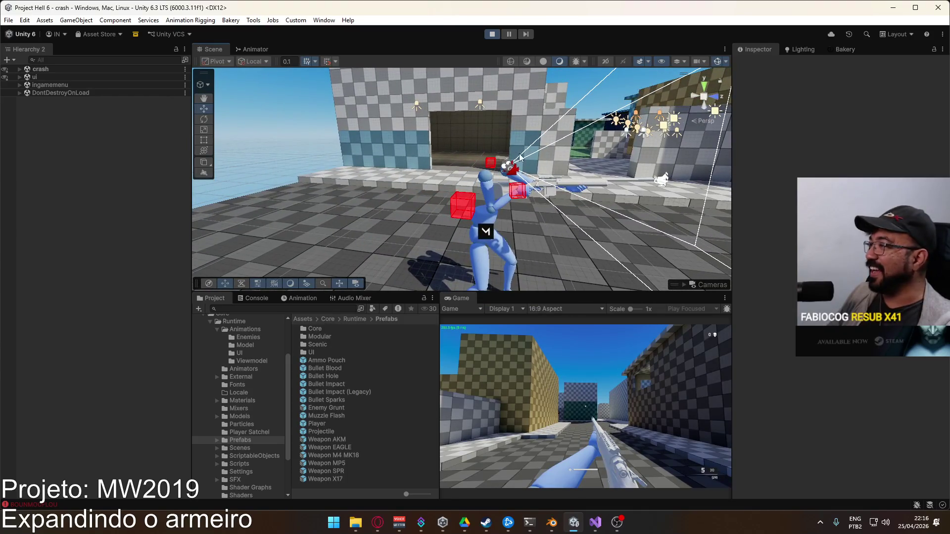
Select the rifle, Anchor Hand L and Weapon SPR(Clone), and frame the rifle in the Scene view
click(555, 188)
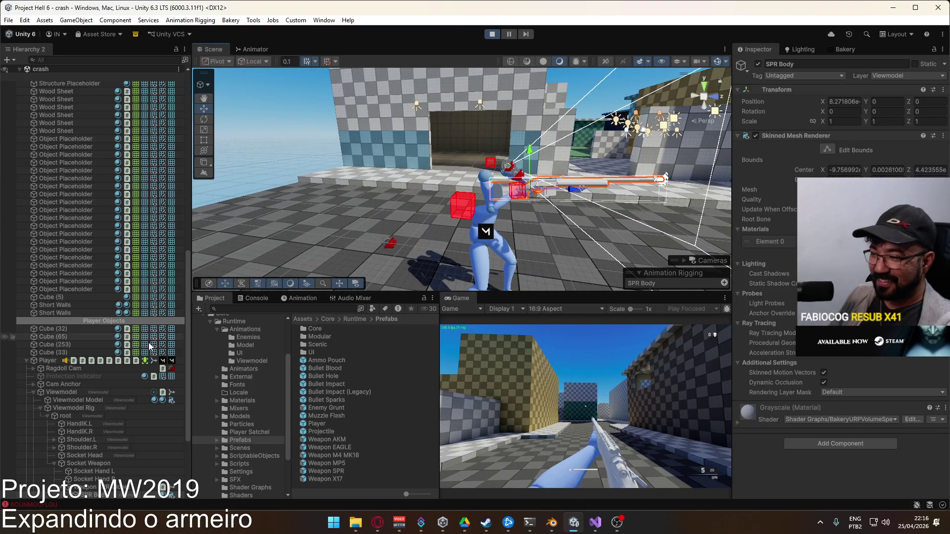
click(101, 438)
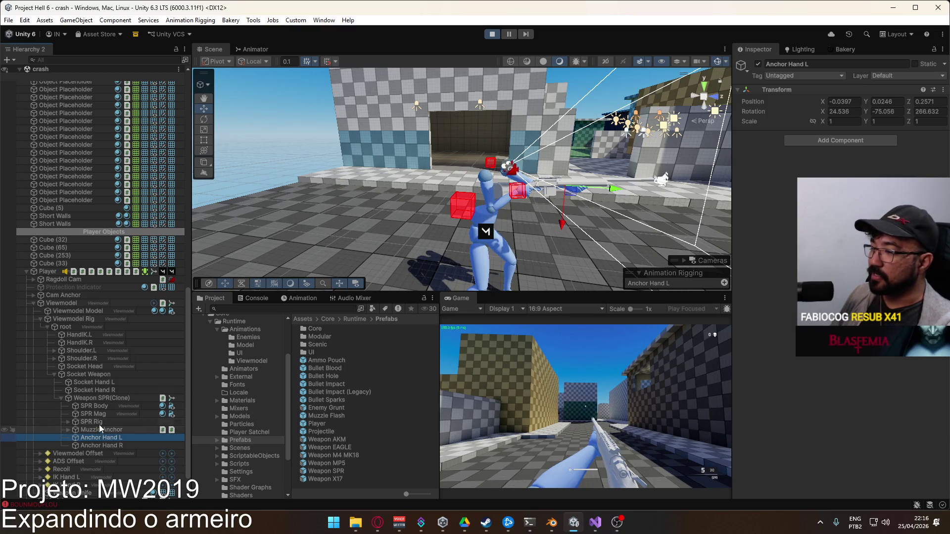
click(101, 397)
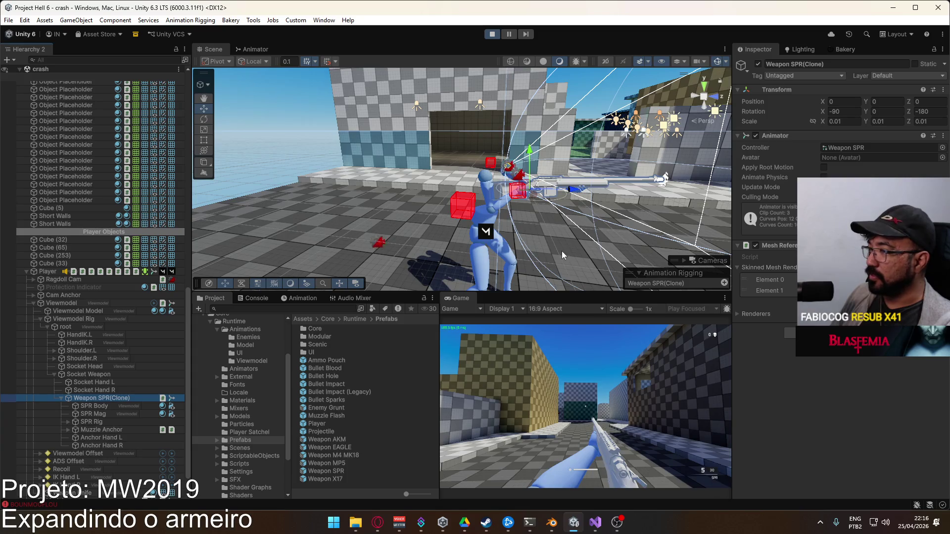
drag(562, 251, 515, 240)
key(f)
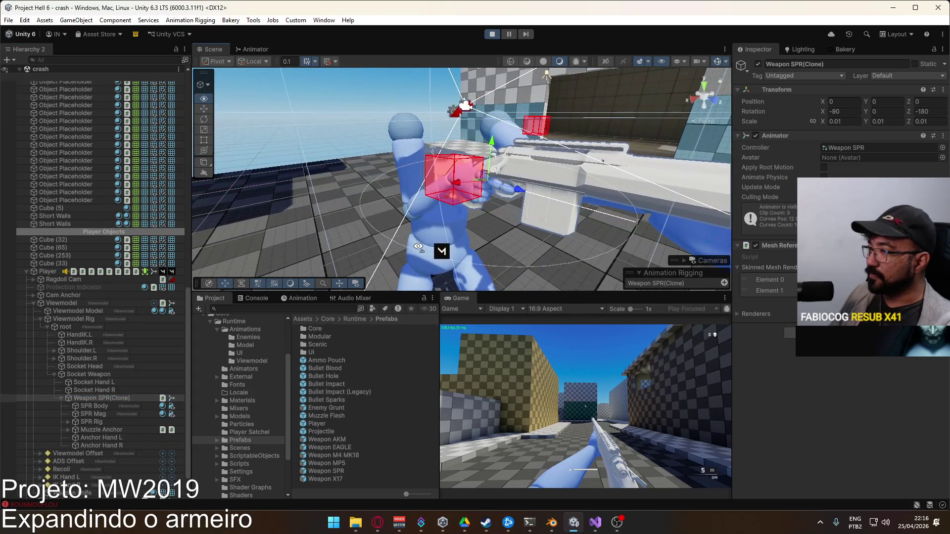
Inspect Anchor Hand R, Muzzle Anchor's children and Socket Hand R in the Hierarchy
click(112, 445)
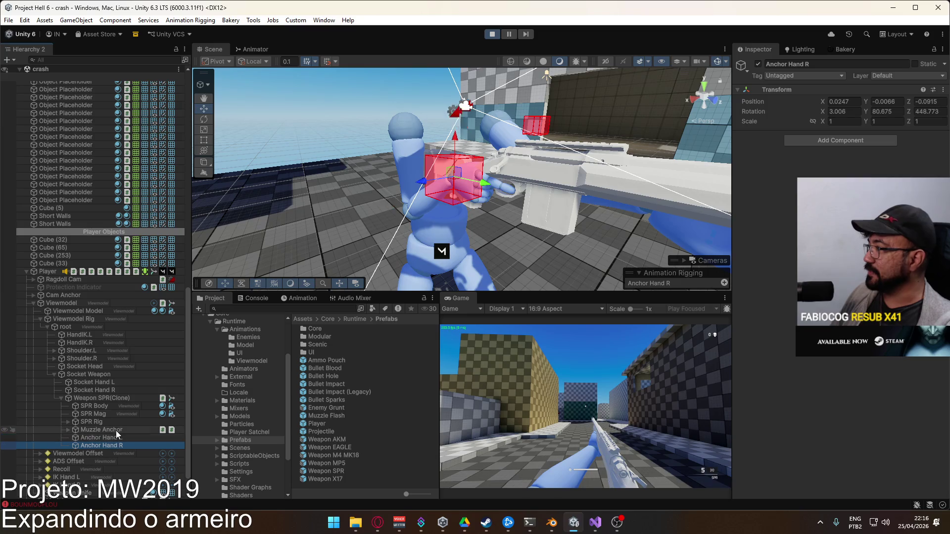
click(114, 429)
click(68, 429)
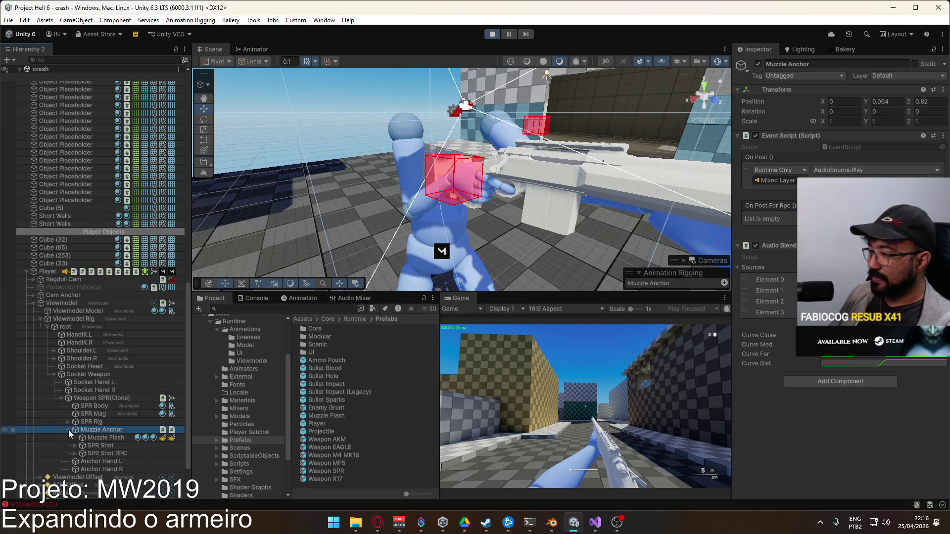
click(68, 430)
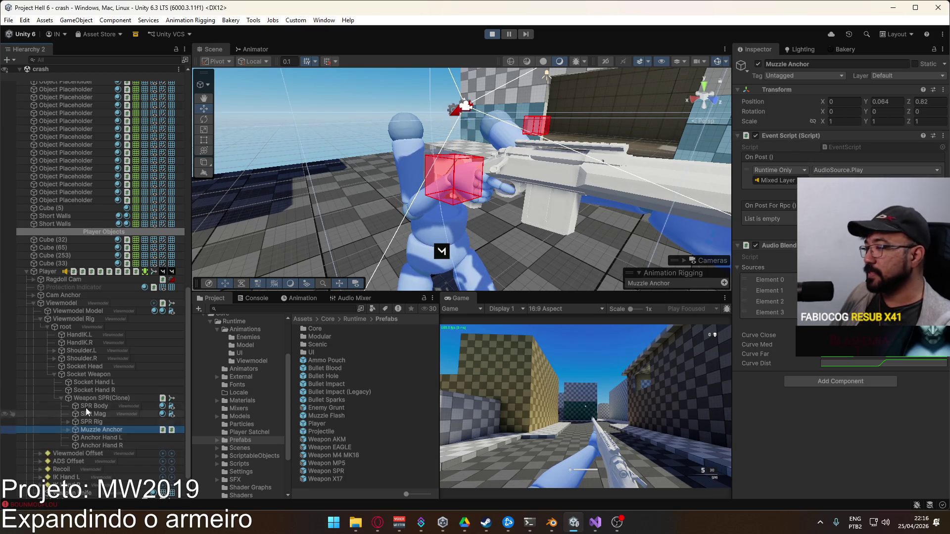
click(103, 389)
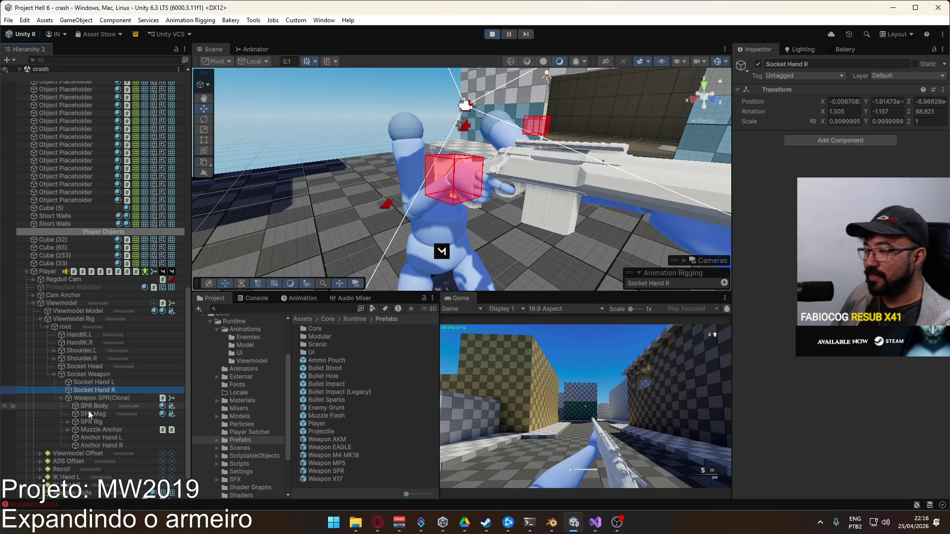
click(68, 429)
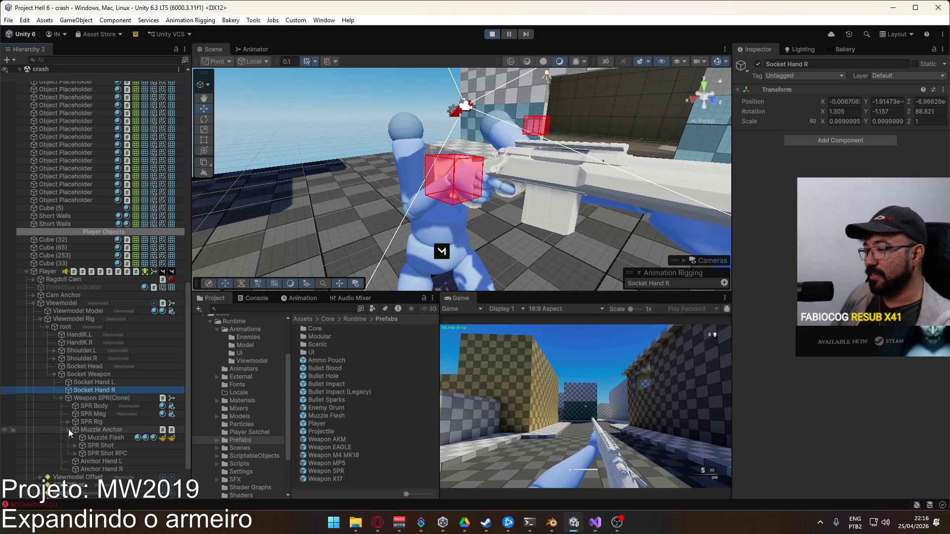
click(69, 429)
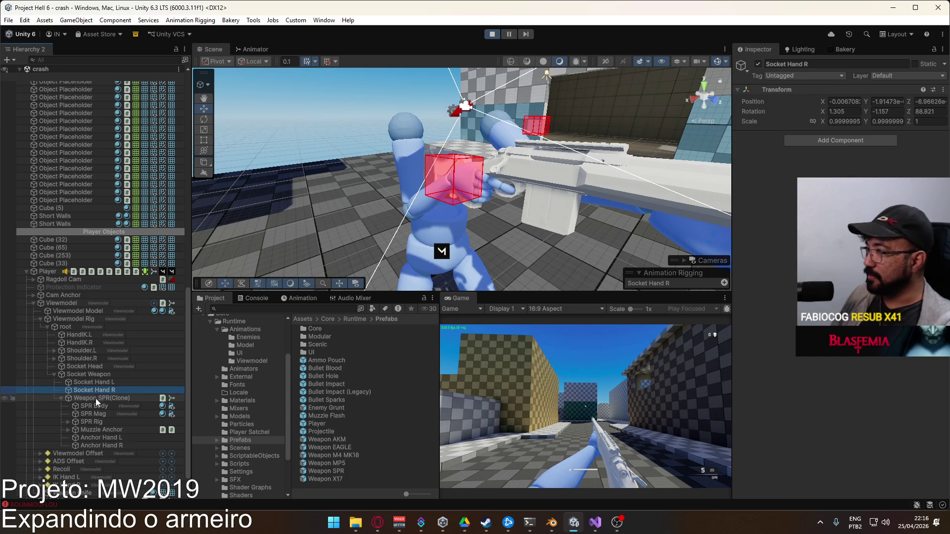
scroll(89, 404, down, 2)
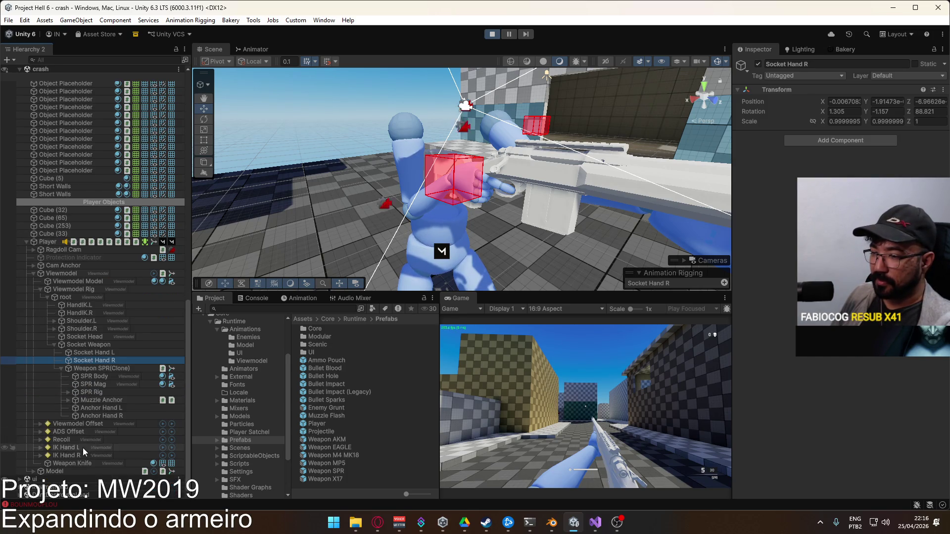
Select Hand R Target under IK Hand R and locate the object its constraint follows
click(41, 456)
click(80, 463)
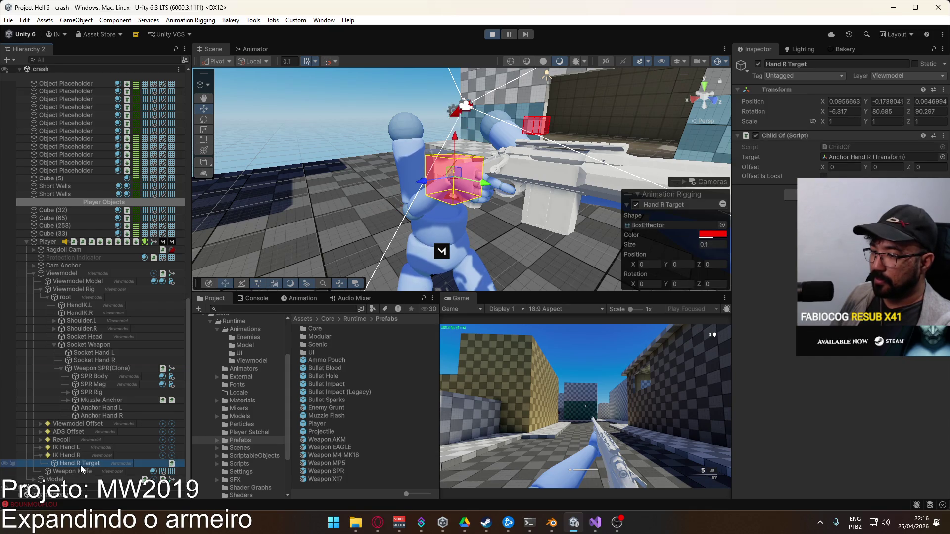
click(868, 157)
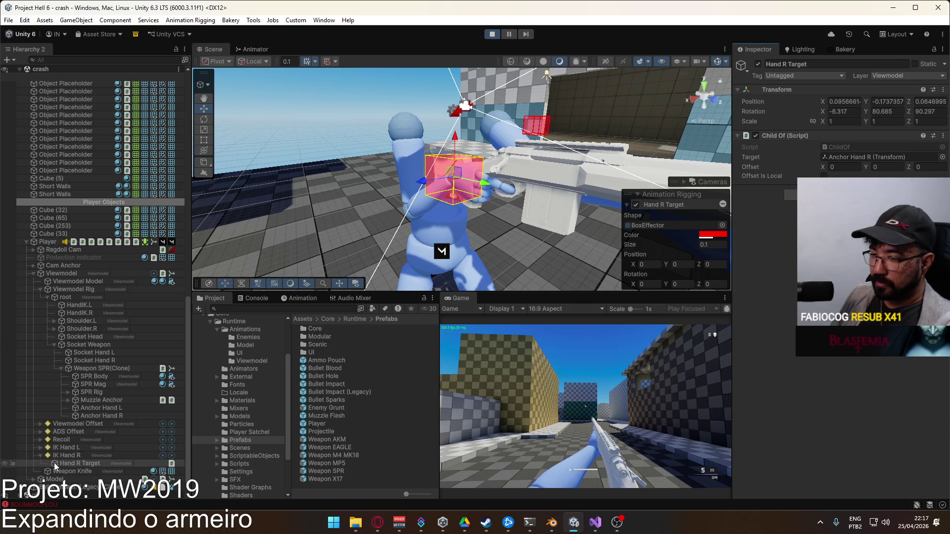
Move Anchor Hand R under Socket Hand R and select both hand anchors beneath the sockets
drag(93, 417, 105, 354)
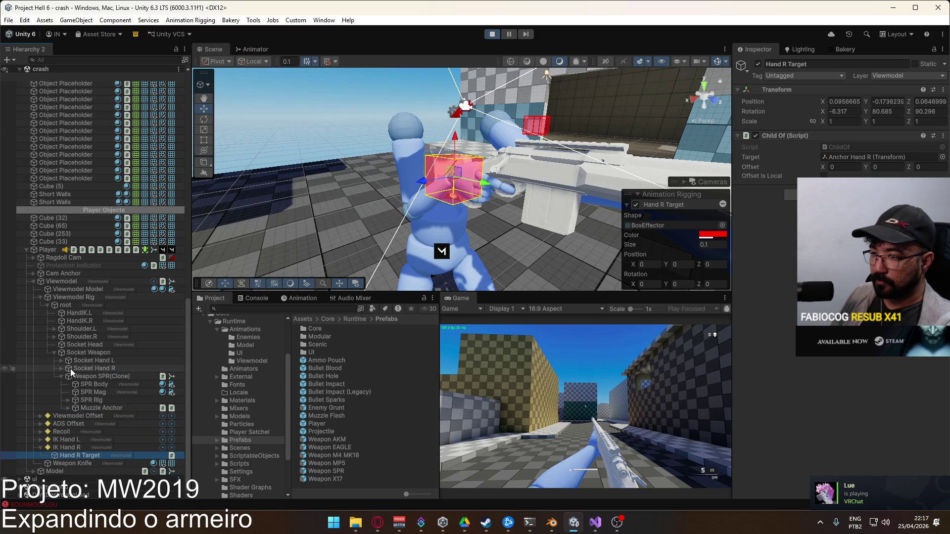
click(61, 368)
click(61, 361)
click(94, 368)
ctrl+click(100, 385)
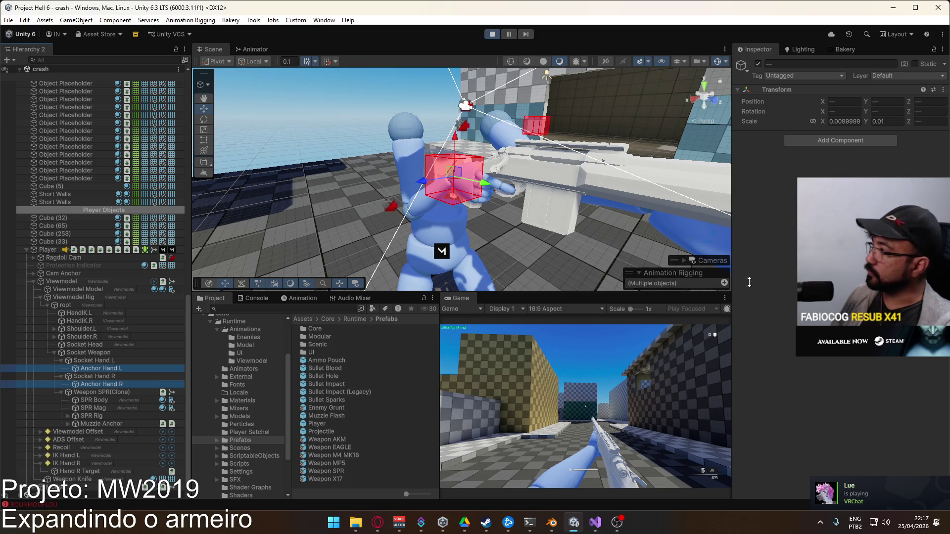
Reset both hand anchors' position and rotation, then test the SPR viewmodel in the Game view
click(943, 90)
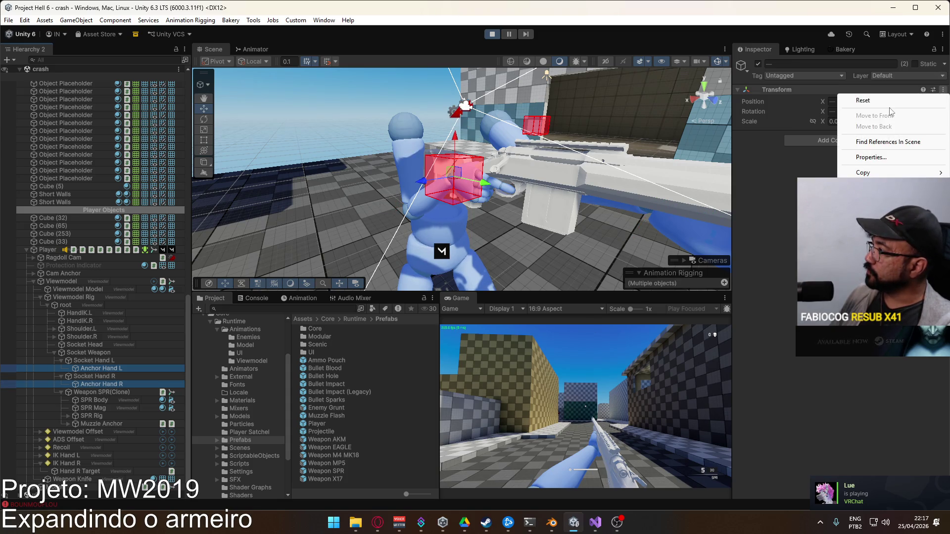
click(863, 100)
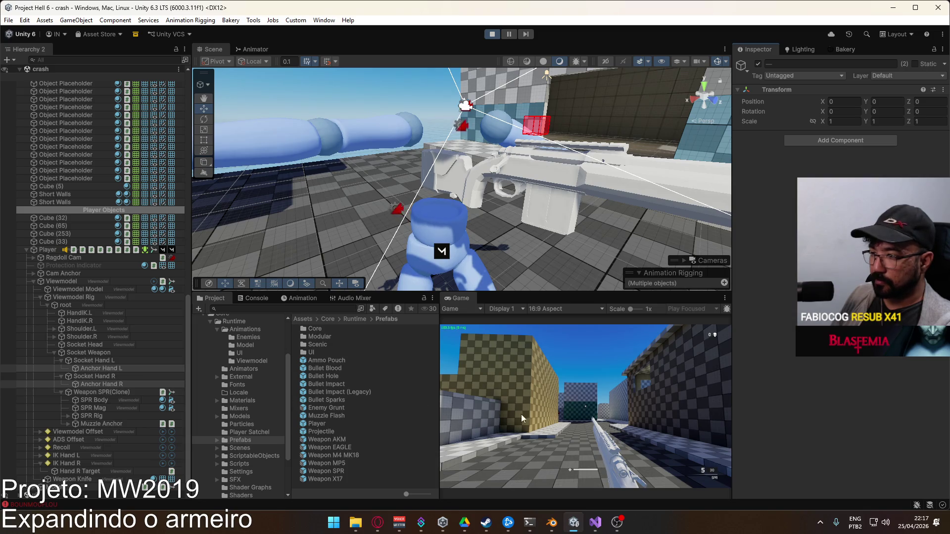
click(522, 418)
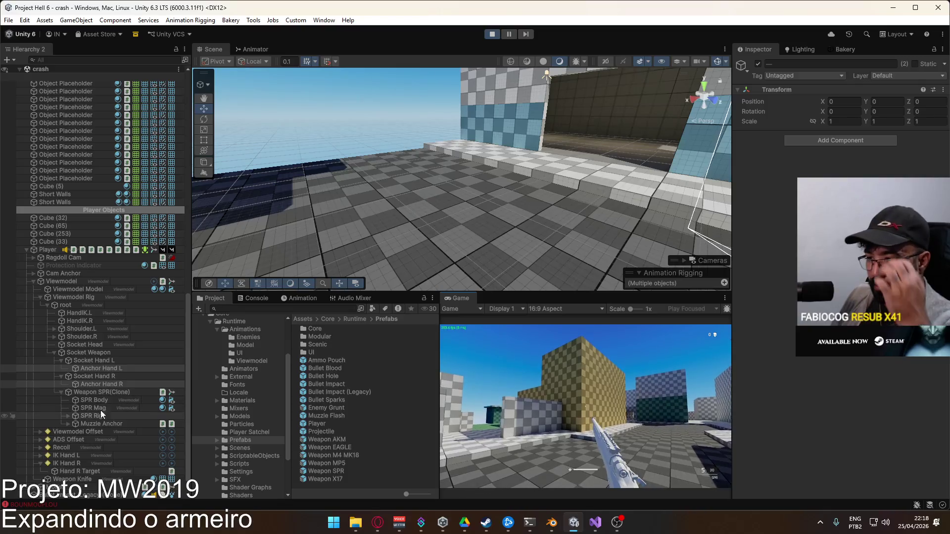
Set the ADS Offset rig weight to 0 and view its ADS Pivot child
click(85, 438)
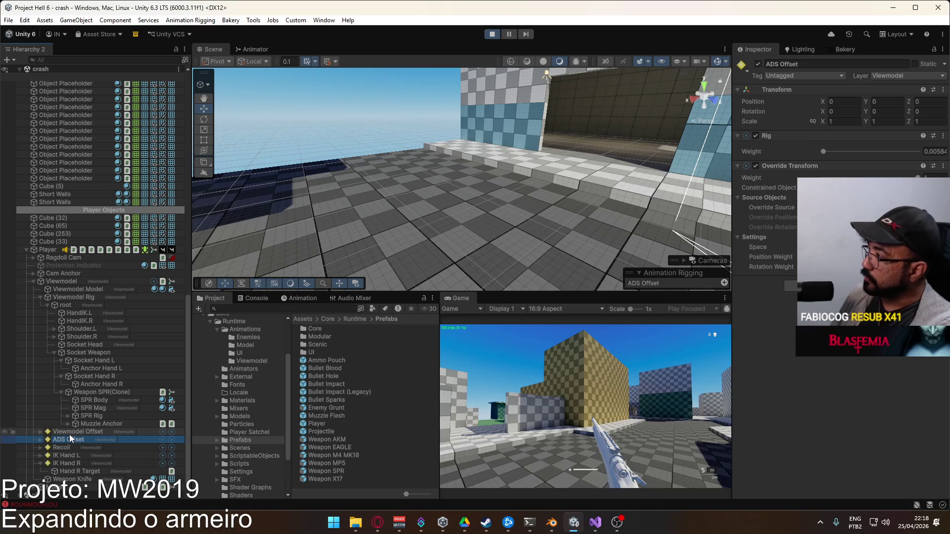
click(822, 153)
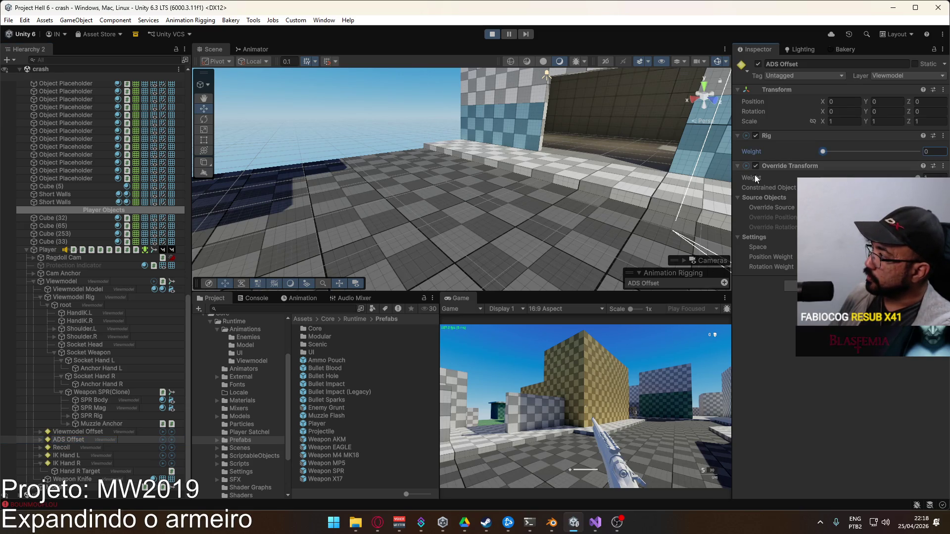
click(40, 440)
click(60, 446)
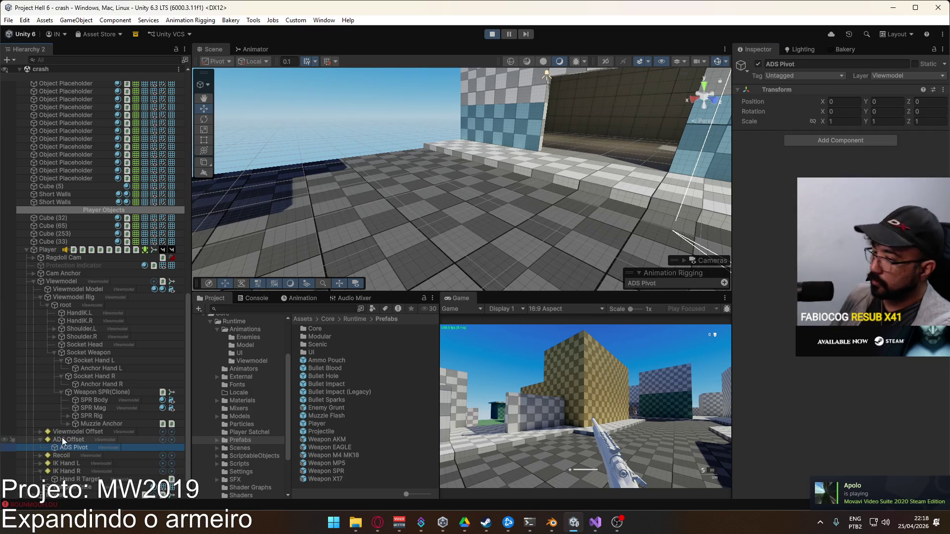
Inspect Viewmodel Offset and its Offset Pivot child, then collapse both rig branches
click(64, 433)
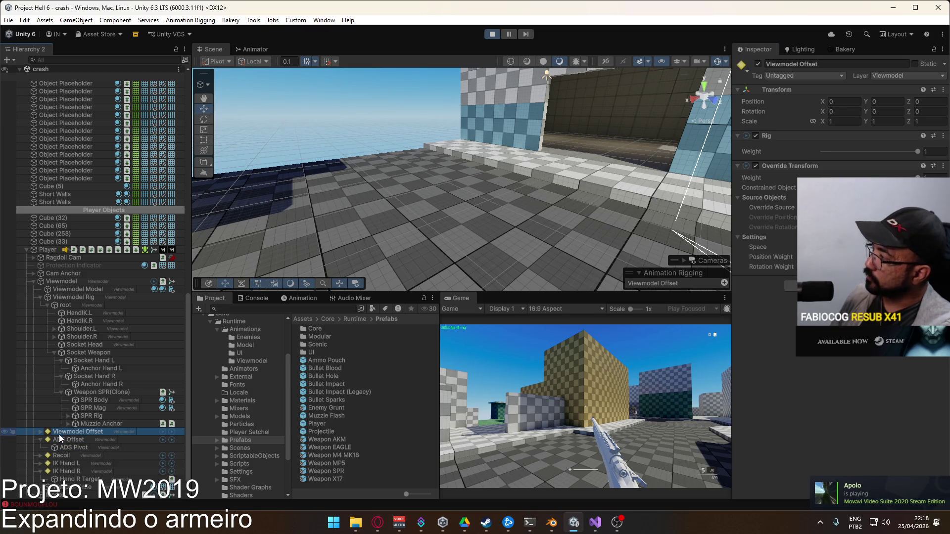
click(40, 432)
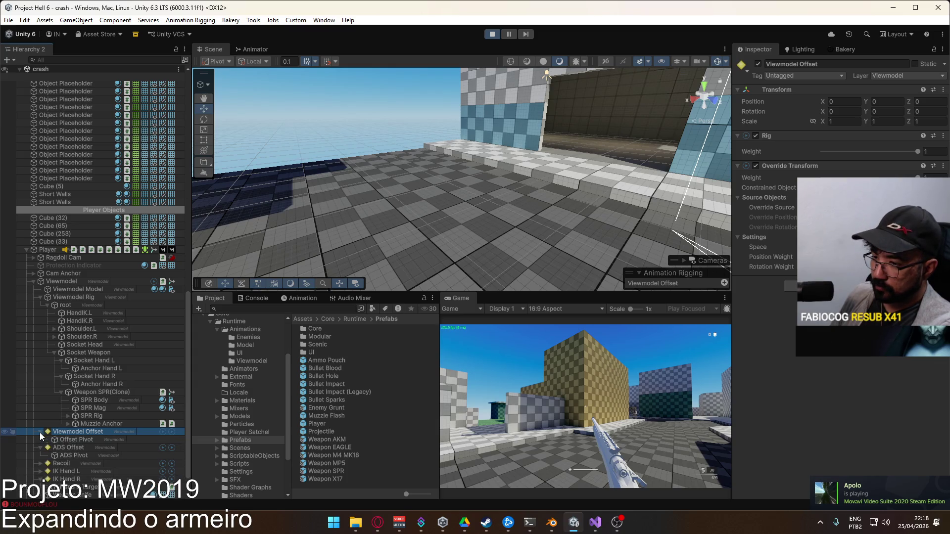
click(76, 438)
click(75, 434)
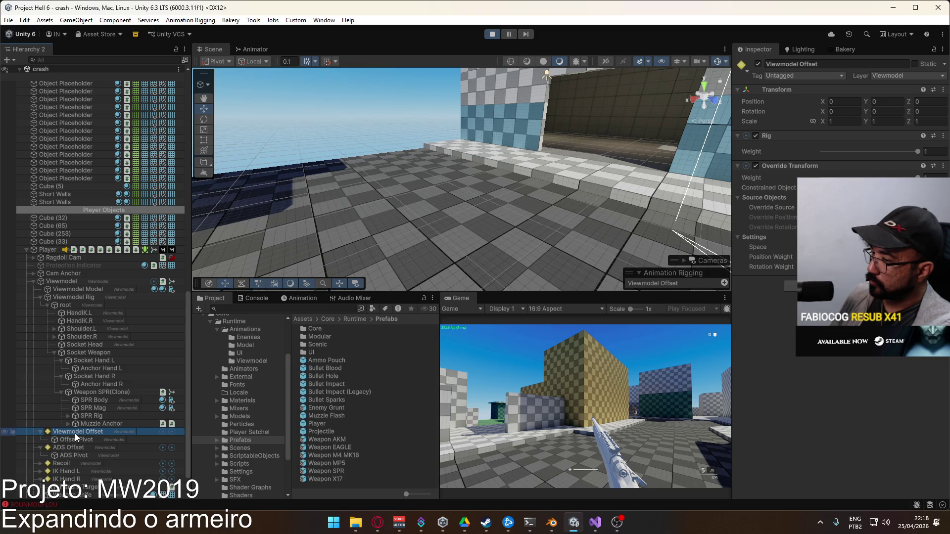
click(75, 439)
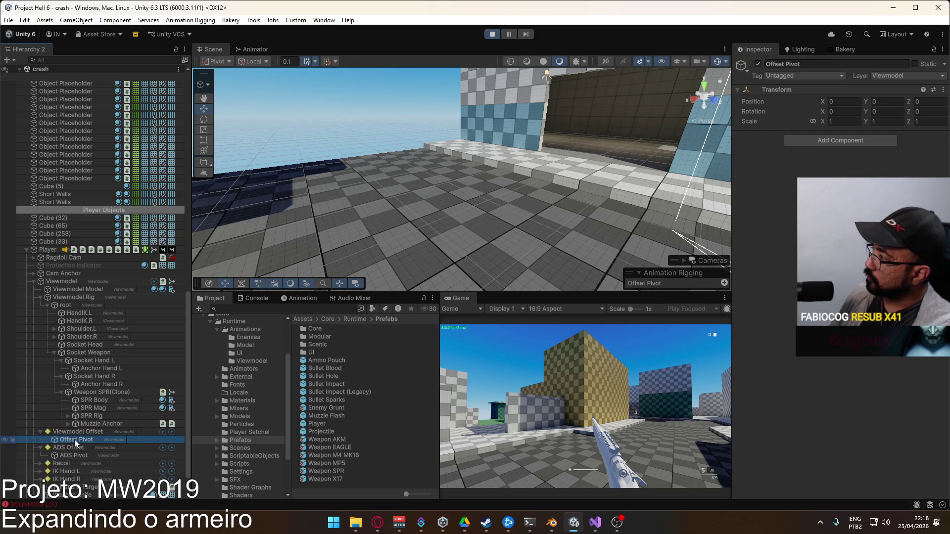
click(75, 434)
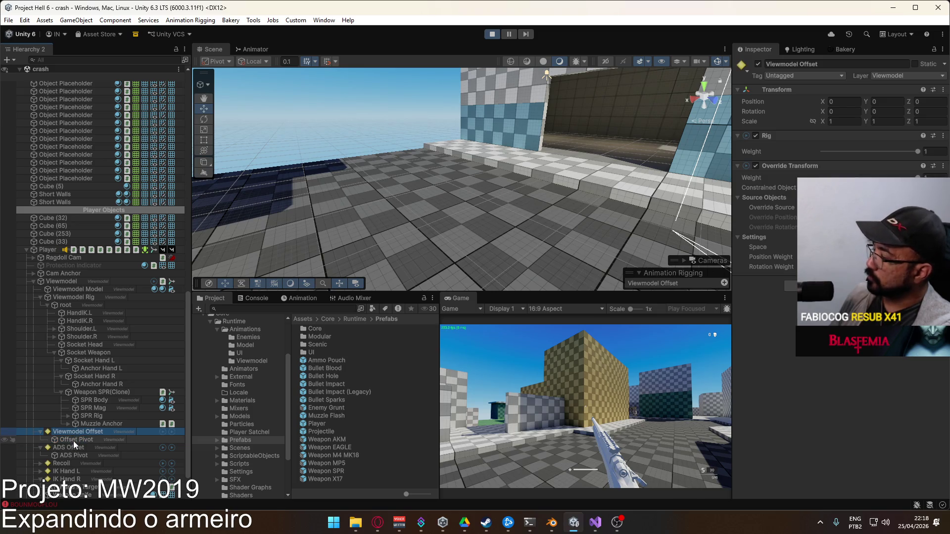
click(73, 440)
click(63, 433)
click(41, 433)
click(42, 439)
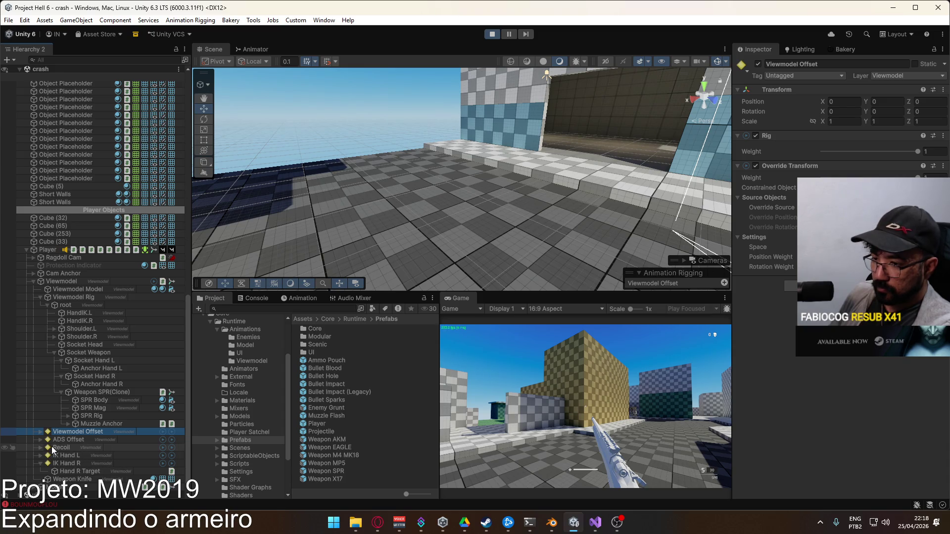
Review Recoil, Viewmodel Rig, Viewmodel Model and Player, then toggle Viewmodel's IK Hand R rig layer
click(55, 446)
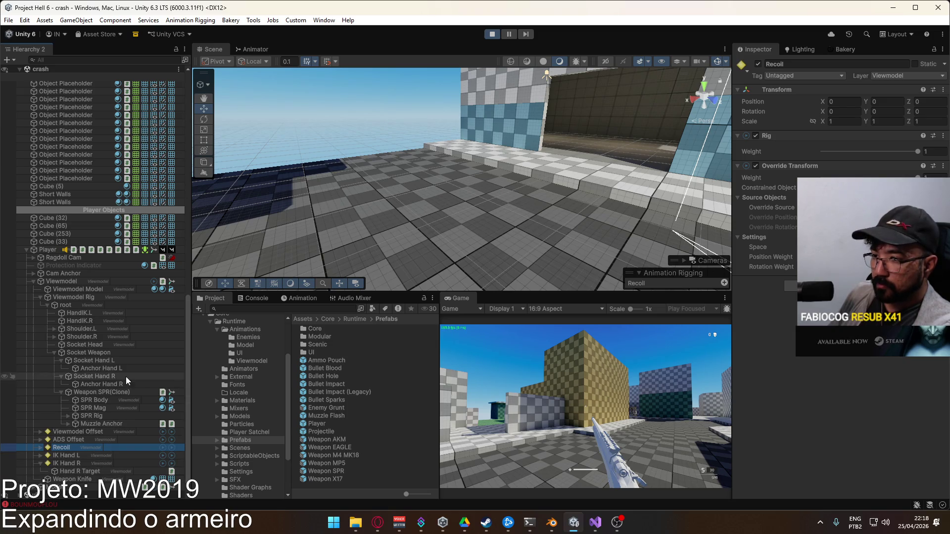
click(75, 296)
click(77, 289)
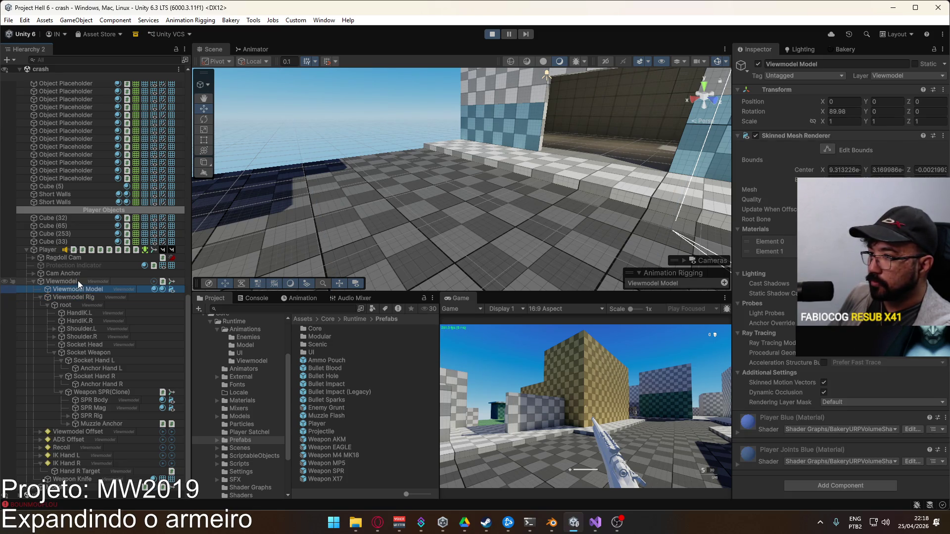
click(50, 250)
scroll(815, 356, down, 5)
scroll(817, 356, down, 15)
scroll(817, 357, down, 15)
scroll(817, 358, down, 10)
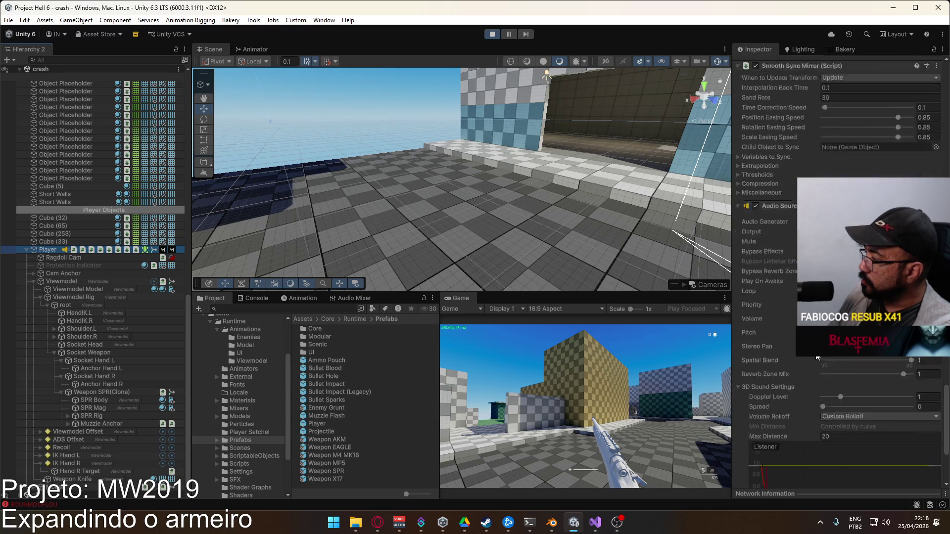
click(66, 281)
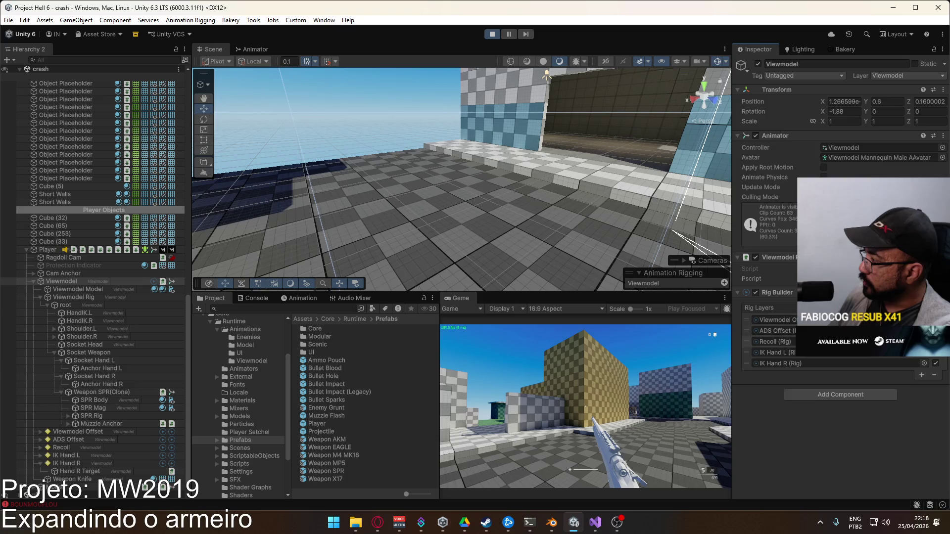
click(936, 362)
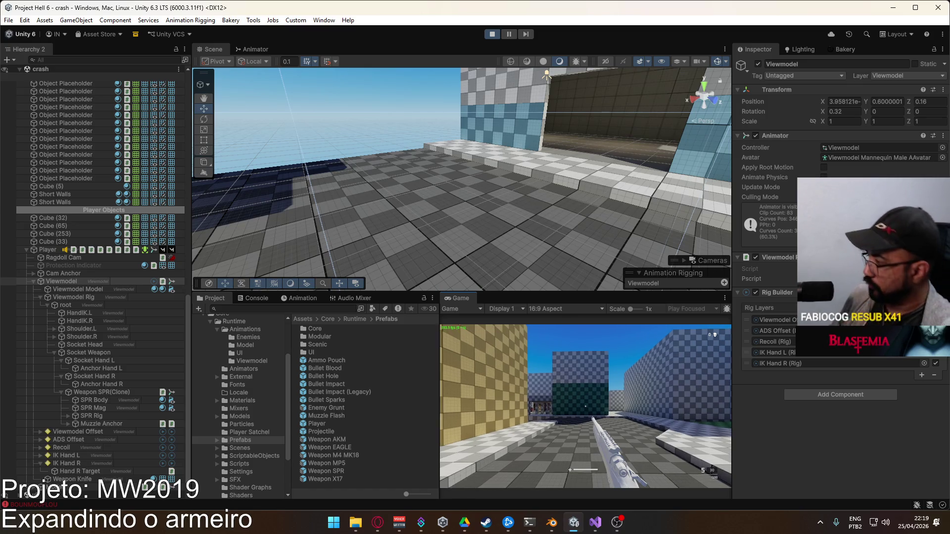
Stop the play session and switch over to Blender
key(super)
key(ctrl+p)
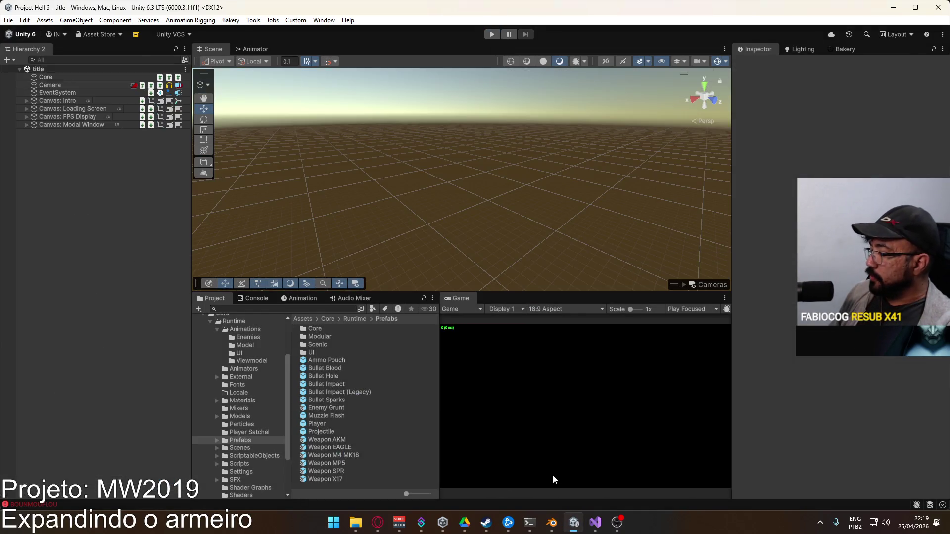
click(551, 523)
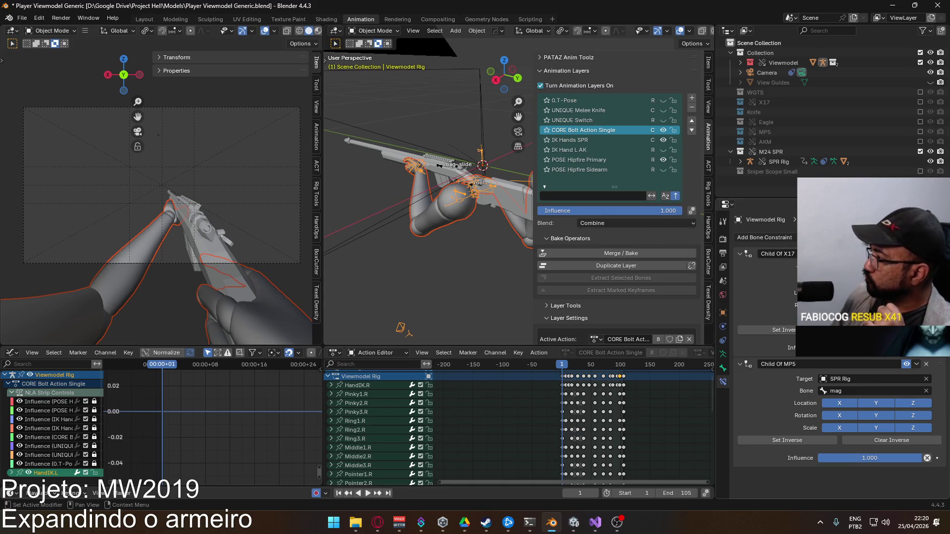
Point HandIK.L's Child Of MP5 constraint at MP5 Rig, bone mag
click(851, 378)
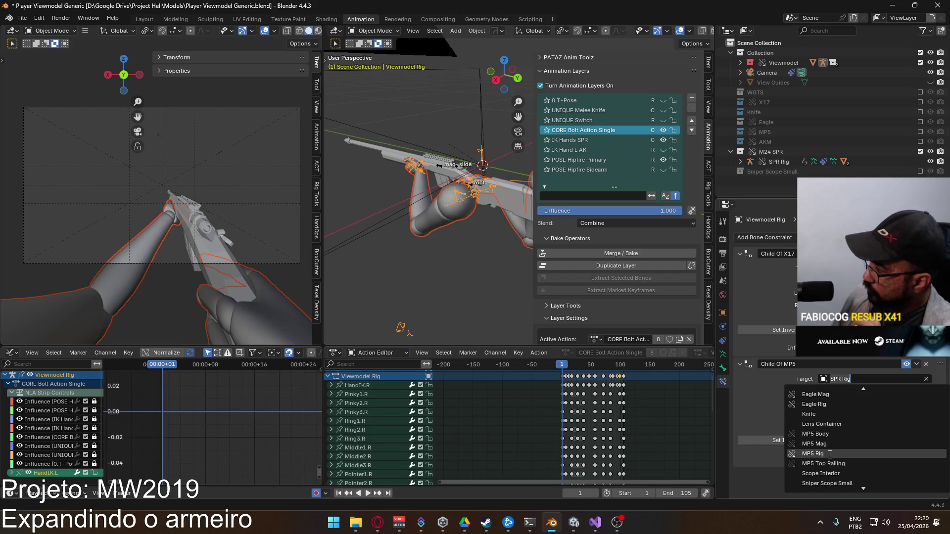
click(813, 453)
click(871, 390)
text(mag)
key(Return)
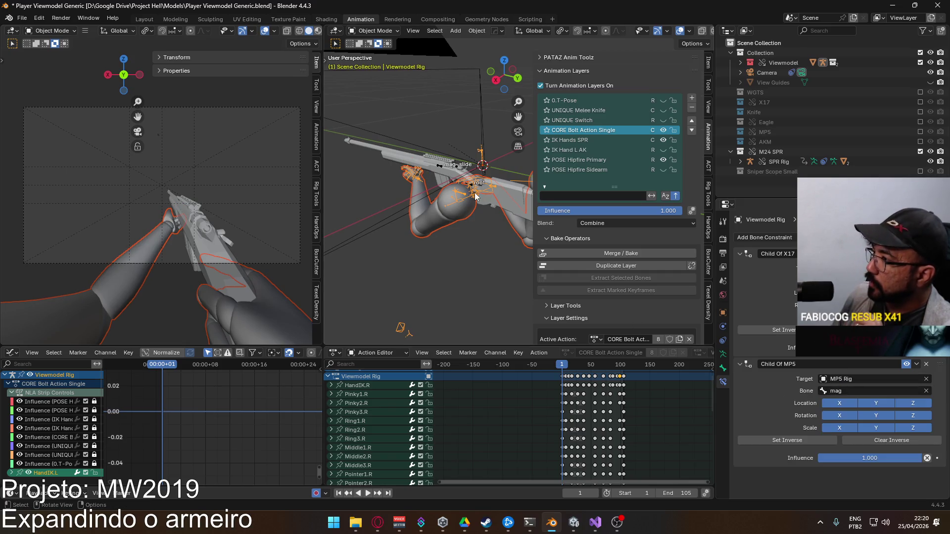
In Pose Mode, set HandIK.R's Child Of MP5 target to MP5 Rig
click(374, 31)
click(376, 65)
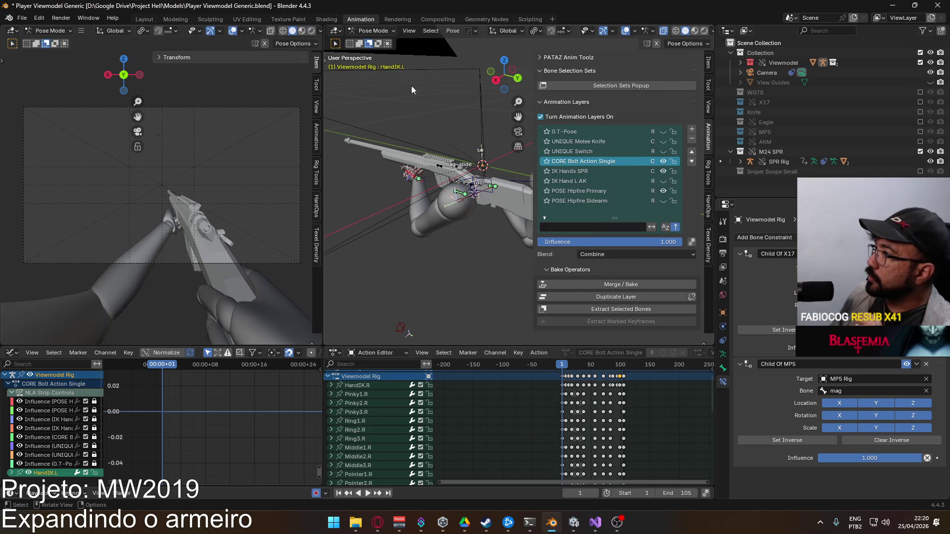
click(484, 182)
click(849, 379)
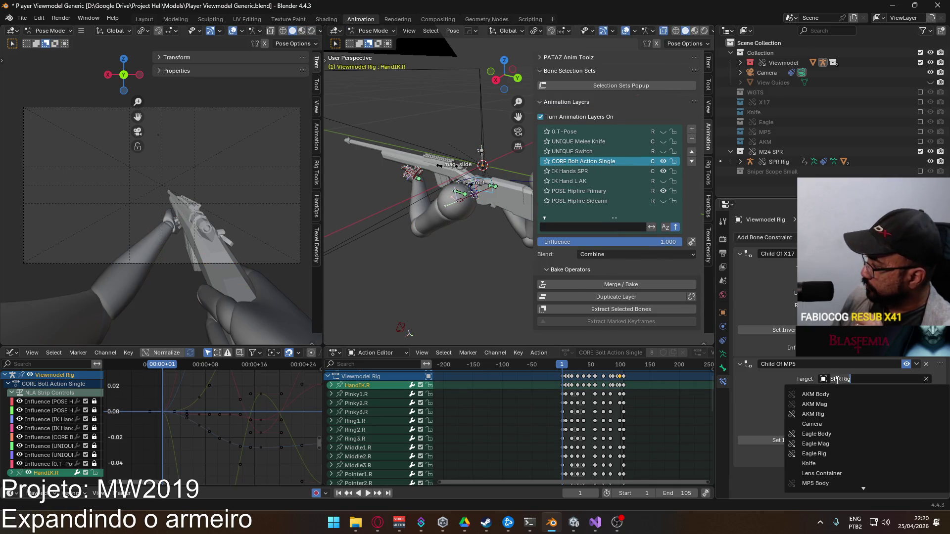
scroll(848, 455, down, 6)
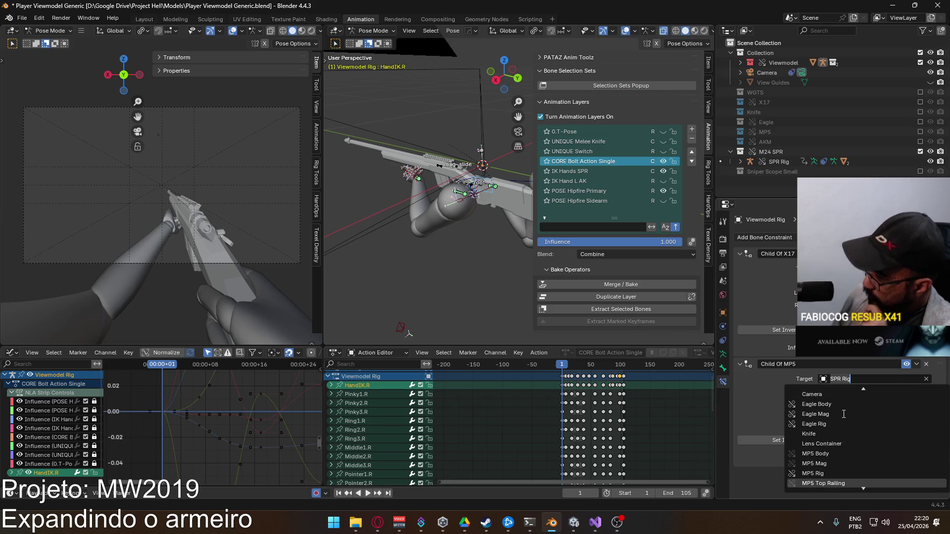
click(836, 453)
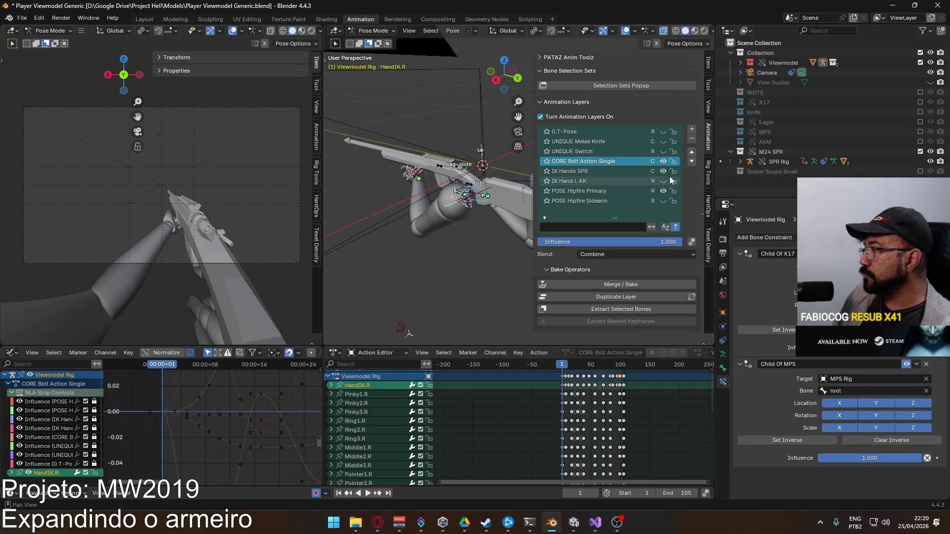
click(374, 31)
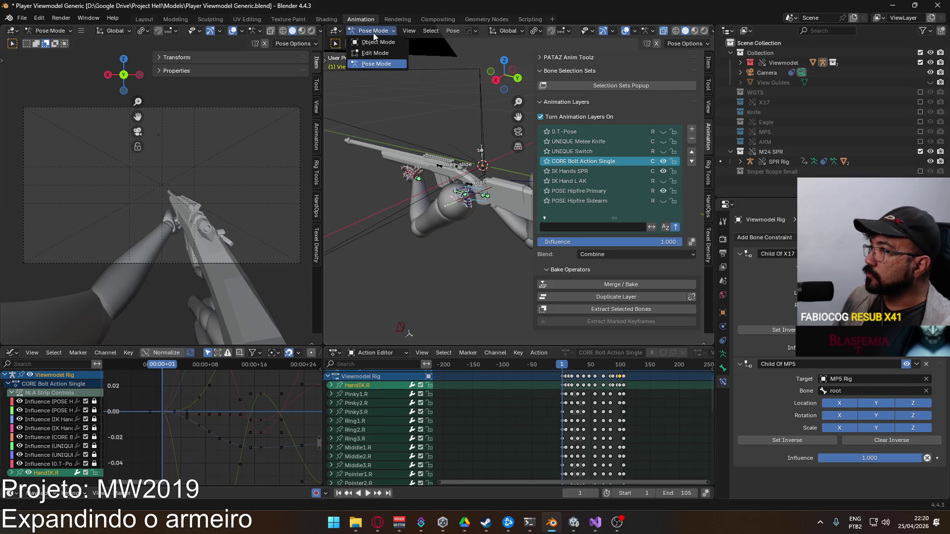
Back in Object Mode, hide the M24 SPR collection and show the MP5 collection
click(376, 42)
click(466, 183)
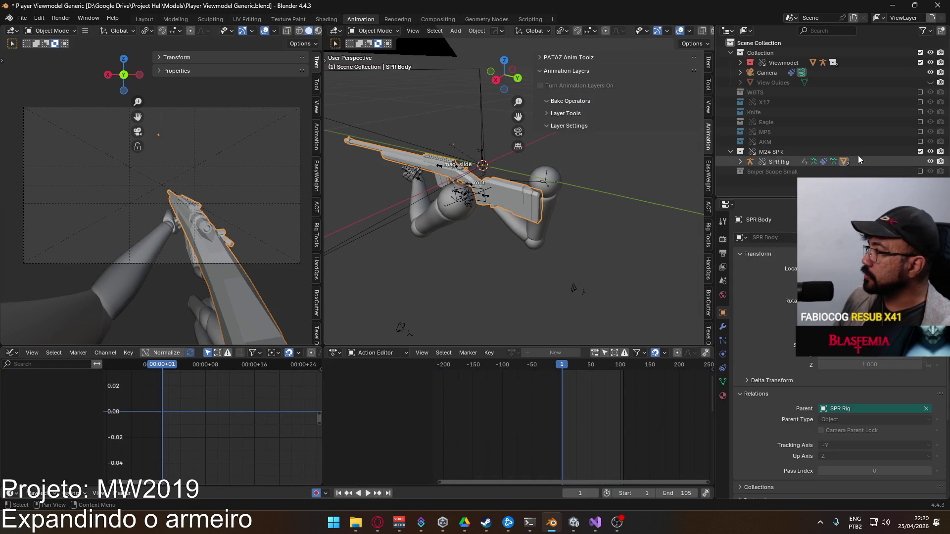
click(920, 151)
click(920, 132)
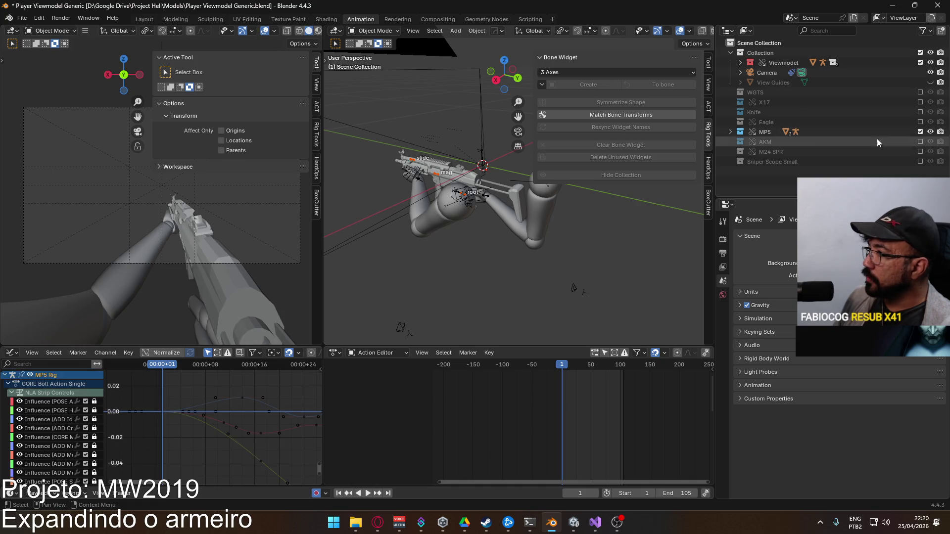
mouse_move(439, 197)
mouse_down()
mouse_move(545, 144)
mouse_move(527, 166)
mouse_move(421, 228)
mouse_up()
Play back the MP5 rig animation, frame it, and make the hands' Viewmodel Rig active
click(395, 216)
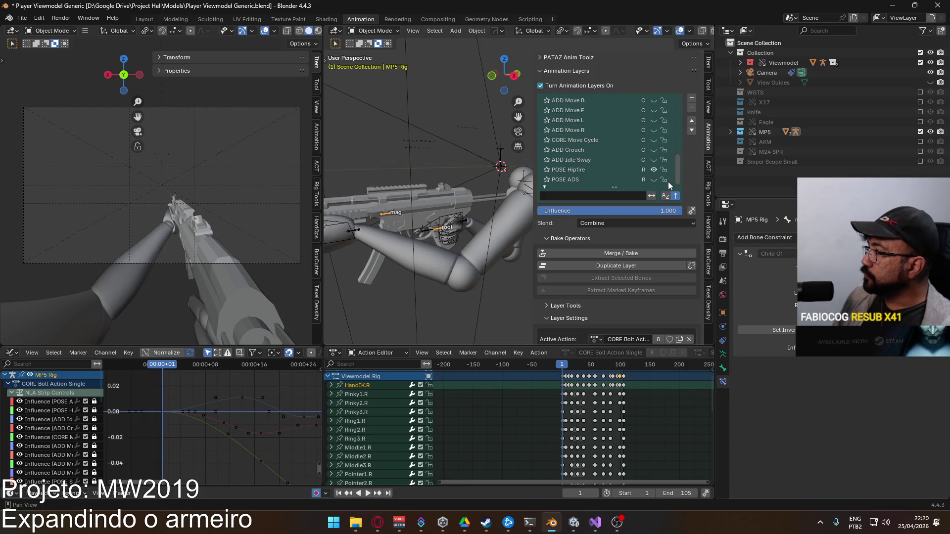
key(space)
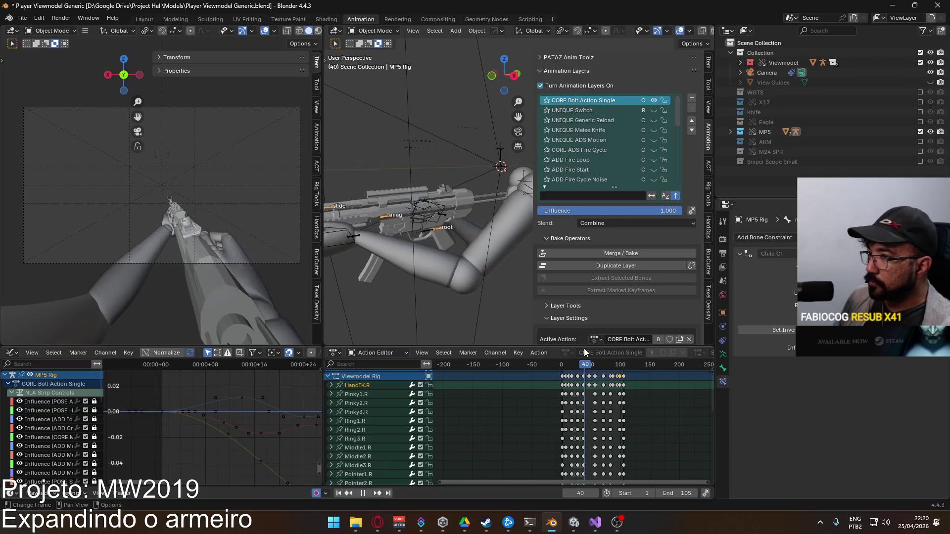
key(space)
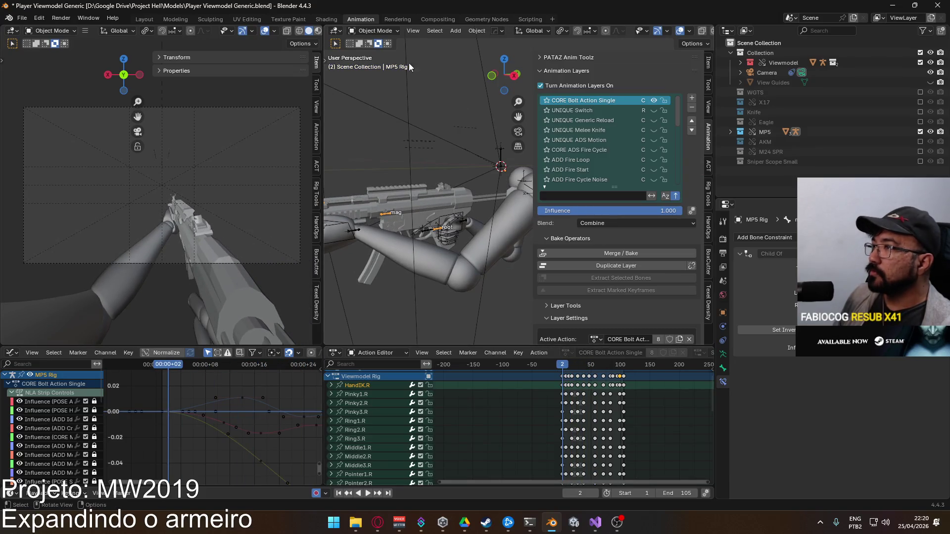
key(KP_Decimal)
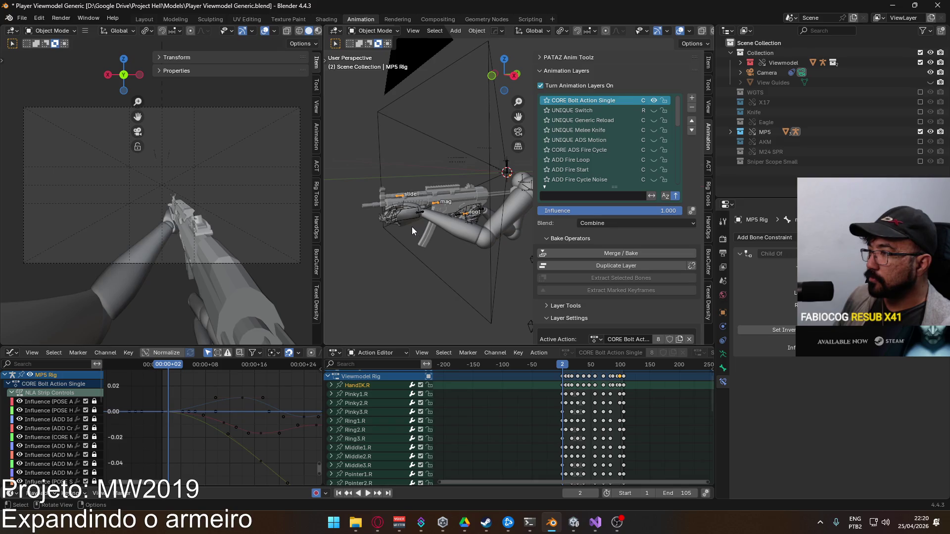
click(411, 217)
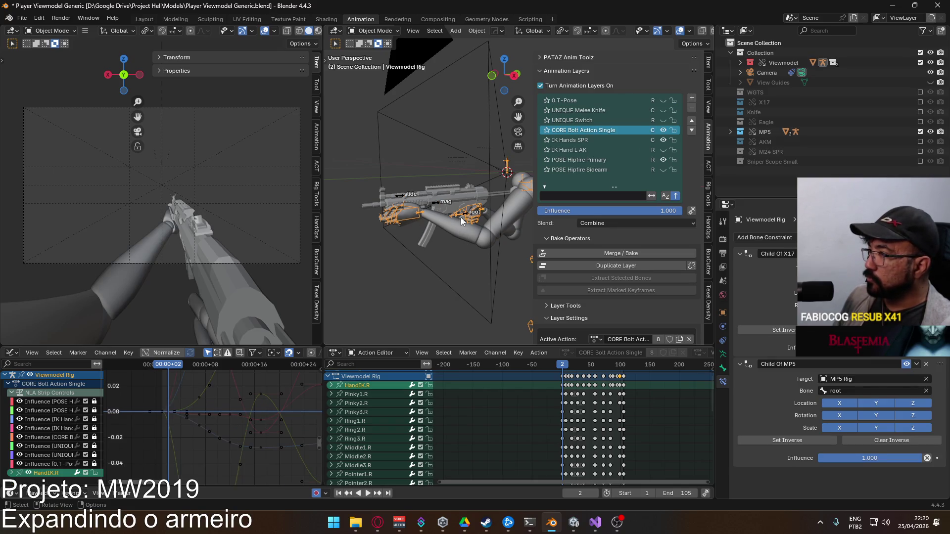
Mute the IK Hands SPR animation layer and preview the result on the timeline
click(663, 141)
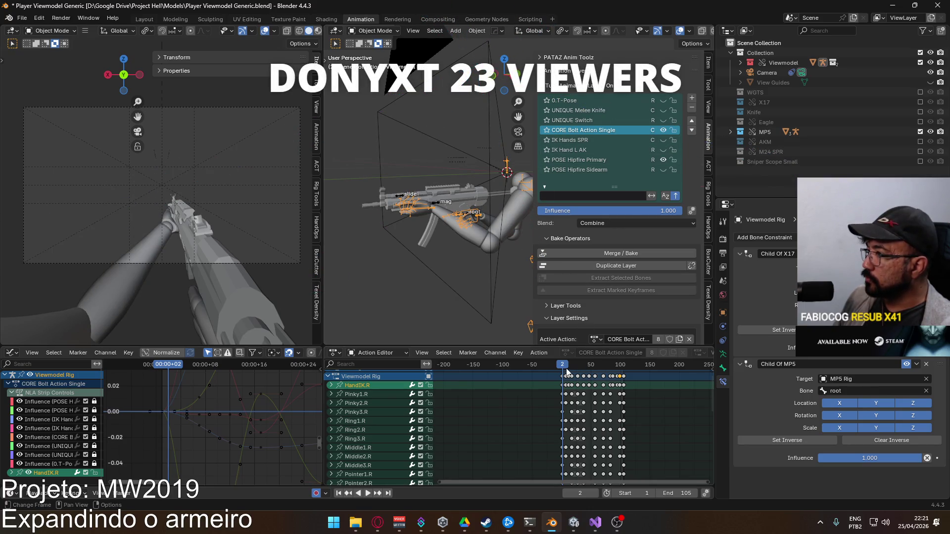
key(space)
mouse_move(577, 361)
mouse_down()
mouse_move(625, 352)
mouse_move(563, 356)
mouse_up()
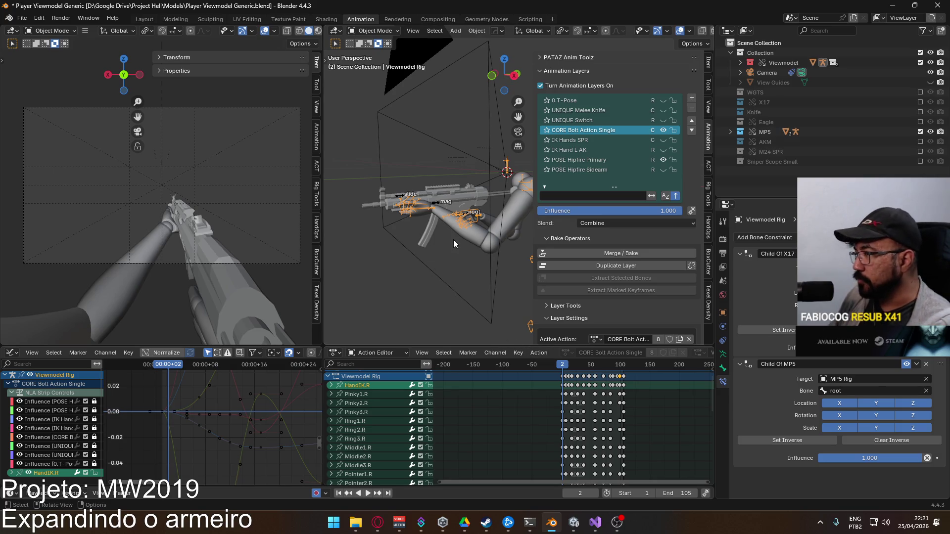
scroll(430, 255, up, 3)
Save the blend file and re-export the arms over Viewmodel@Bolt Action Single.fbx
shift+click(459, 257)
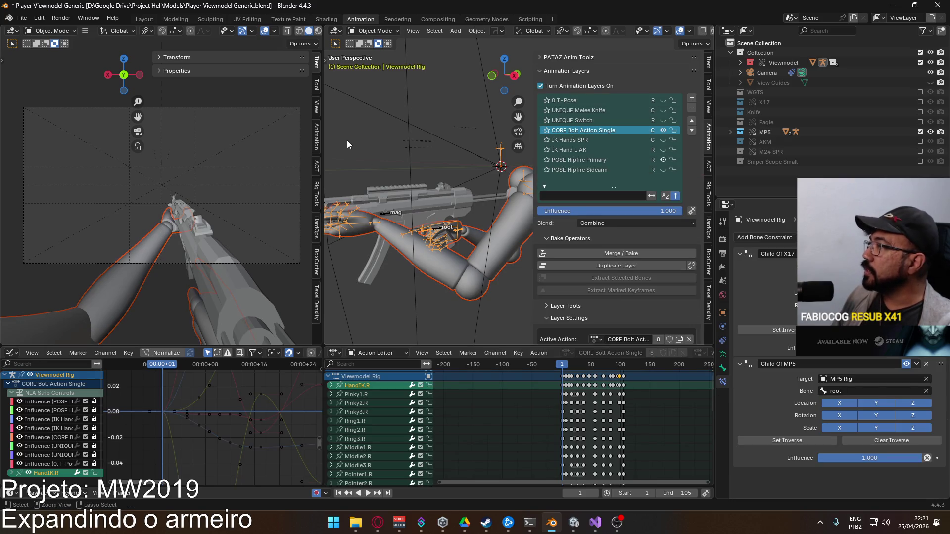
key(ctrl+s)
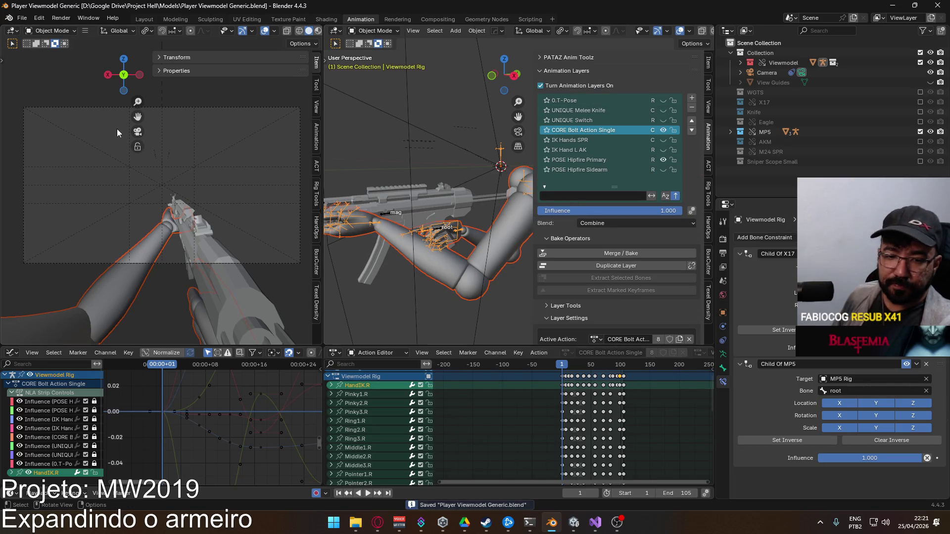
click(16, 19)
mouse_move(72, 171)
click(154, 257)
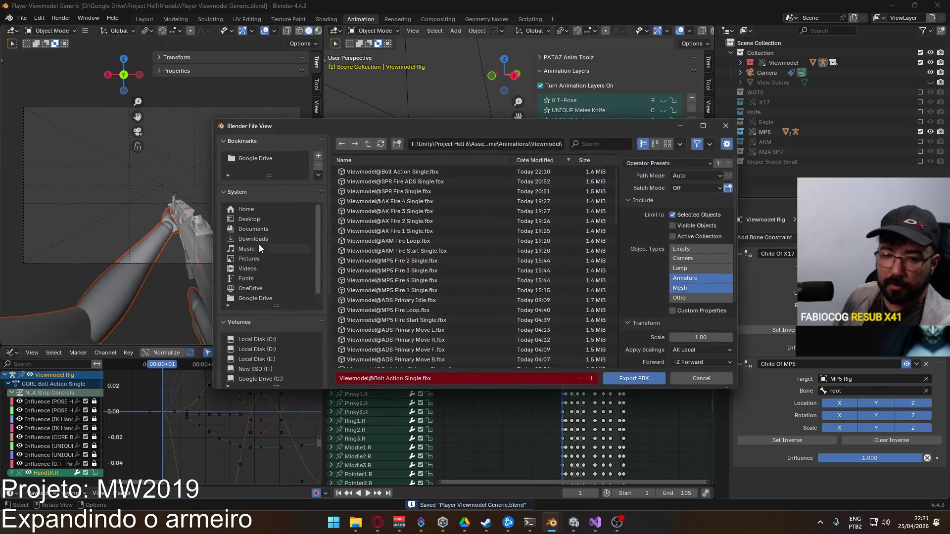
click(633, 378)
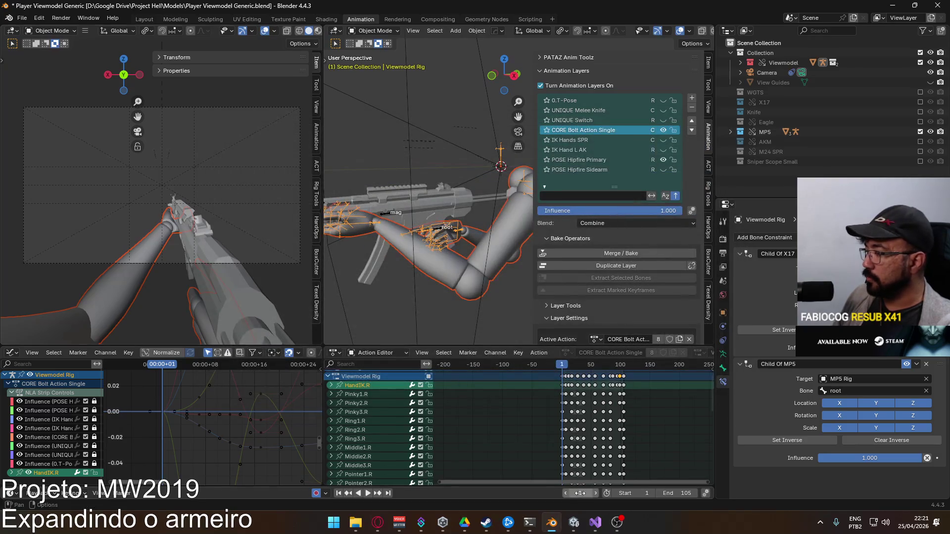
click(573, 522)
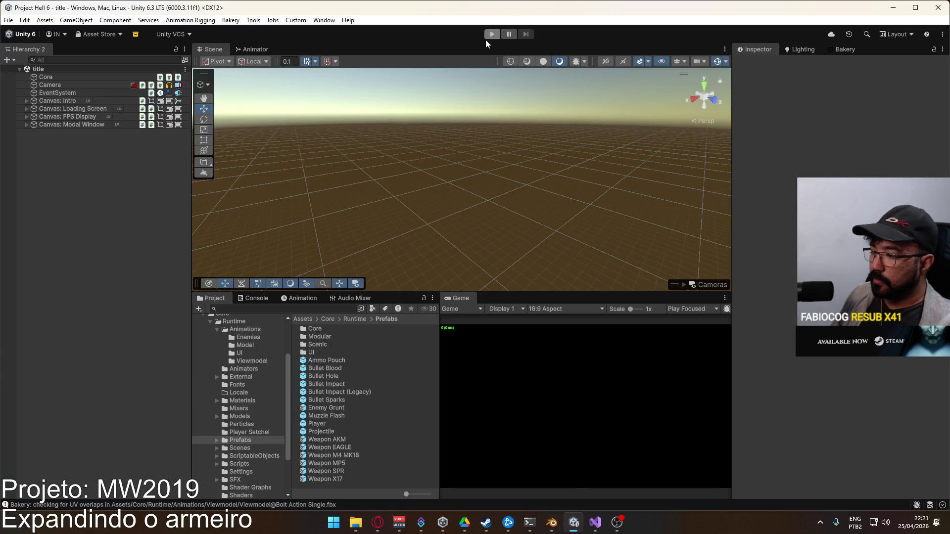
Enter Play mode, load the crash map, and leave the gunsmith carrying the SPR
key(alt+Tab)
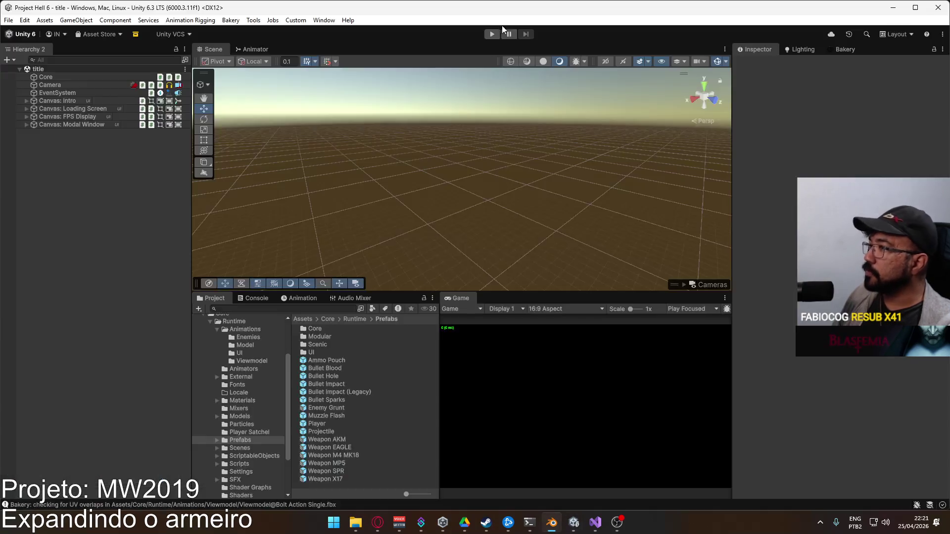
click(492, 34)
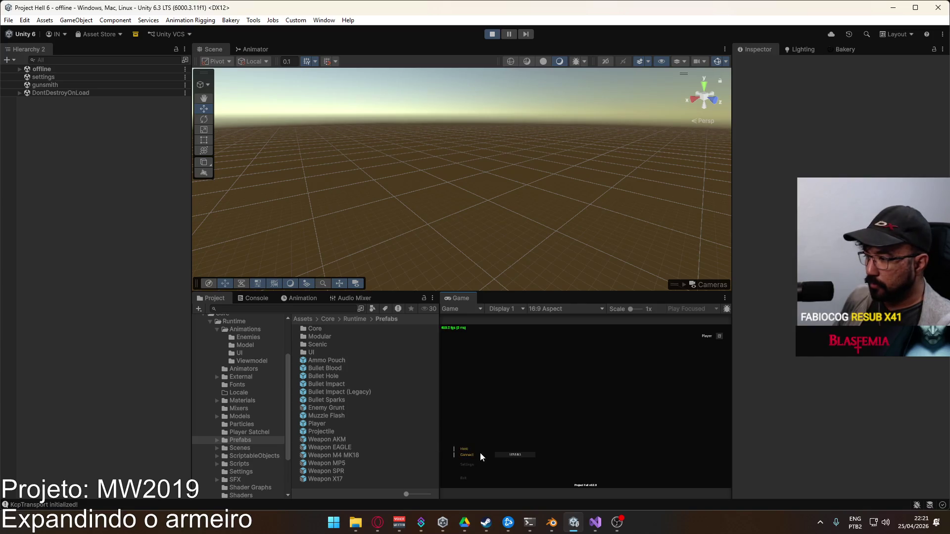
click(524, 480)
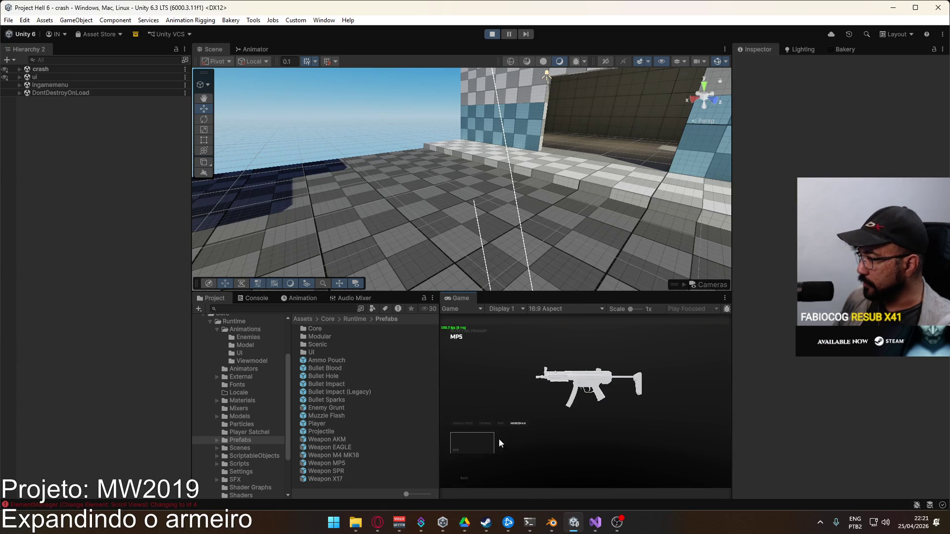
click(499, 439)
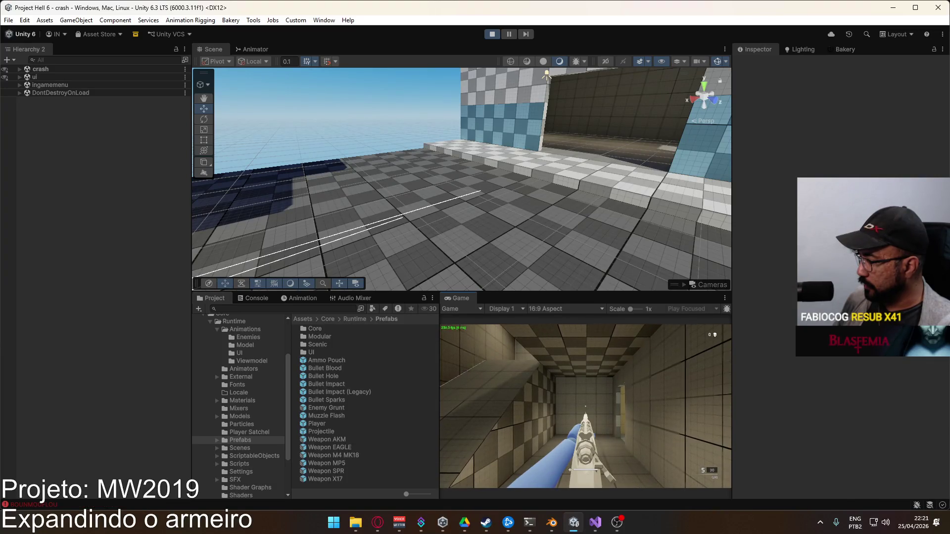
Walk the player out to the outdoor area and bring them close in the Scene view
key(shift+w)
key(w)
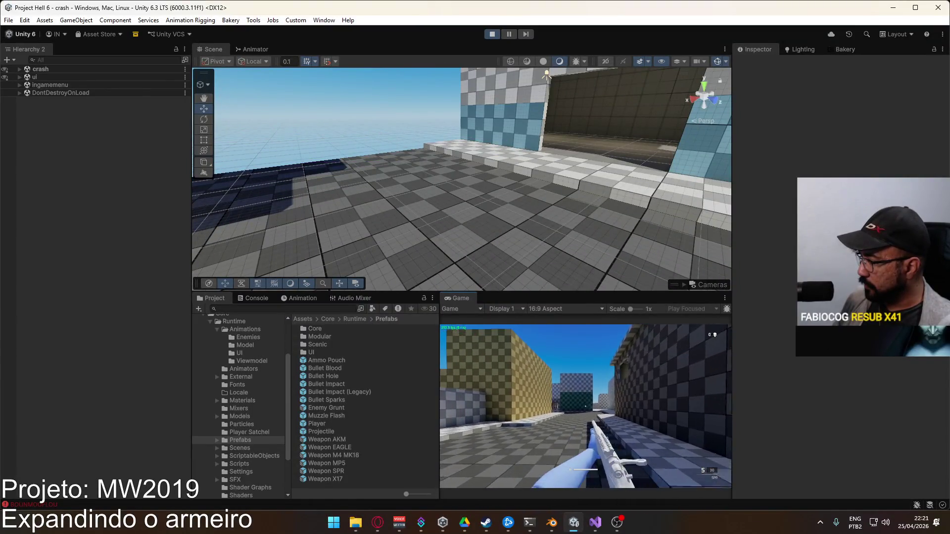
mouse_move(618, 179)
mouse_down()
mouse_move(644, 168)
mouse_move(445, 218)
mouse_up()
Select the right-hand IK target and find its Anchor Hand R in the hierarchy
click(488, 196)
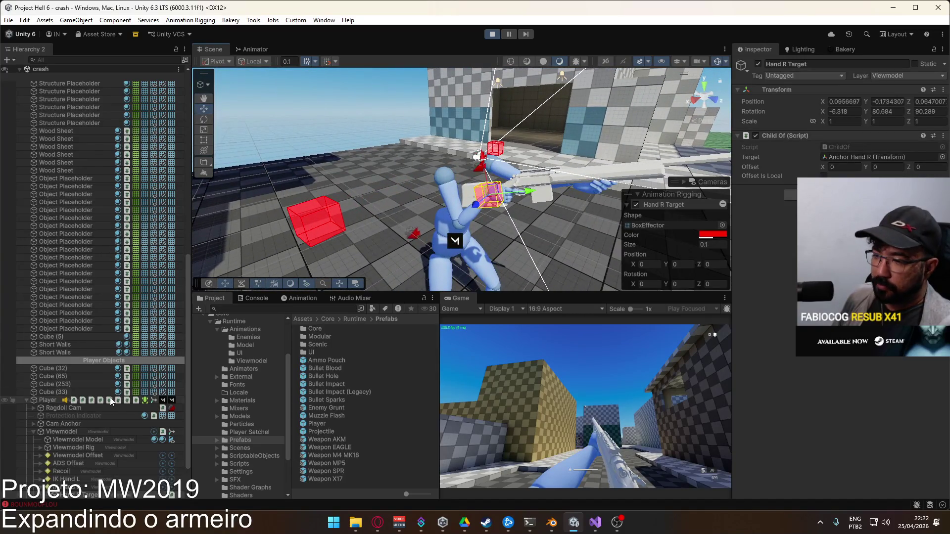
scroll(111, 402, down, 3)
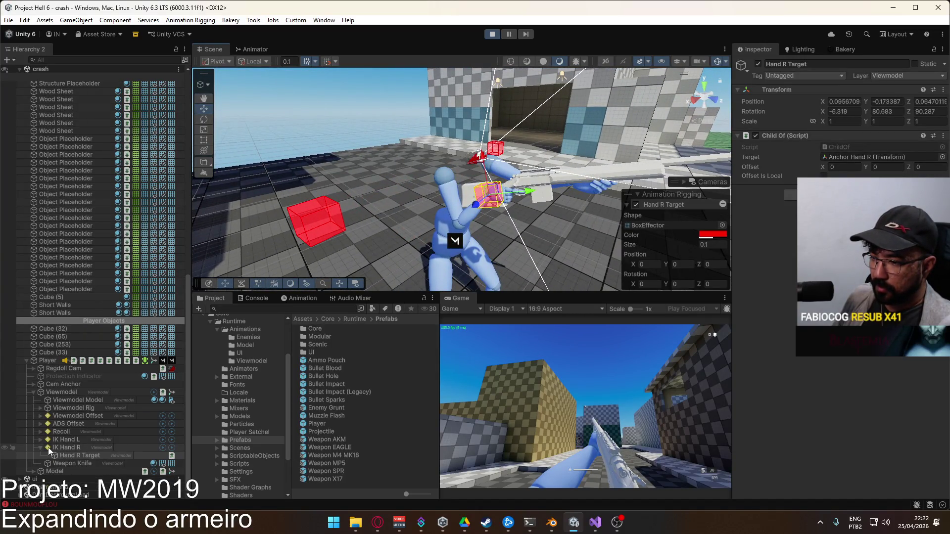
click(40, 440)
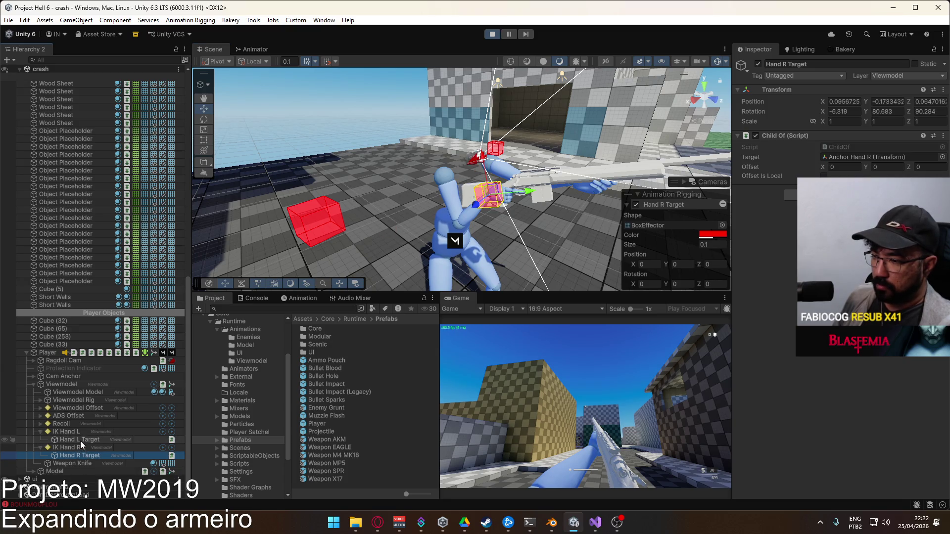
click(856, 157)
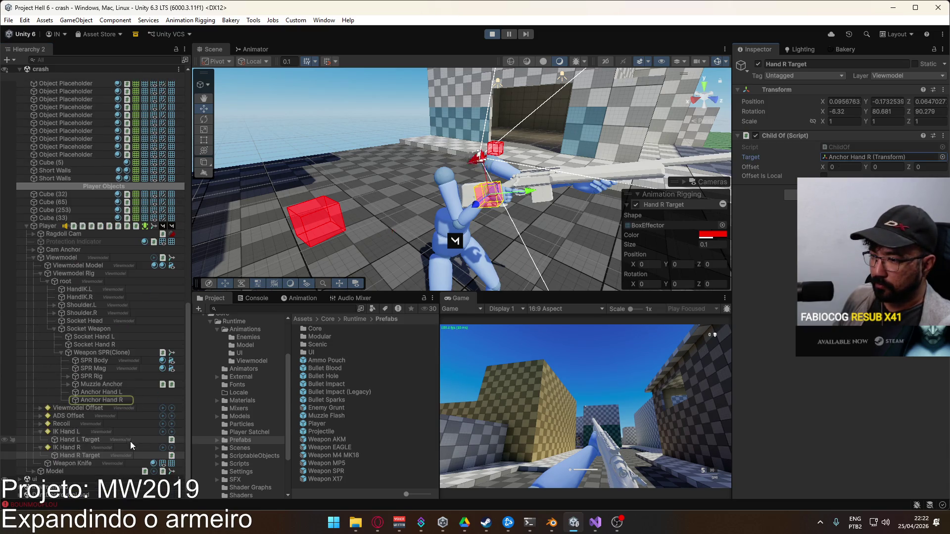
click(103, 400)
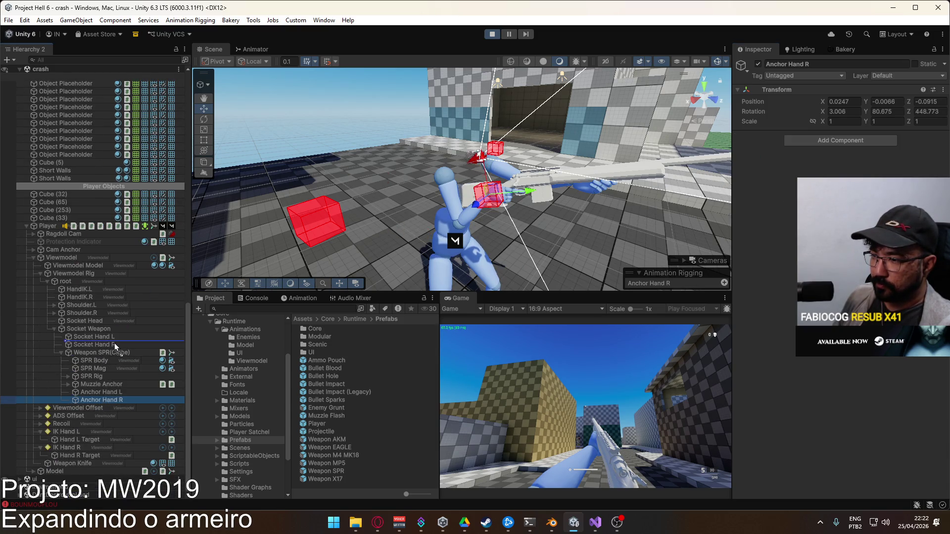
Reparent both hand anchors under their matching sockets and Reset both transforms together
drag(110, 345, 109, 347)
click(60, 355)
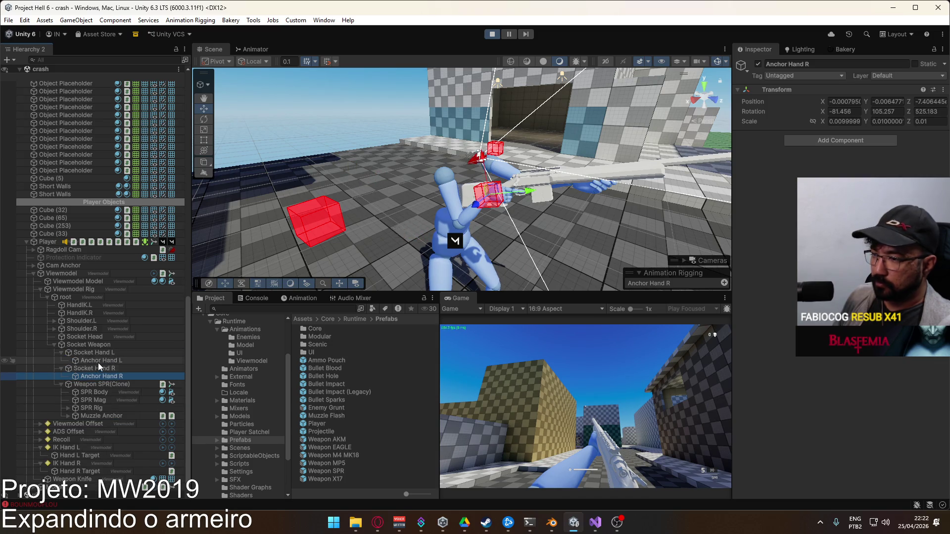
ctrl+click(98, 362)
click(944, 90)
click(863, 98)
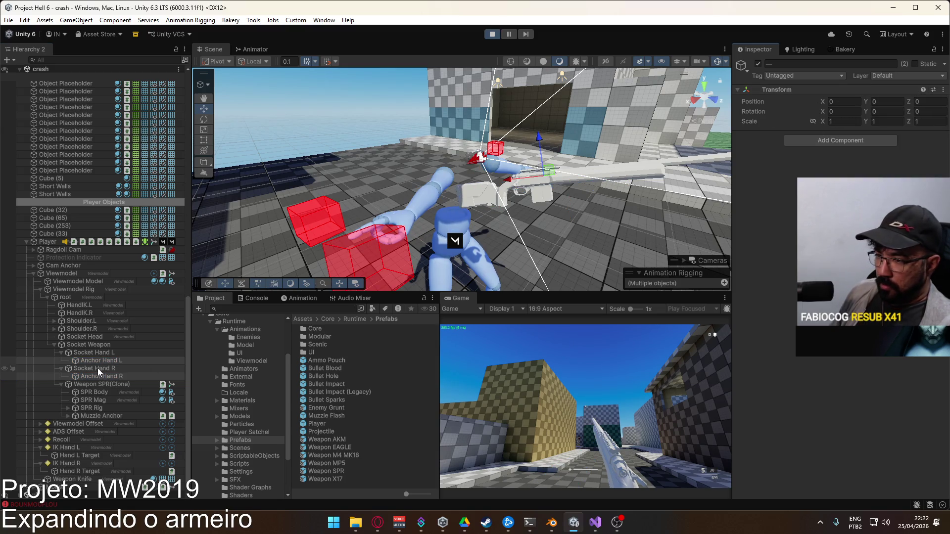
Select Socket Weapon, orbit around the player's arms, and exit play mode
click(94, 345)
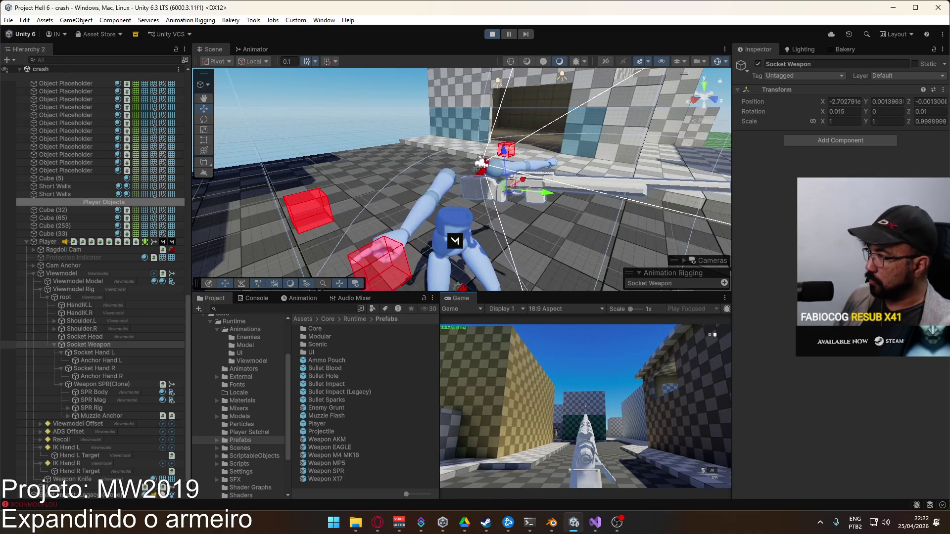
key(super)
key(super)
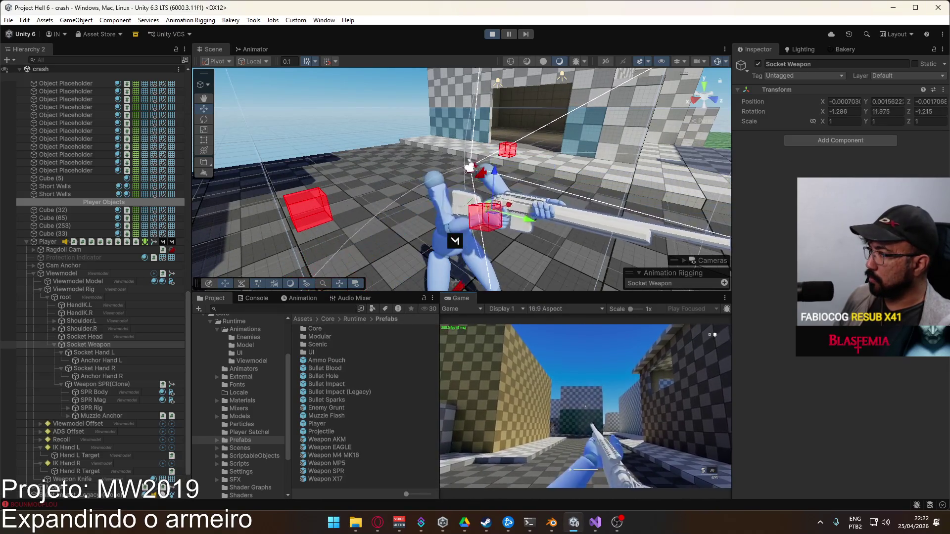
key(super)
mouse_move(544, 138)
mouse_down()
mouse_move(584, 124)
mouse_move(502, 208)
mouse_move(329, 175)
mouse_move(366, 131)
mouse_move(85, 132)
mouse_move(188, 115)
mouse_move(133, 126)
mouse_up()
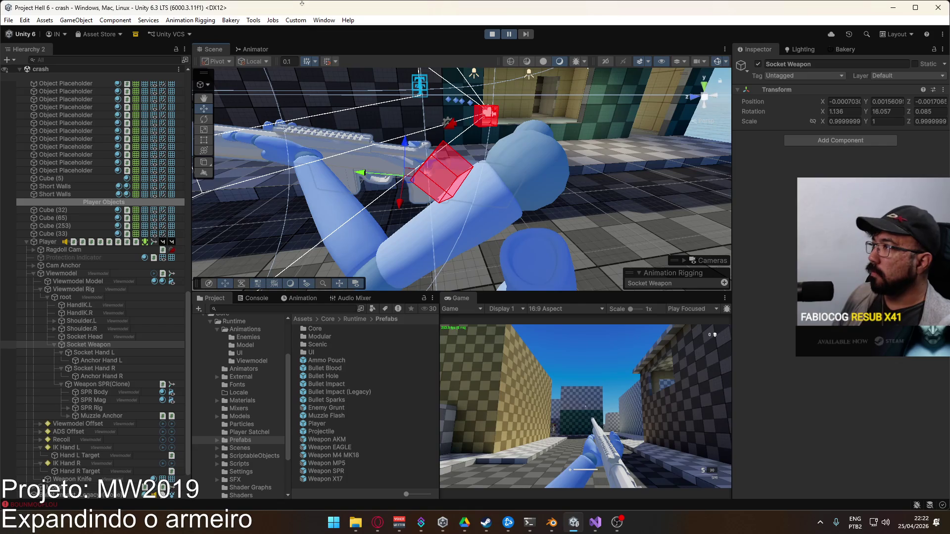
click(492, 34)
In Blender, re-enable the IK Hands SPR layer and scrub the animation to about frame 78
key(alt+Tab)
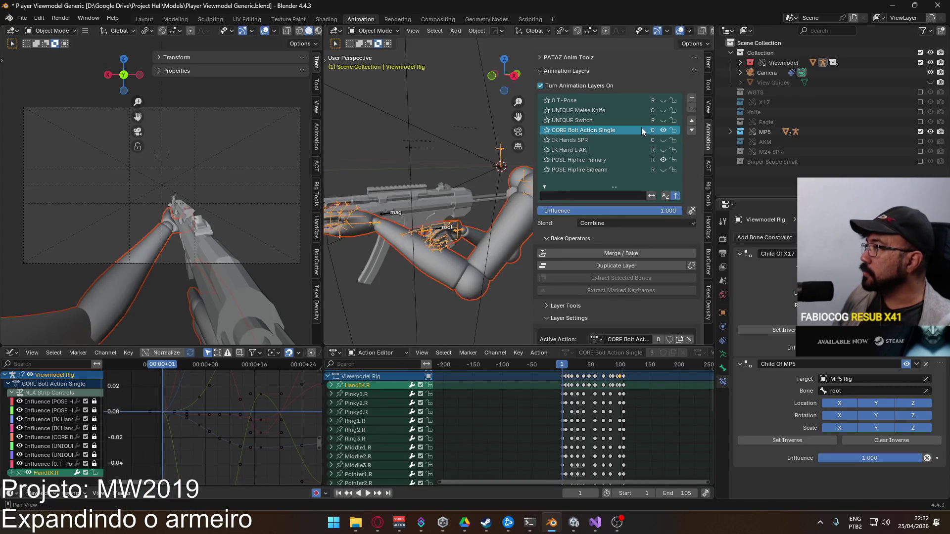
scroll(639, 133, down, 1)
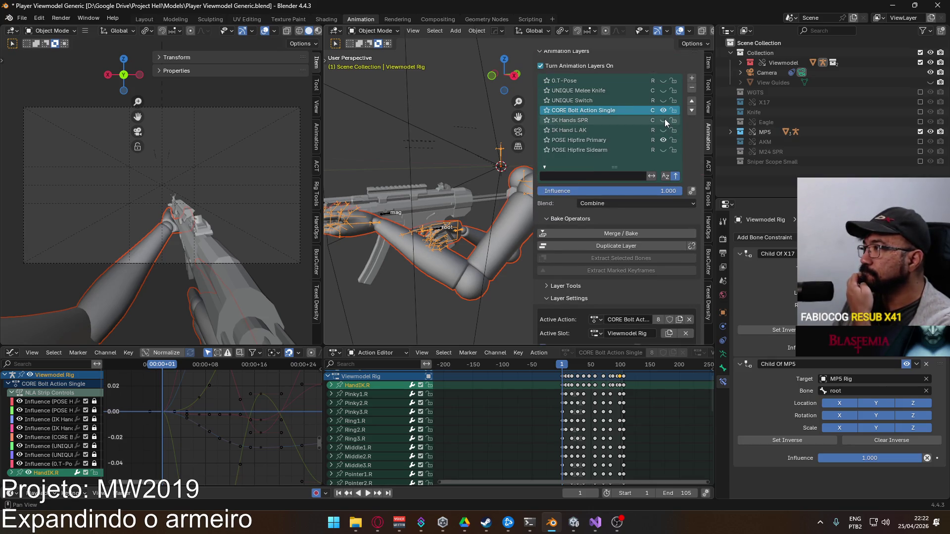
click(664, 120)
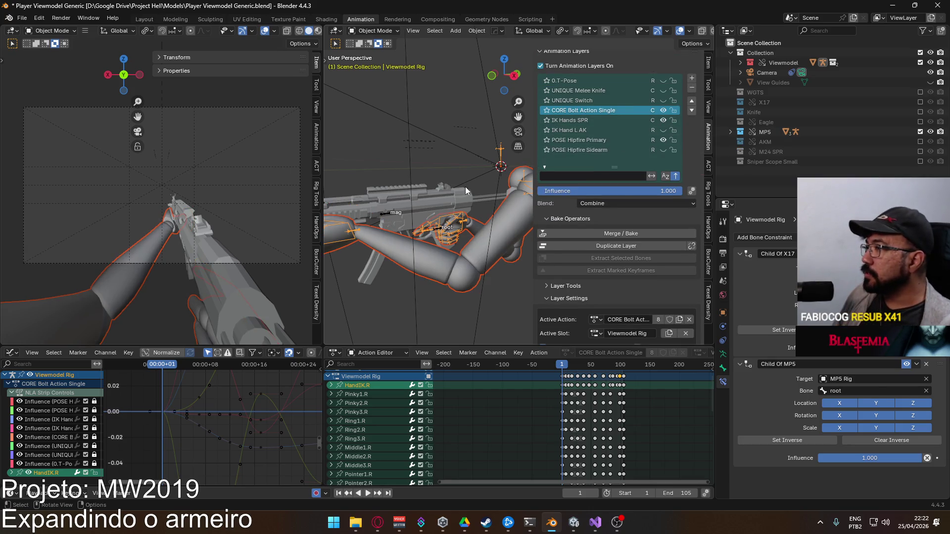
scroll(465, 193, down, 2)
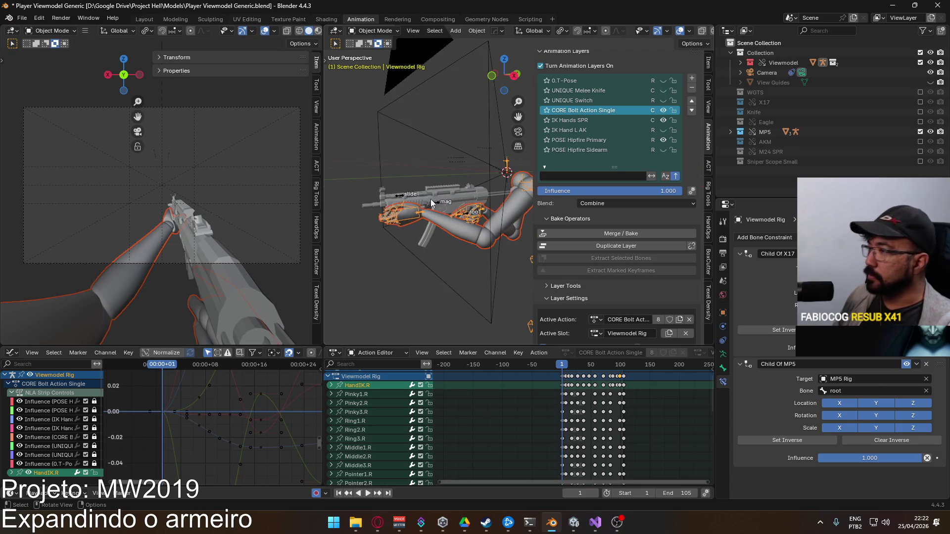
key(space)
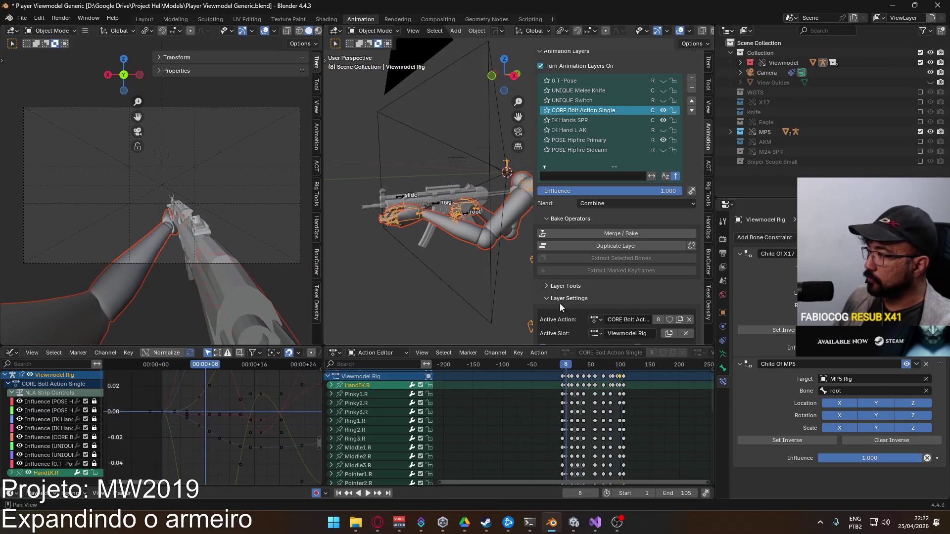
drag(567, 366, 562, 367)
mouse_move(381, 240)
mouse_down()
mouse_move(407, 224)
mouse_move(447, 218)
mouse_move(474, 237)
mouse_move(431, 231)
mouse_up()
scroll(432, 231, up, 5)
drag(562, 365, 610, 372)
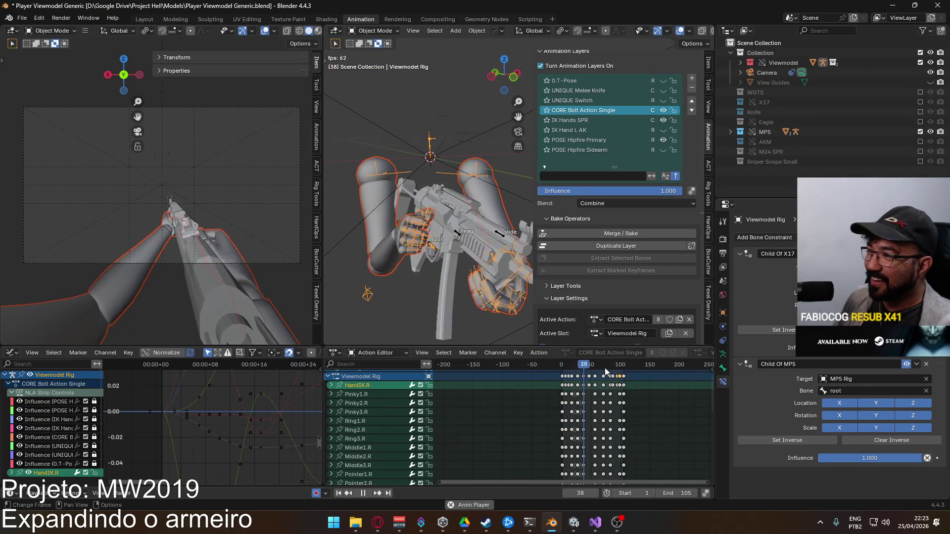
drag(604, 367, 561, 372)
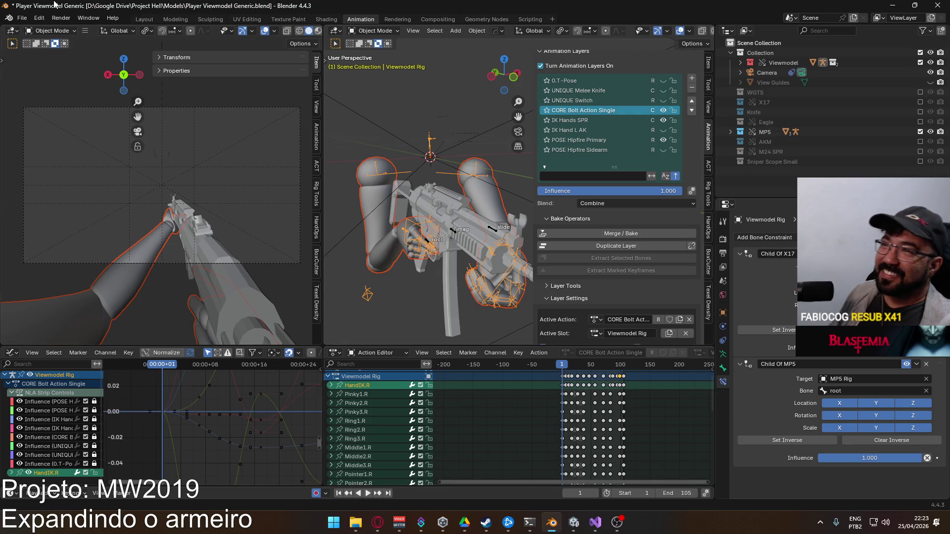
Export the rig as FBX over the existing file, then start Unity's play mode
click(22, 17)
mouse_move(84, 169)
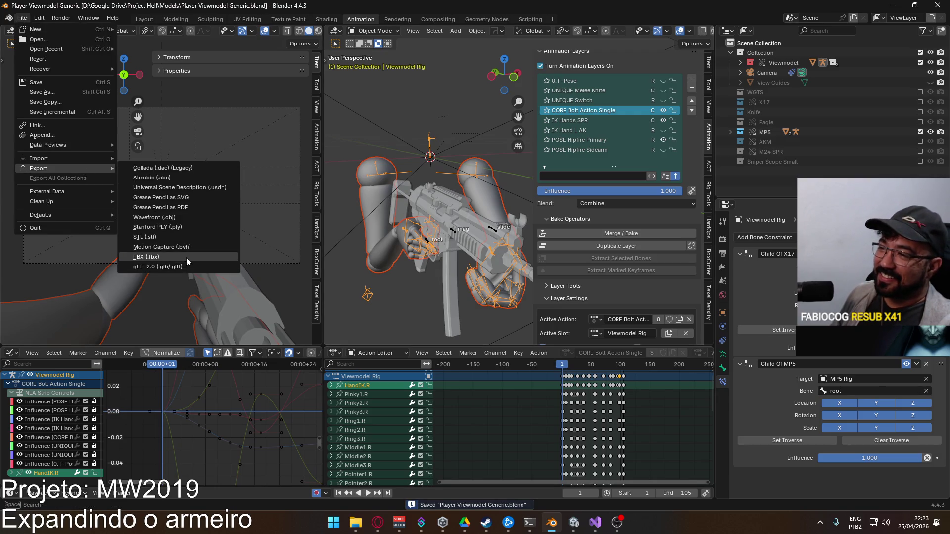
click(187, 257)
double_click(491, 252)
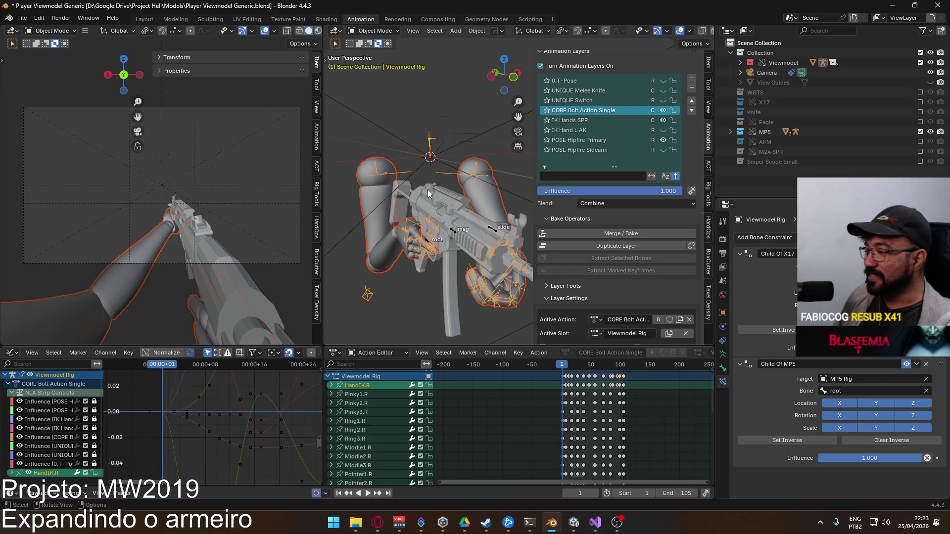
key(alt+Tab)
click(491, 34)
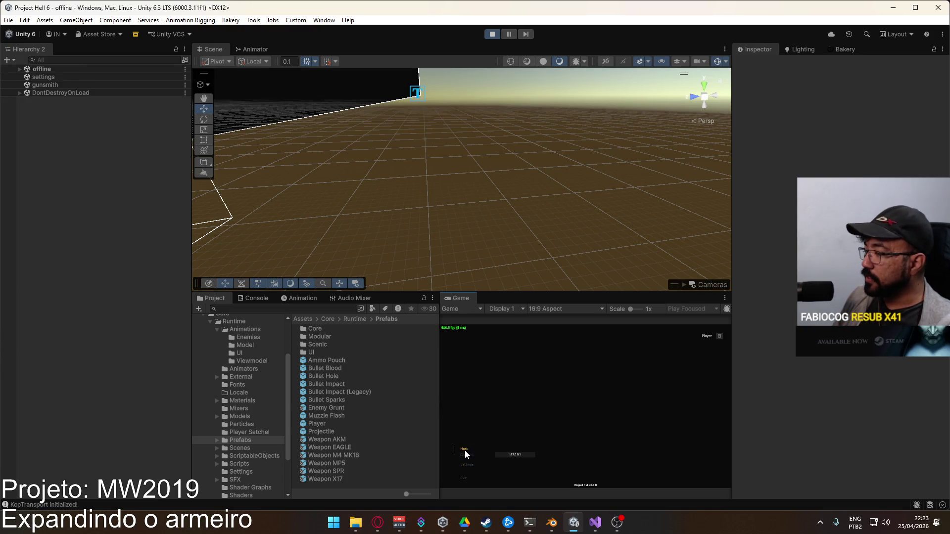
Create a match, equip the SPR from the weapon loadout, and walk forward
click(525, 480)
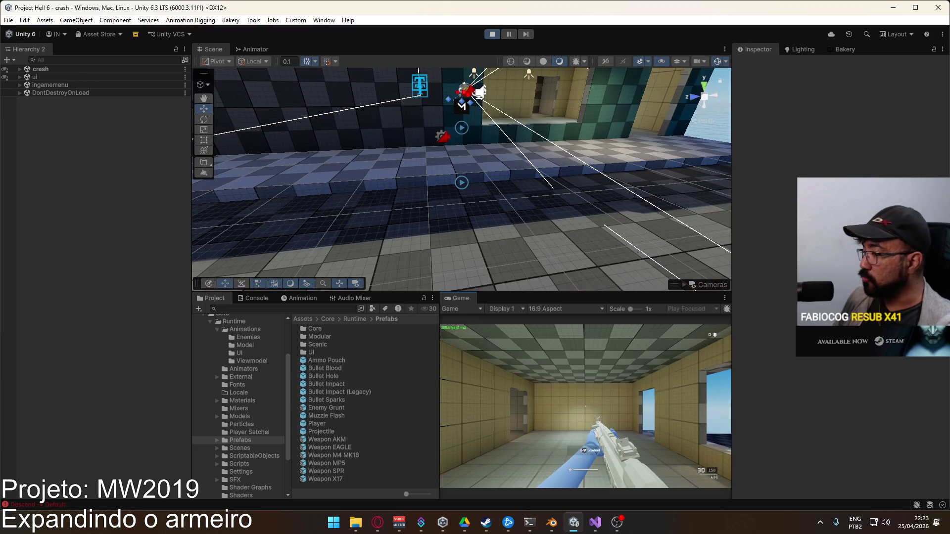
click(544, 467)
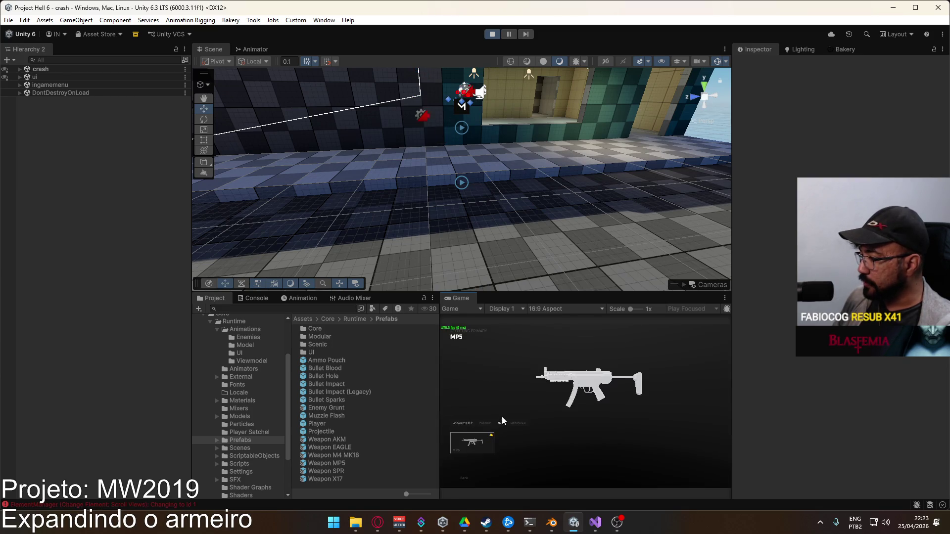
click(481, 447)
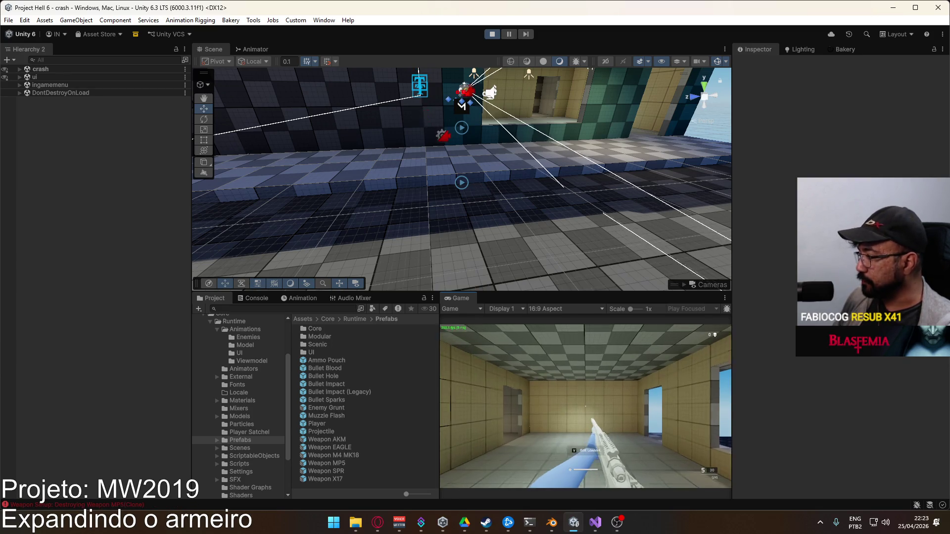
key(w)
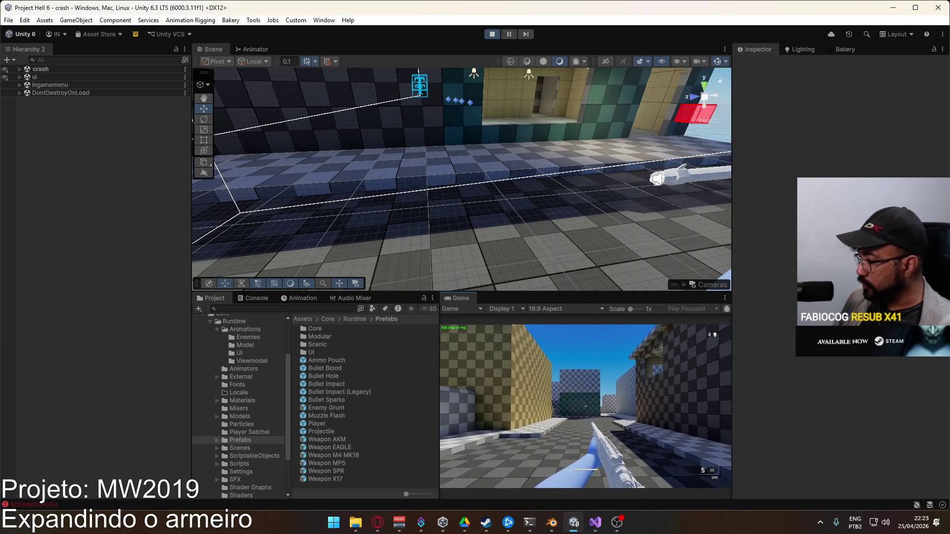
key(super)
Select the viewmodel arms, expand both IK hands, and locate Anchor Hand R
drag(495, 198, 554, 141)
scroll(551, 138, up, 5)
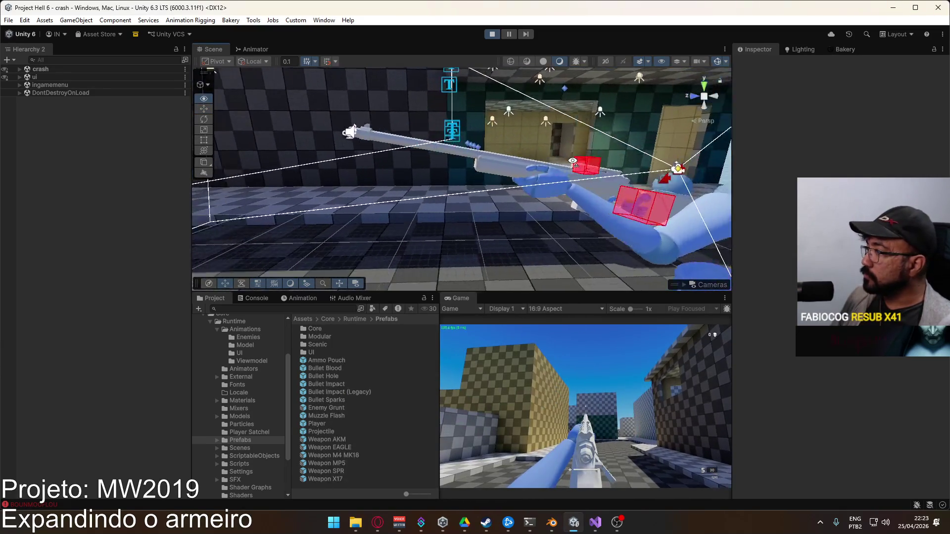
click(520, 213)
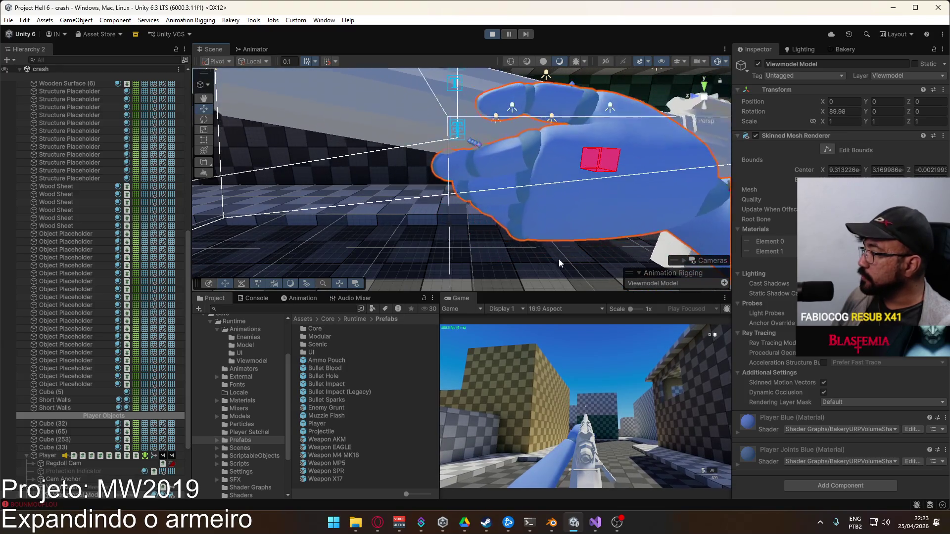
drag(376, 212, 364, 209)
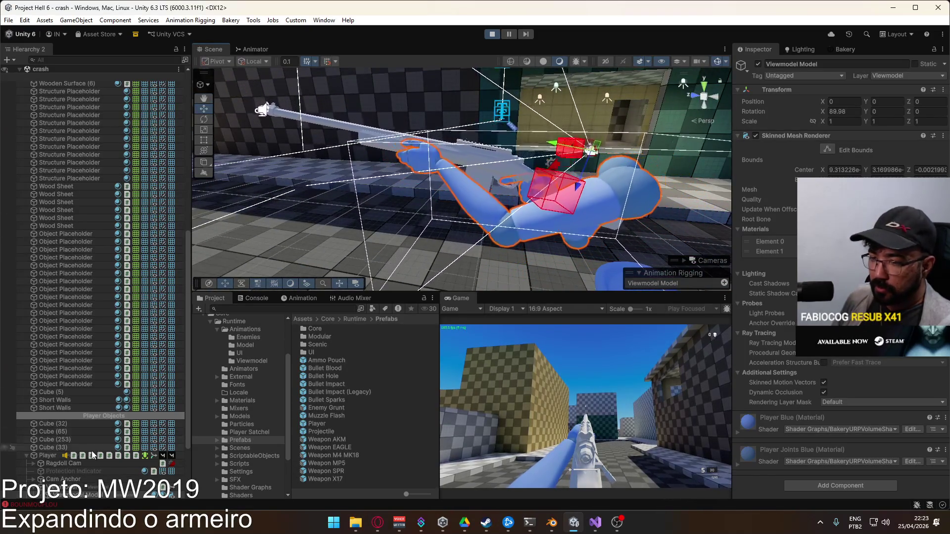
scroll(69, 477, down, 4)
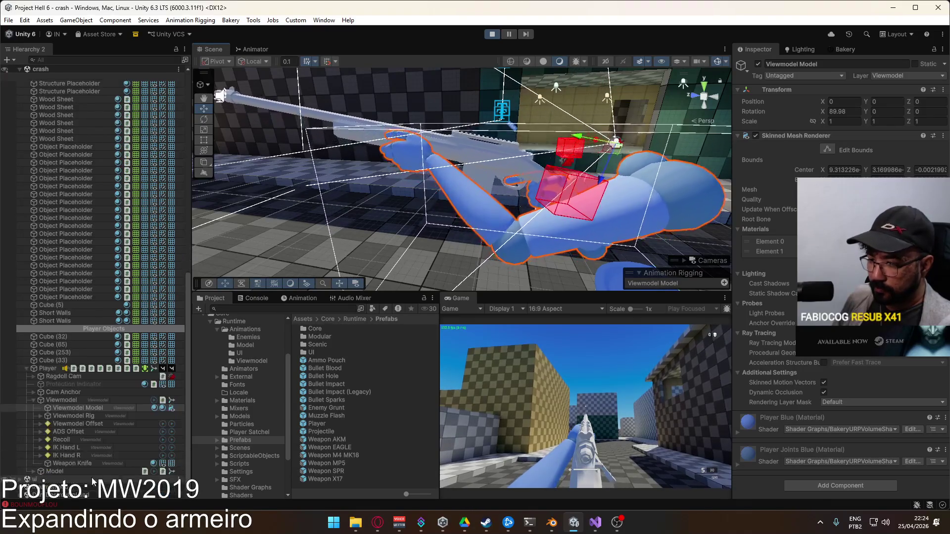
click(39, 454)
click(40, 448)
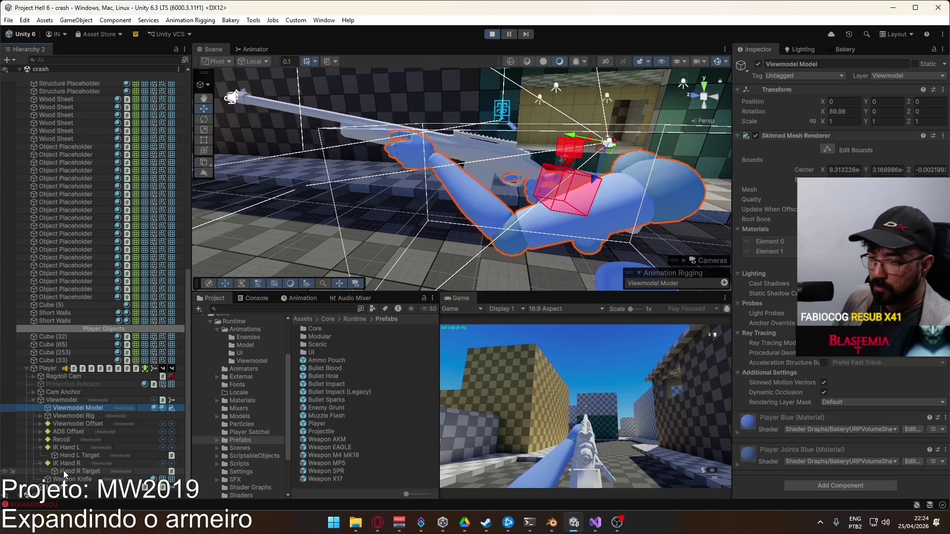
click(64, 471)
click(844, 157)
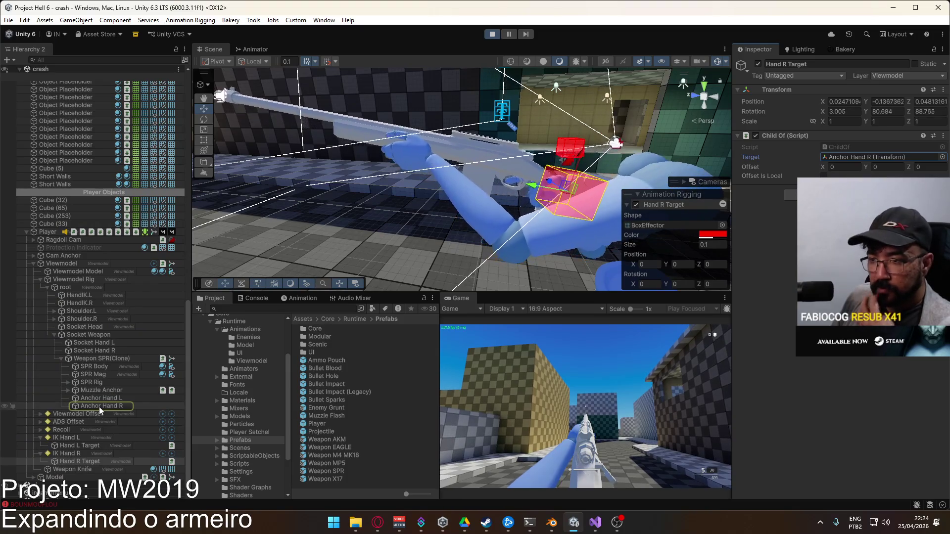
Drag both anchors under their hand sockets and reset Anchor Hand R's transform
drag(99, 407, 98, 351)
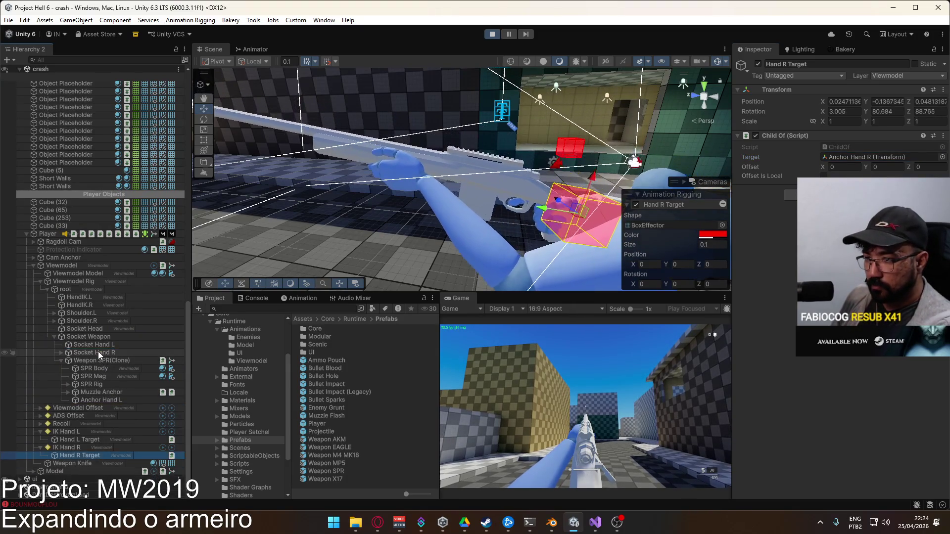
drag(97, 399, 101, 346)
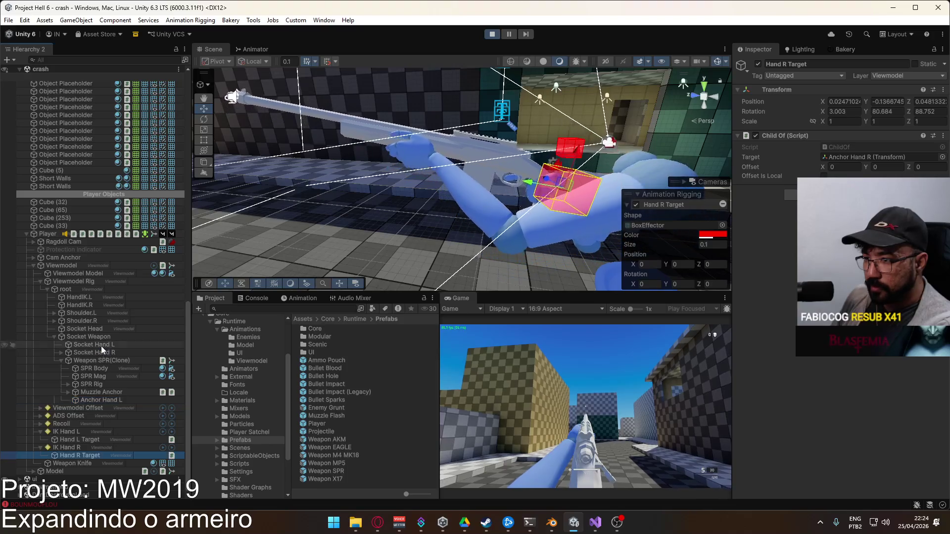
click(101, 362)
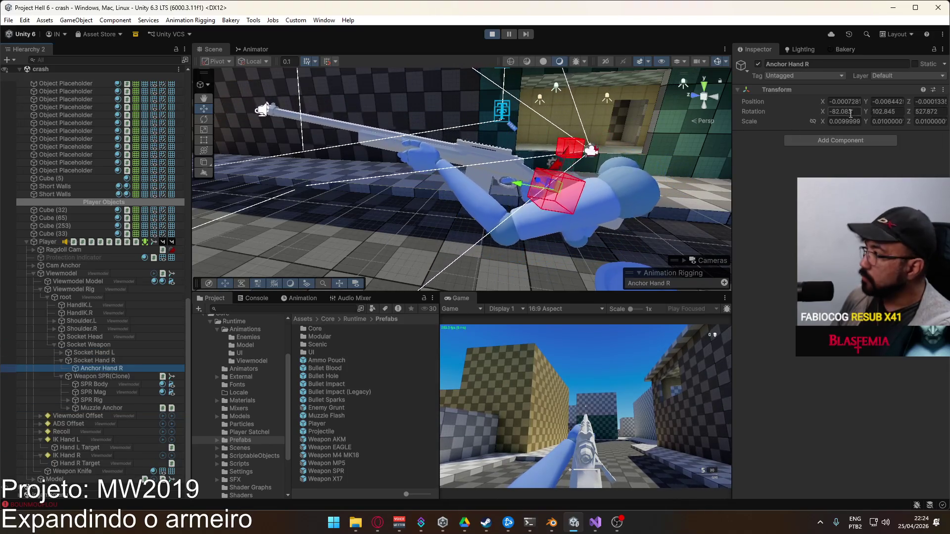
click(943, 90)
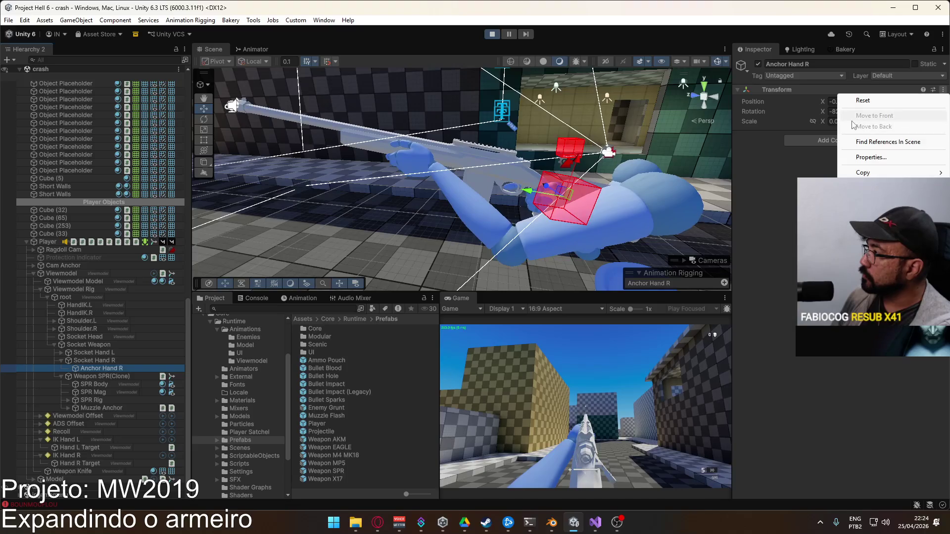
click(864, 101)
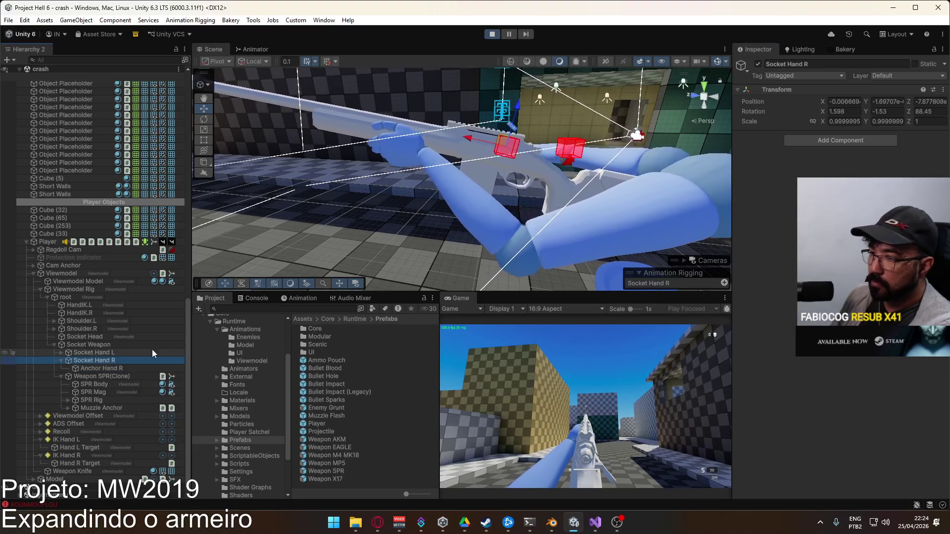
Select Anchor Hand L under Socket Hand L and reset its transform to zero
click(61, 352)
click(96, 352)
click(99, 360)
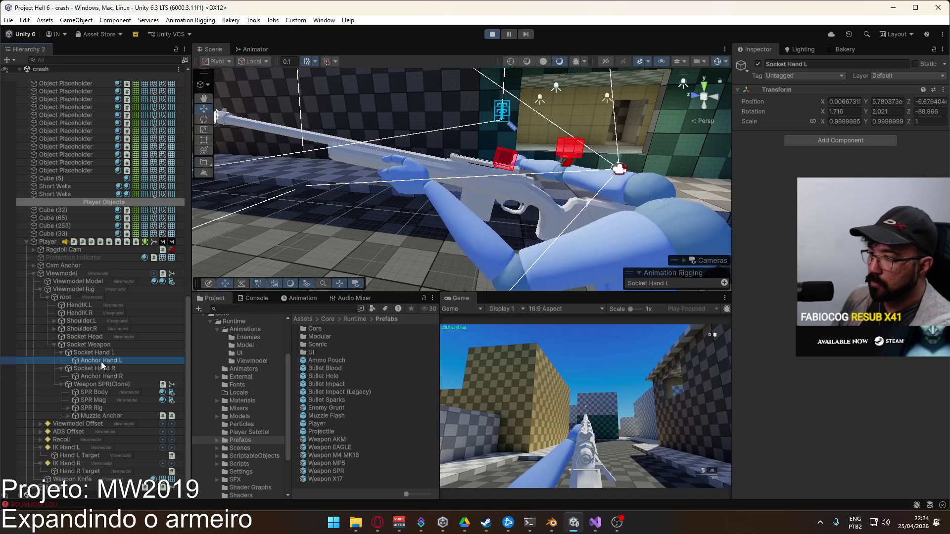
click(943, 90)
click(871, 100)
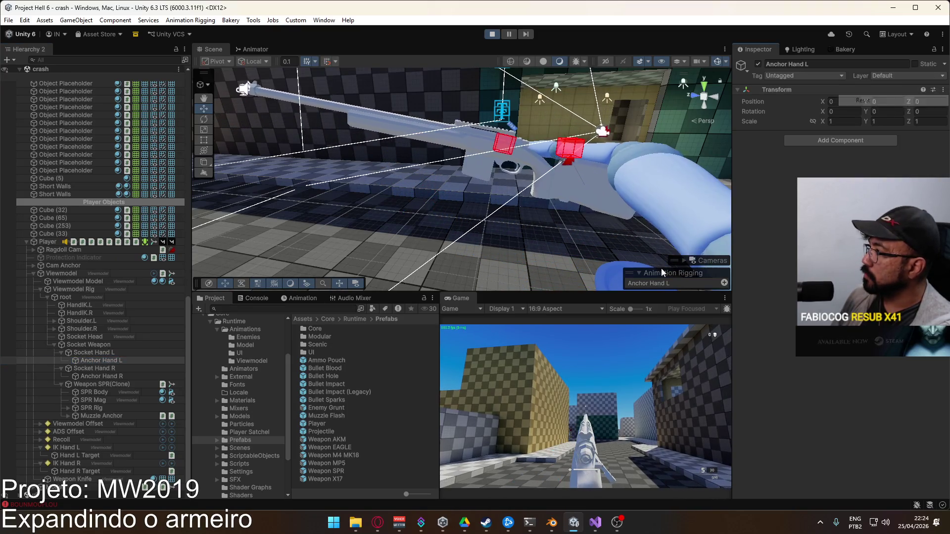
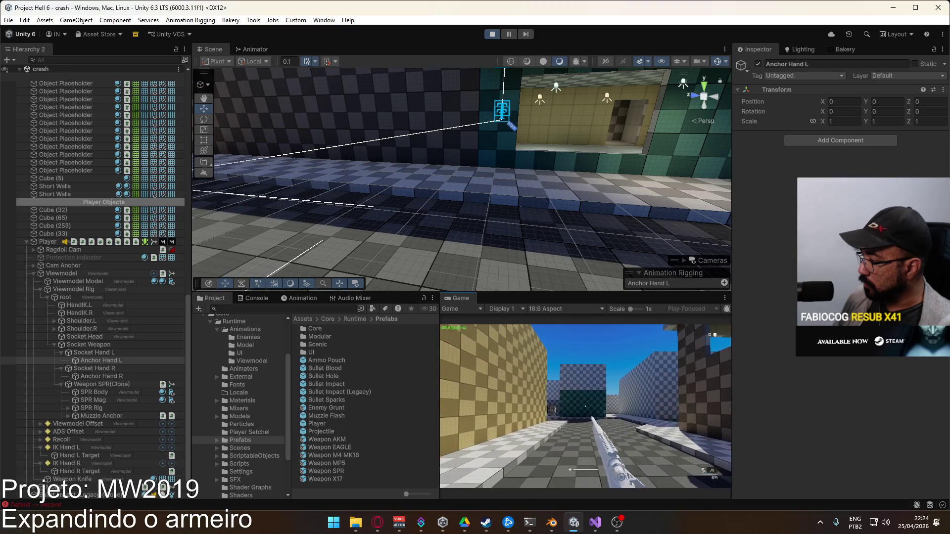
Show the Viewmodel's animator layers with a wider Layers panel, then stop play mode
key(super)
click(273, 54)
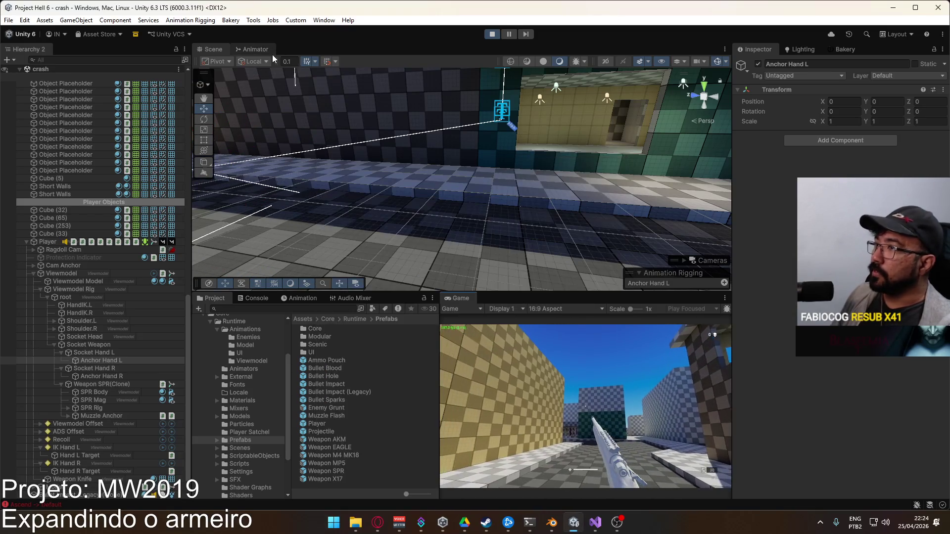
click(255, 49)
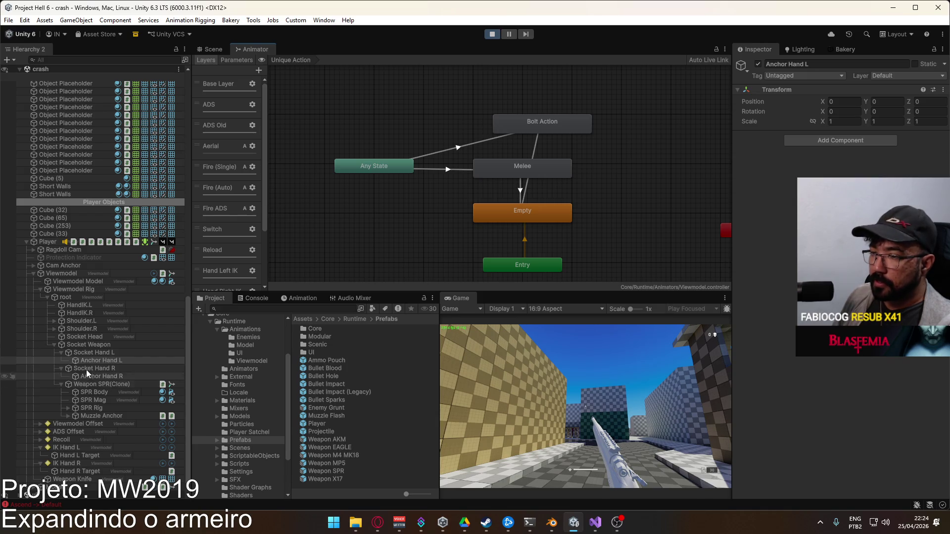
click(72, 275)
drag(266, 220, 355, 220)
scroll(282, 237, down, 3)
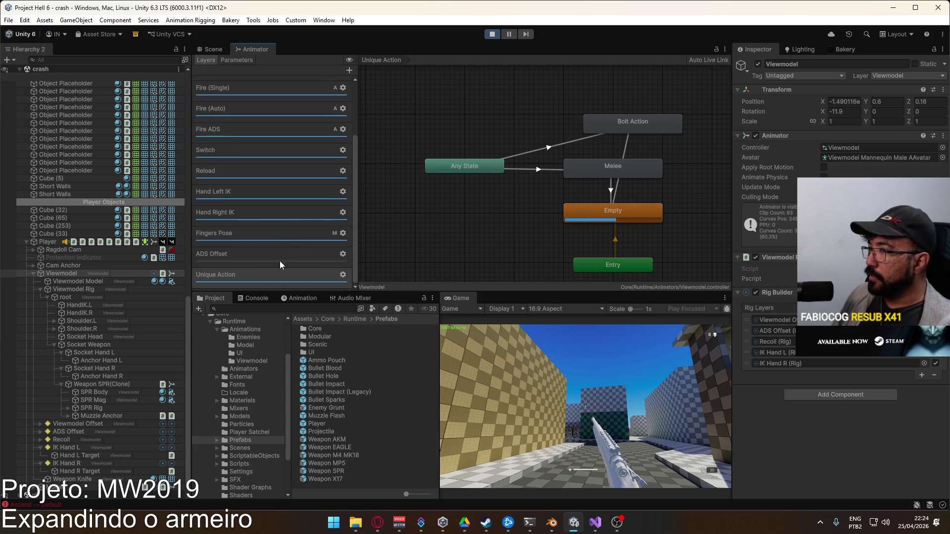
click(496, 35)
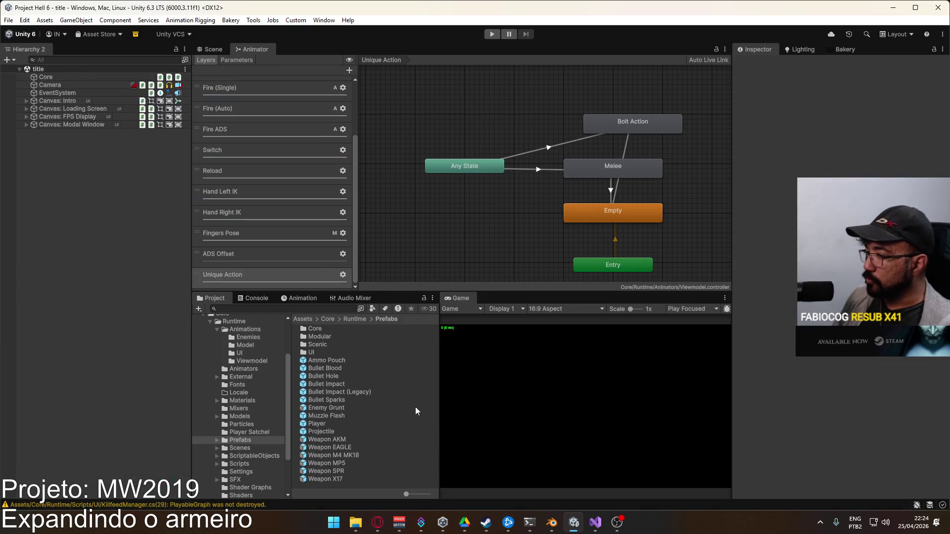
Show the ScriptableObjects folder and inspect the Any State to Bolt Action transition
click(254, 456)
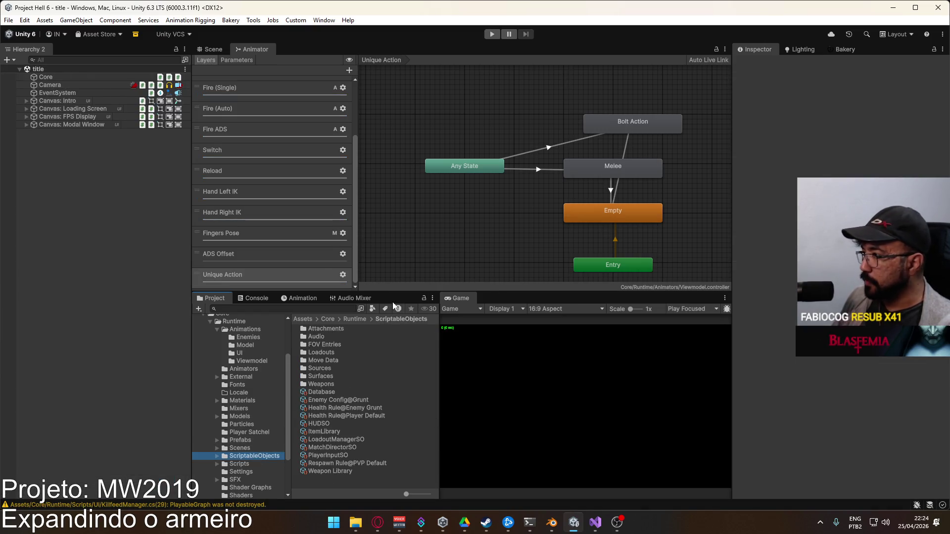
click(612, 166)
click(533, 150)
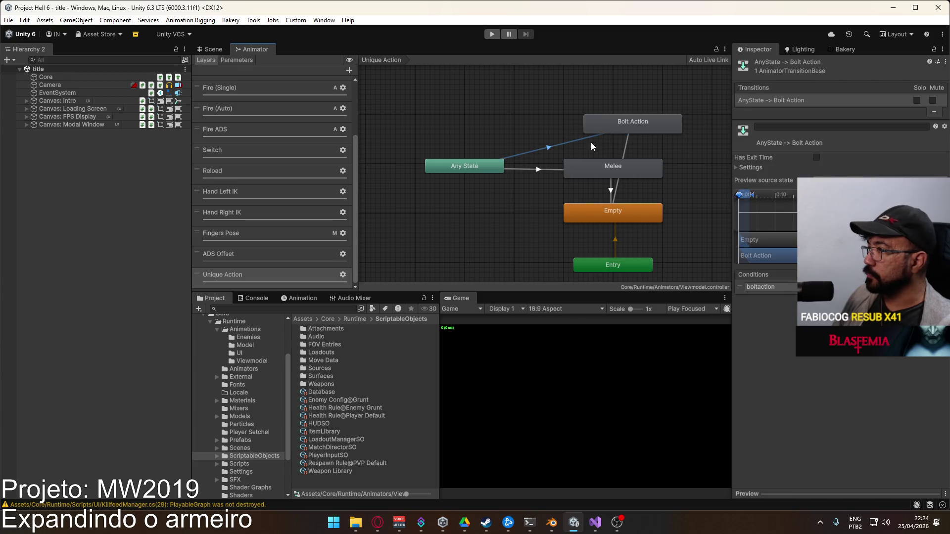
Box-select the Bolt Action, Melee and Empty states and their transitions
shift+click(625, 144)
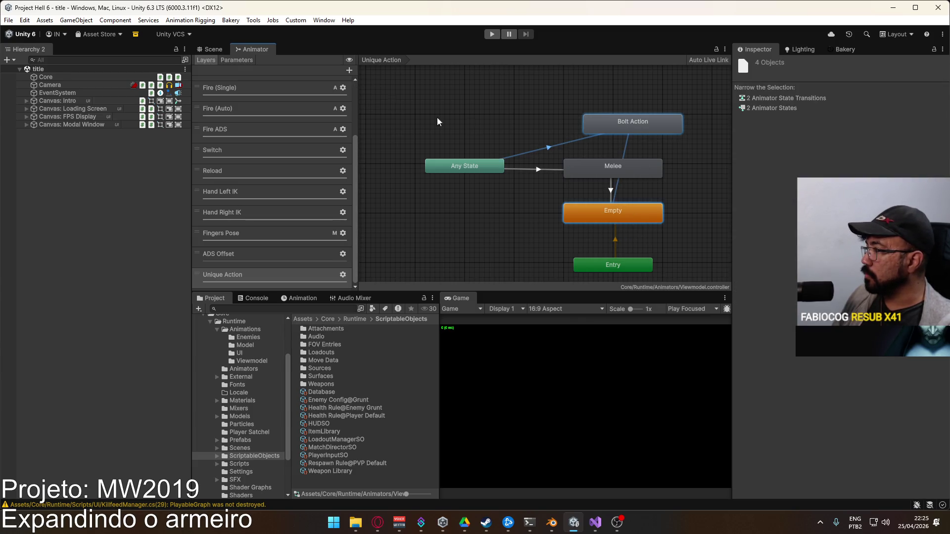
drag(437, 119, 625, 258)
scroll(274, 272, up, 4)
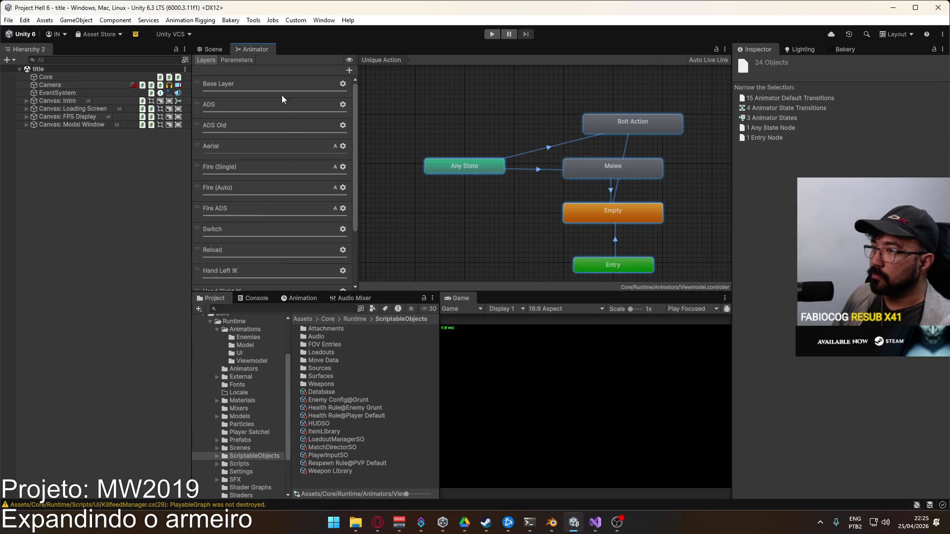
scroll(271, 212, down, 3)
scroll(263, 226, up, 3)
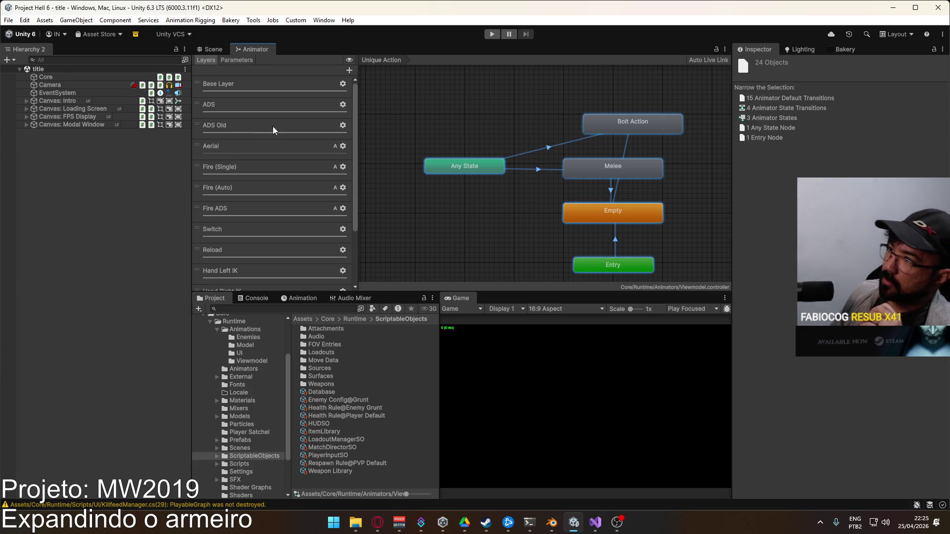
Add a new animator layer named Adonai directly below Base Layer
click(285, 116)
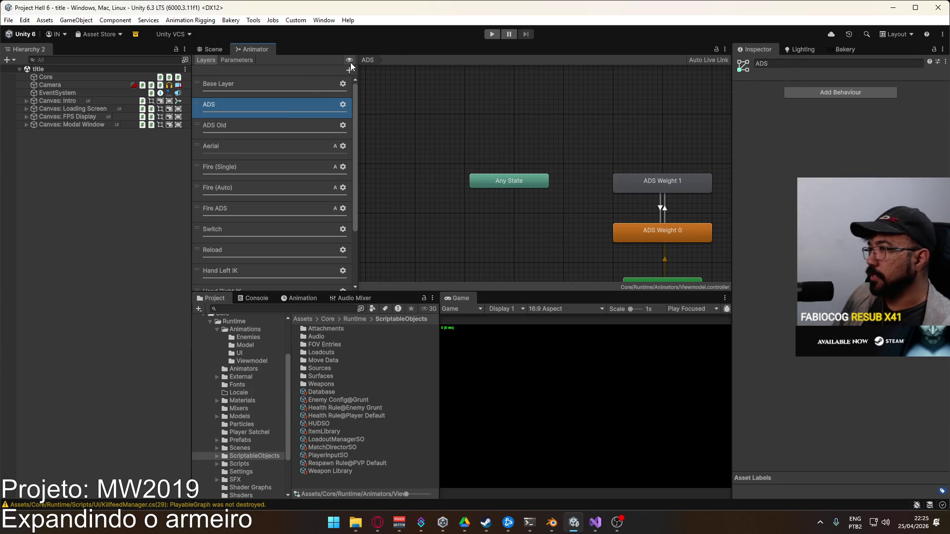
click(349, 70)
mouse_move(198, 275)
mouse_down()
mouse_move(230, 82)
mouse_move(266, 140)
mouse_up()
drag(220, 187, 220, 103)
double_click(219, 104)
text(Adonal)
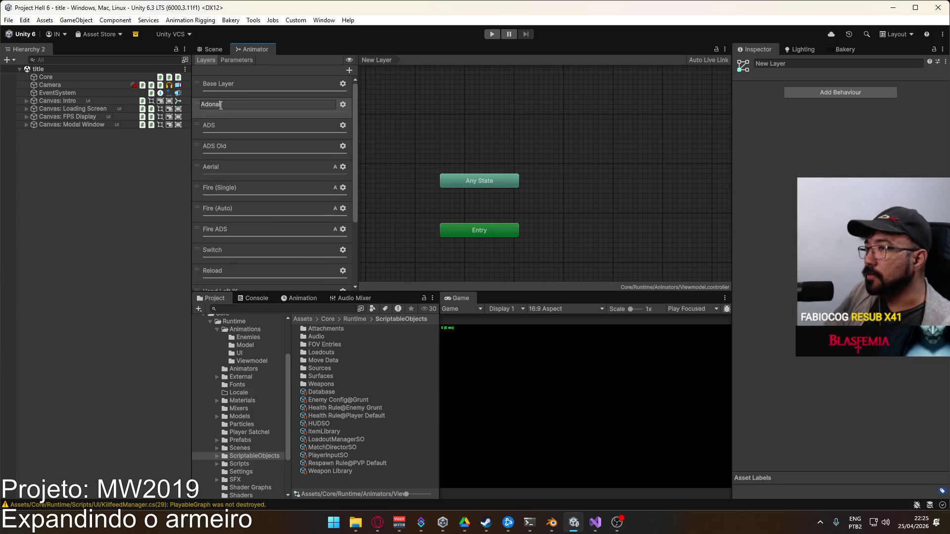
key(Return)
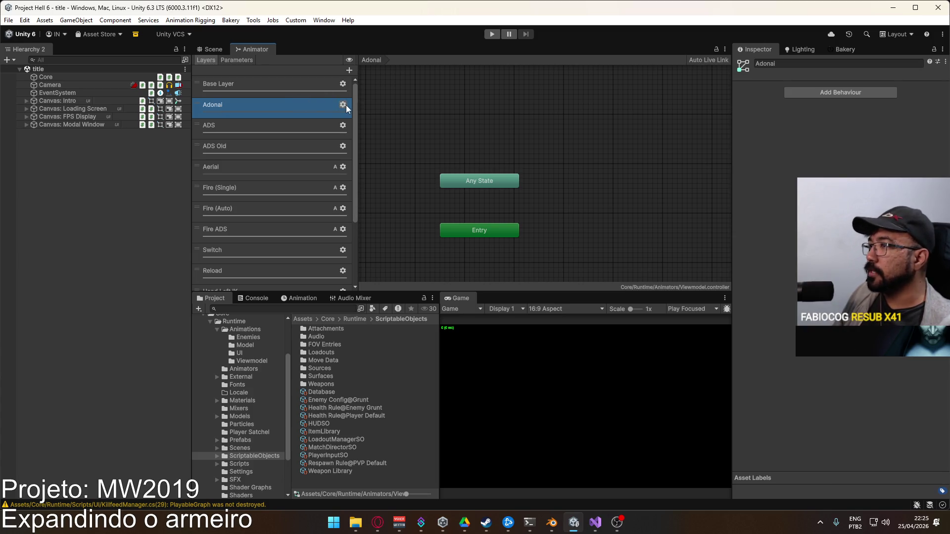
click(343, 104)
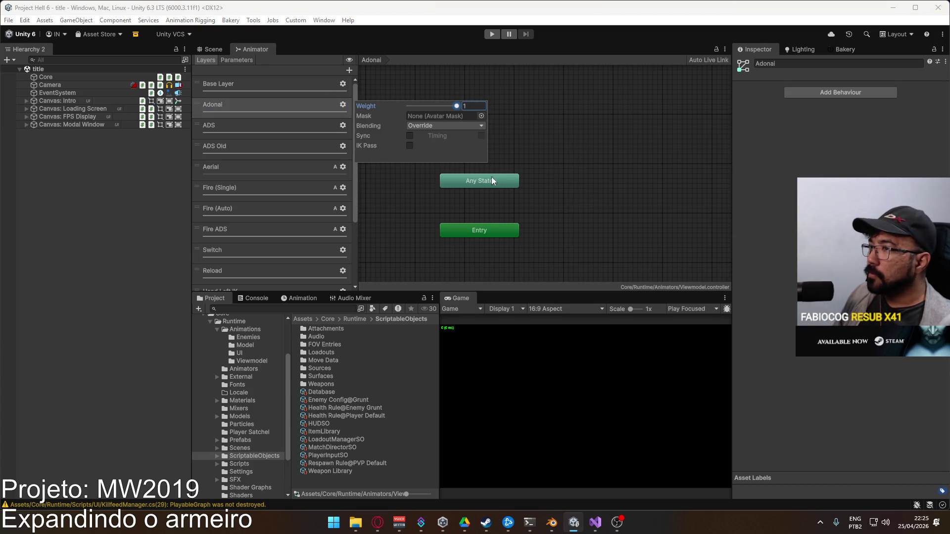
click(578, 211)
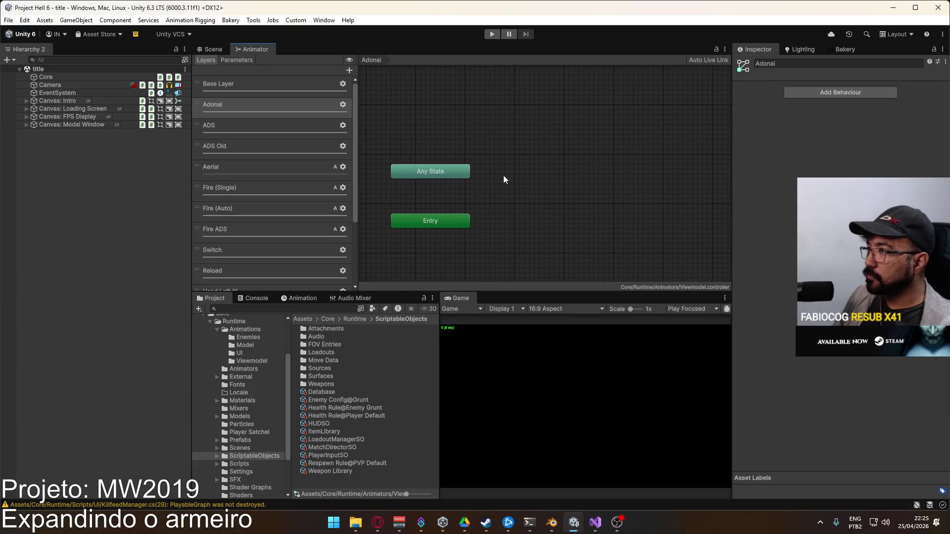
Paste the copied states into Adonai, delete Melee, and stack Bolt Action, Empty and Entry
key(ctrl+v)
mouse_move(603, 197)
mouse_down()
mouse_move(604, 227)
mouse_move(598, 215)
mouse_up()
click(714, 226)
click(598, 174)
key(Delete)
drag(602, 132, 582, 170)
drag(598, 220, 589, 225)
mouse_move(442, 221)
mouse_down()
mouse_move(622, 265)
mouse_move(601, 265)
mouse_up()
click(462, 174)
Mute the Unique Action layer's Any State to Bolt Action transition
scroll(306, 243, down, 3)
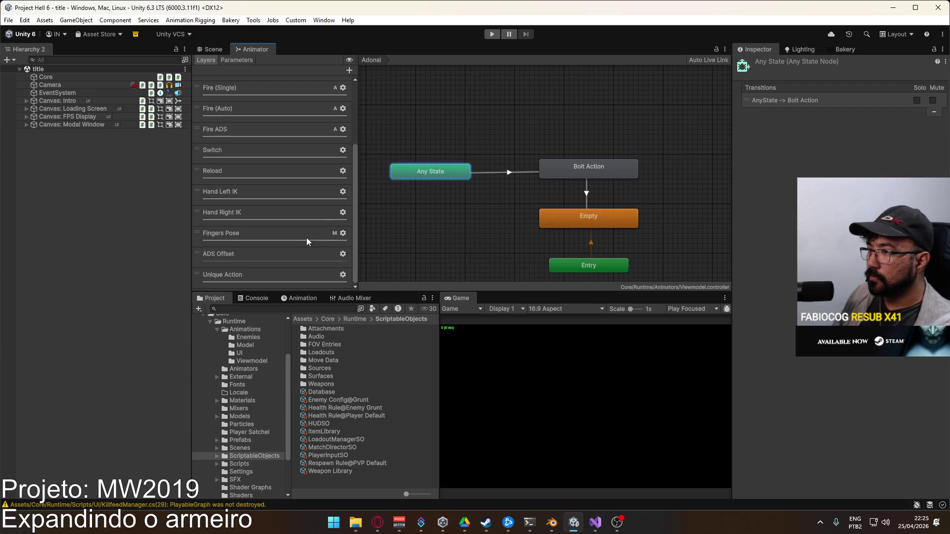
click(255, 274)
click(590, 112)
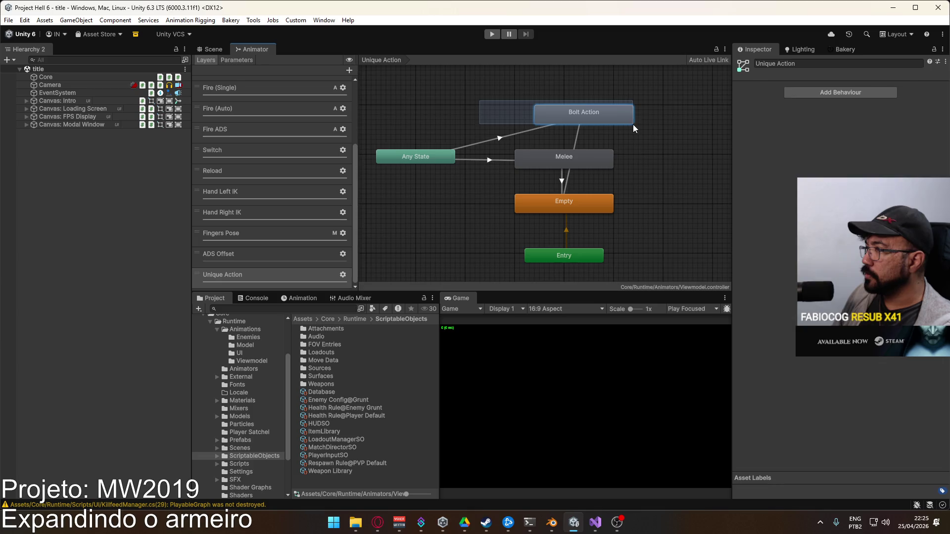
click(525, 131)
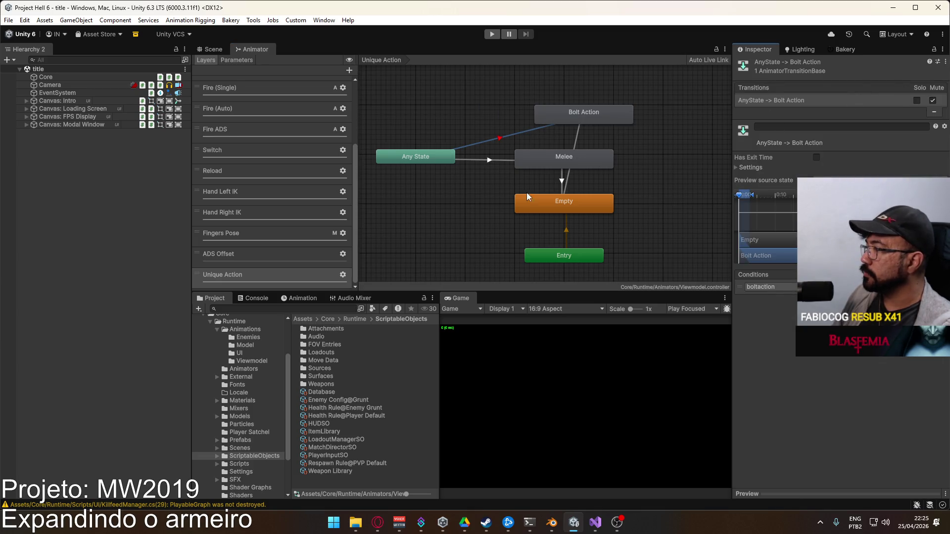
click(212, 50)
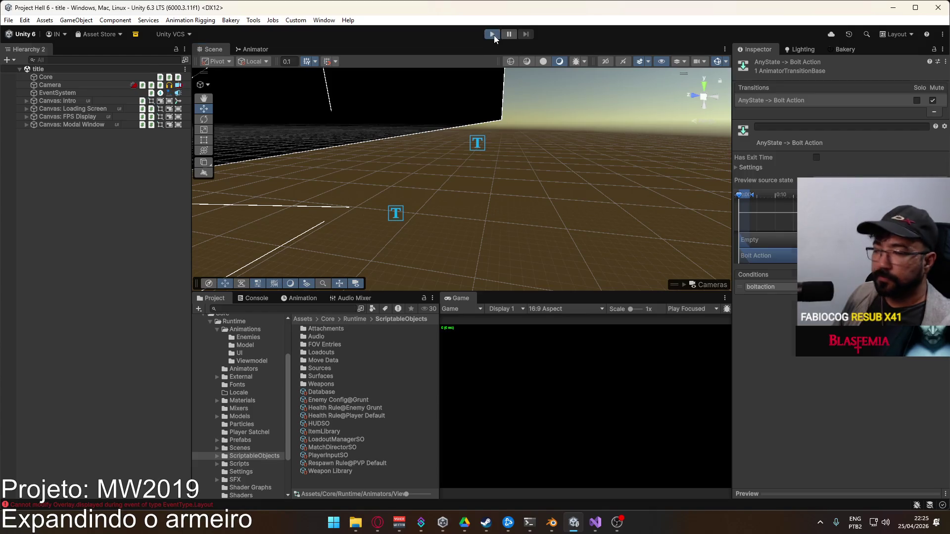
Enter play mode, maximize the Game view and create the Crash Domination match
click(492, 35)
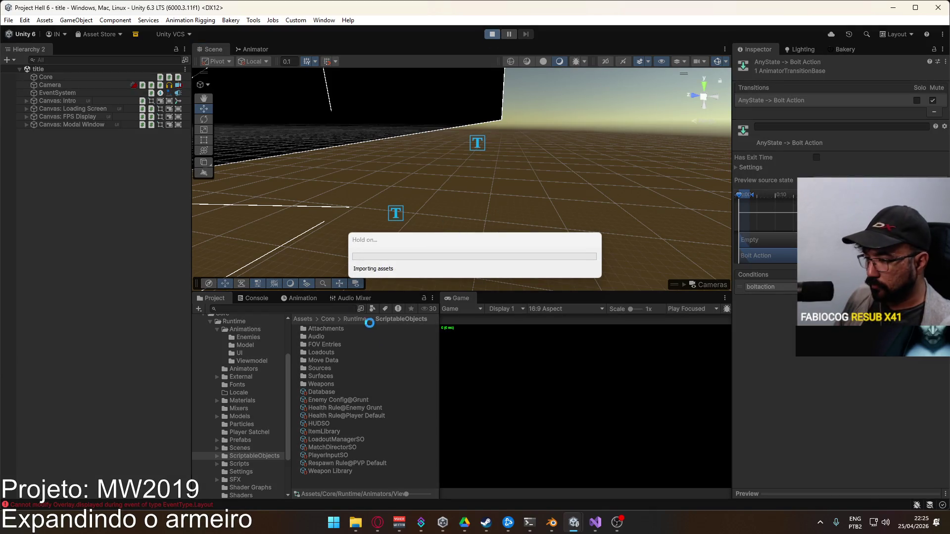
click(265, 298)
right_click(469, 302)
click(532, 336)
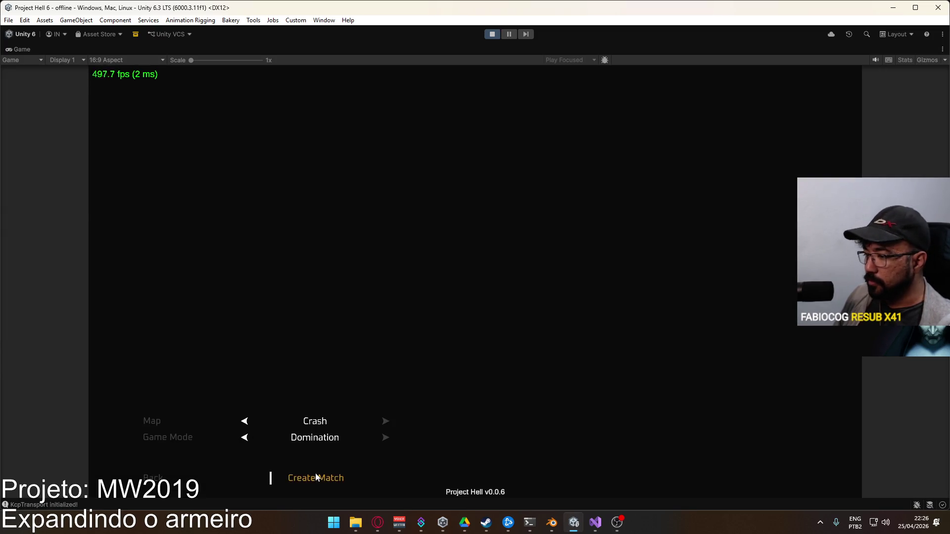
click(316, 477)
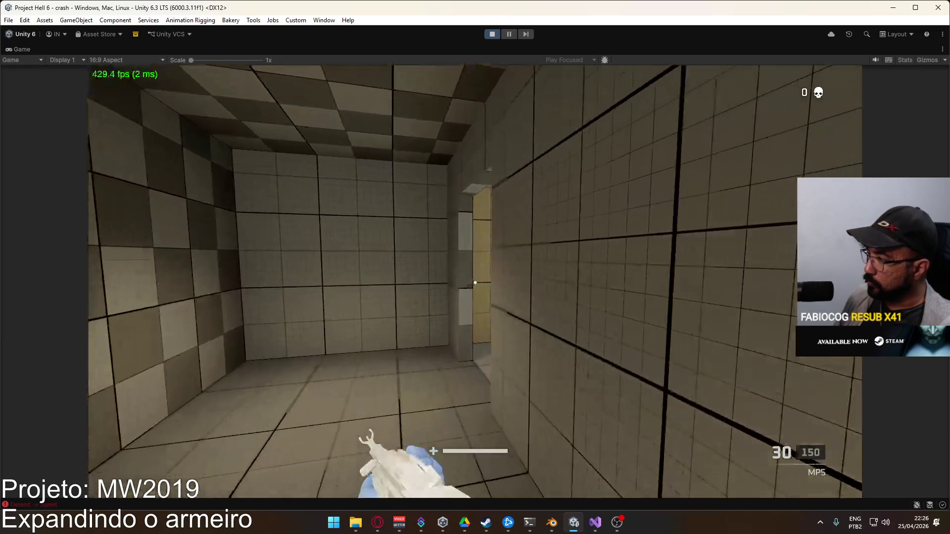
Walk, sprint and aim down sights to test the weapon hands, then stop play mode
key(w)
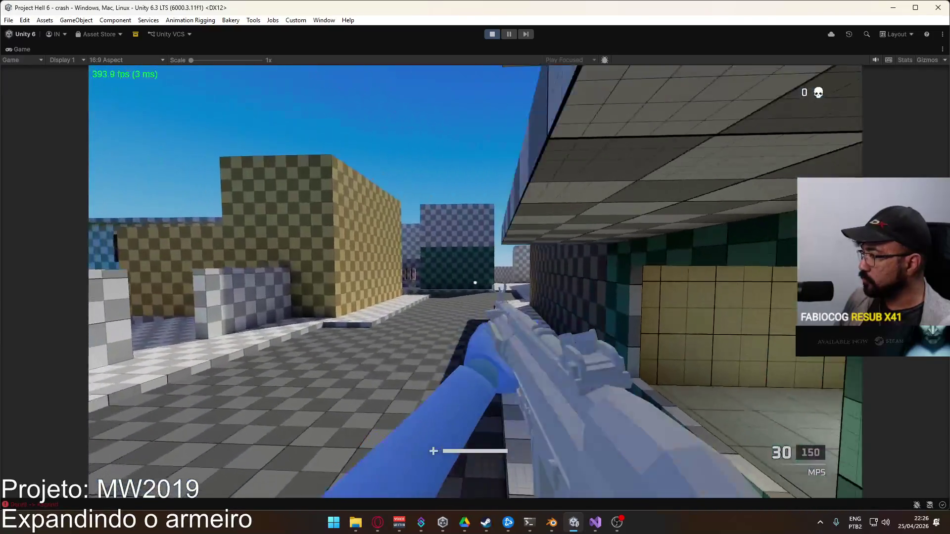
key(w)
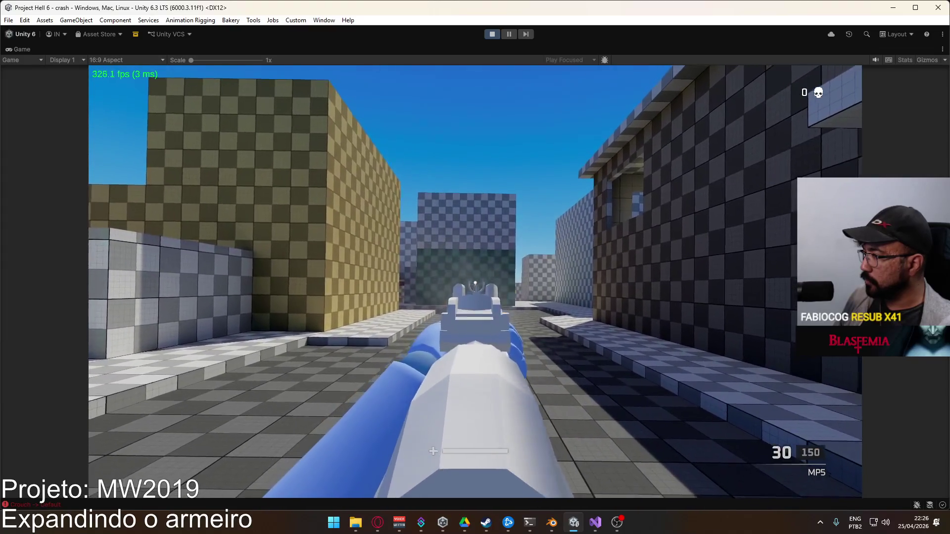
key(shift)
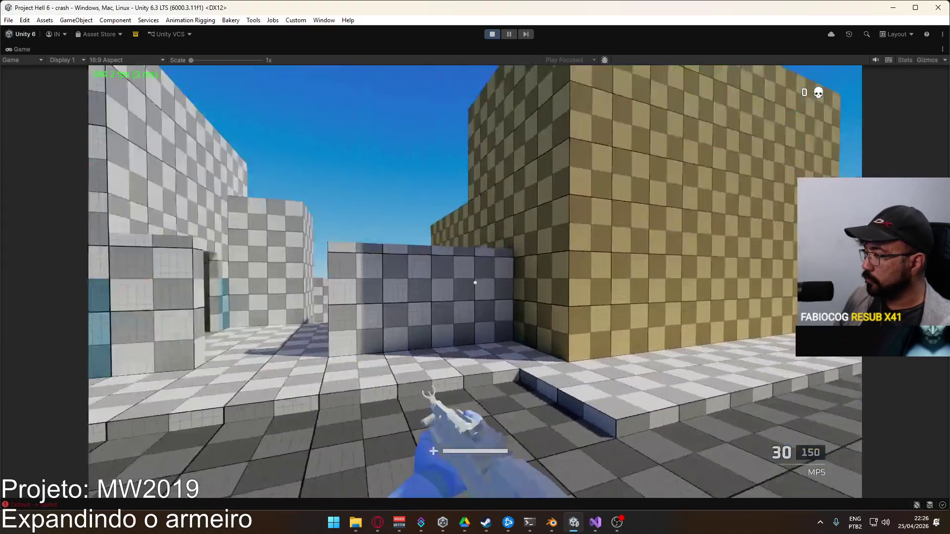
right_click(475, 283)
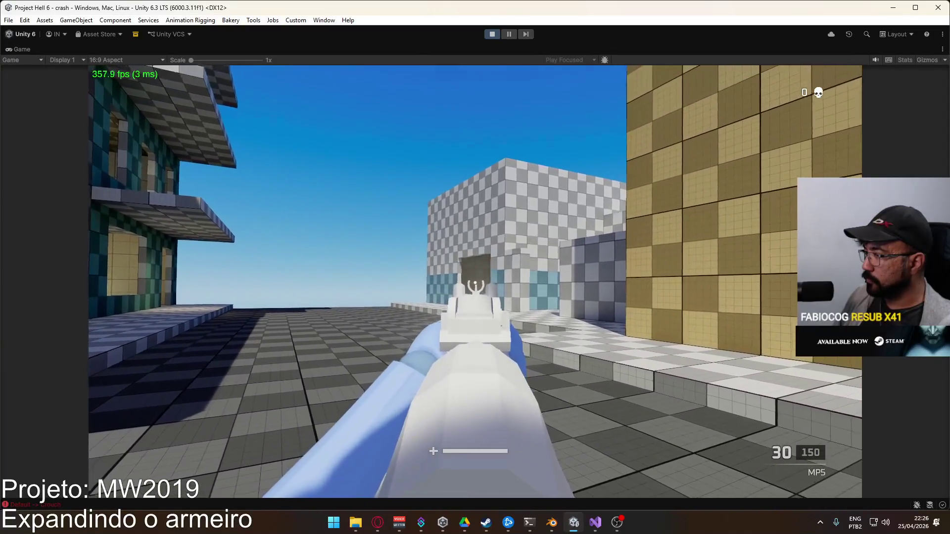
key(ctrl+s)
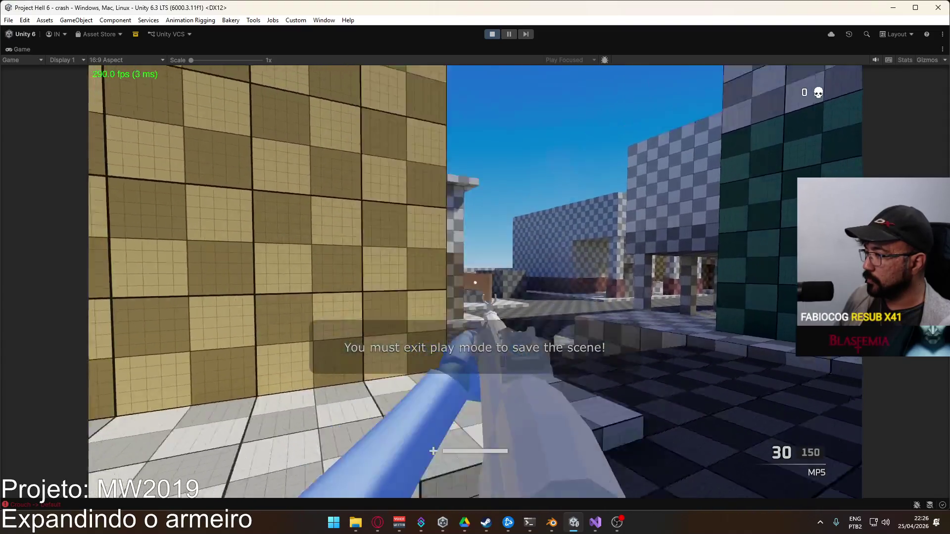
key(shift)
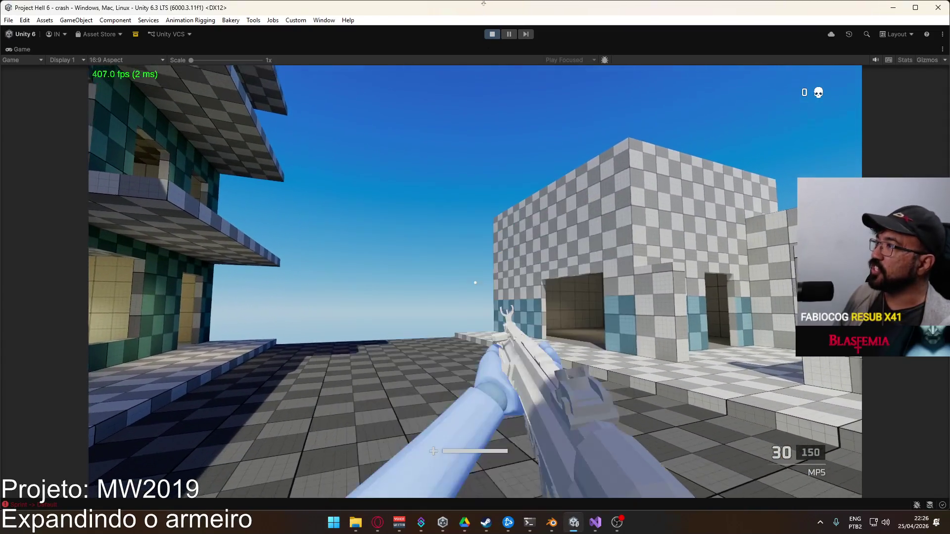
key(Escape)
click(492, 35)
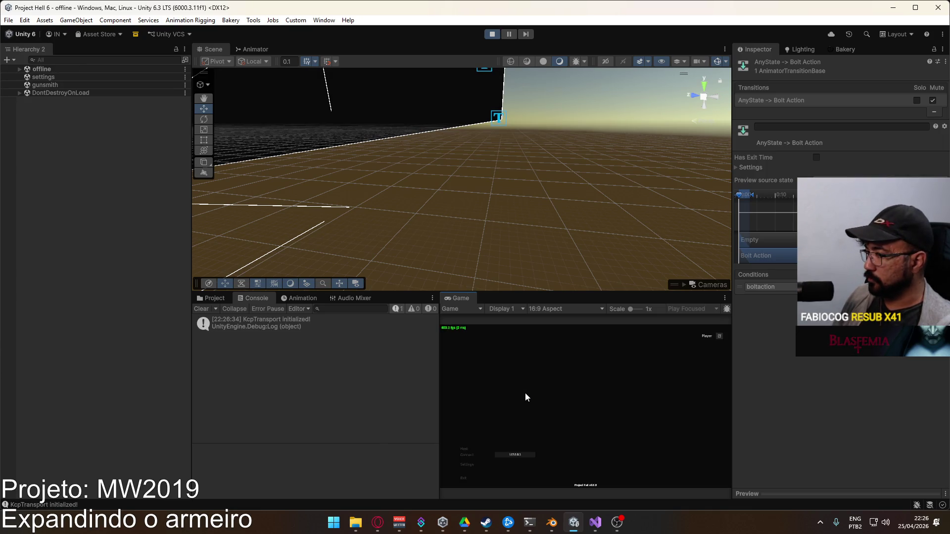
Host a match on Crash with the marksman rifle loadout and spawn in
click(465, 448)
click(522, 480)
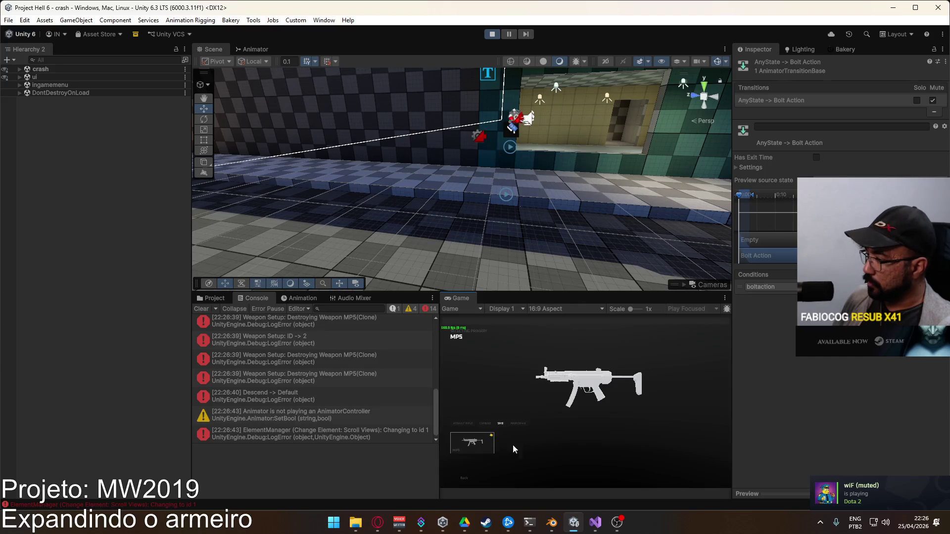
click(517, 424)
click(472, 443)
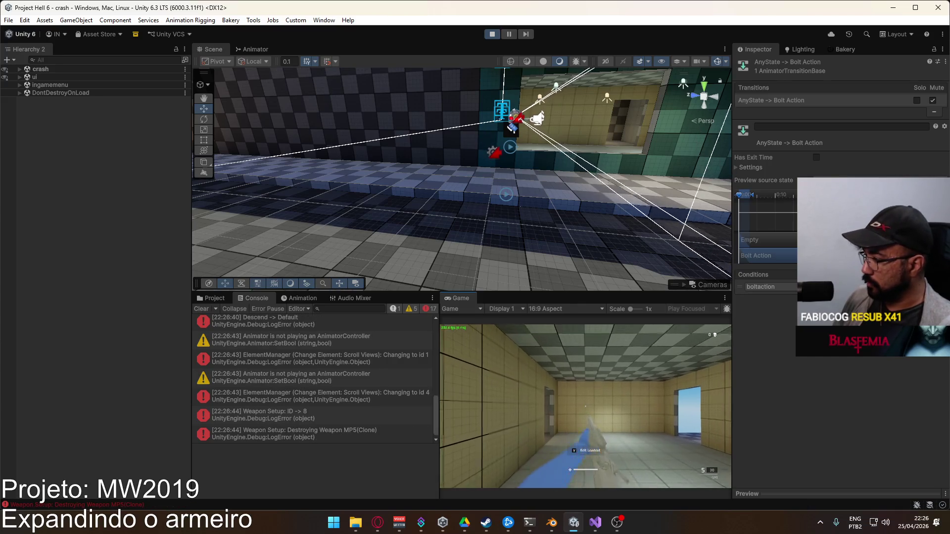
Sprint, jump and move through the level with the rifle, then expand 'crash' in the Hierarchy
key(shift+w)
key(space)
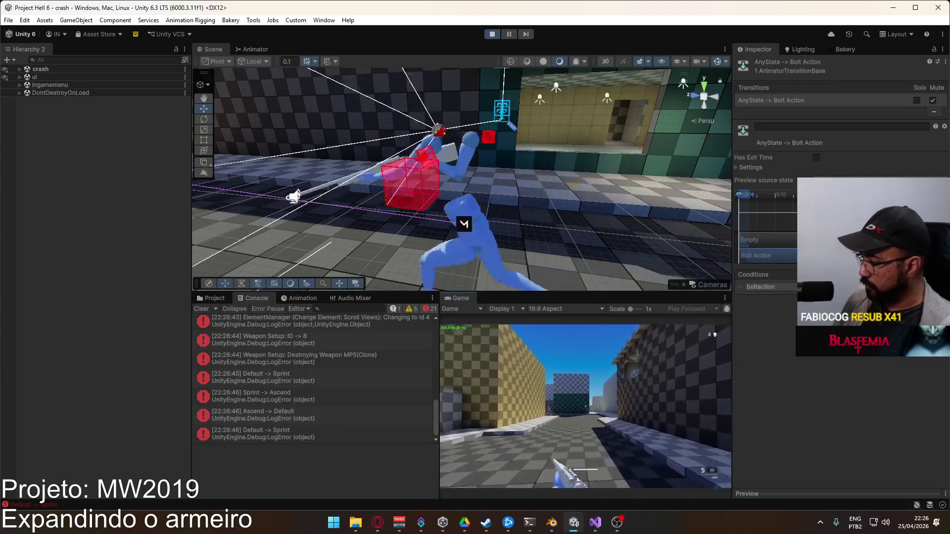
key(w)
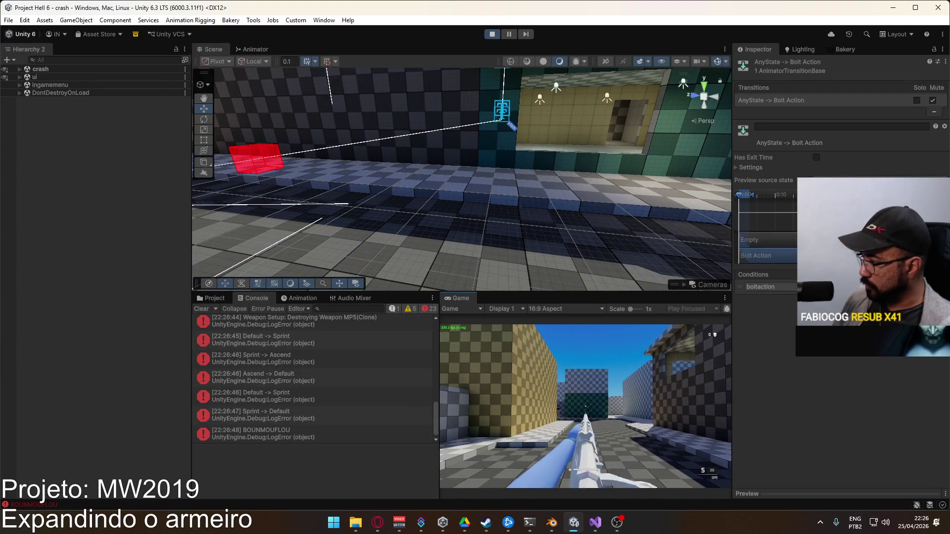
key(w)
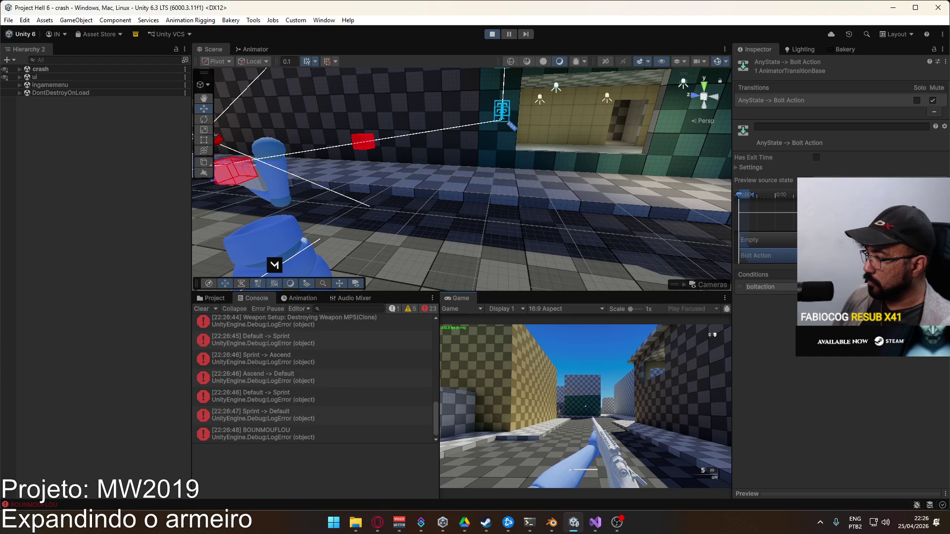
key(super)
key(Escape)
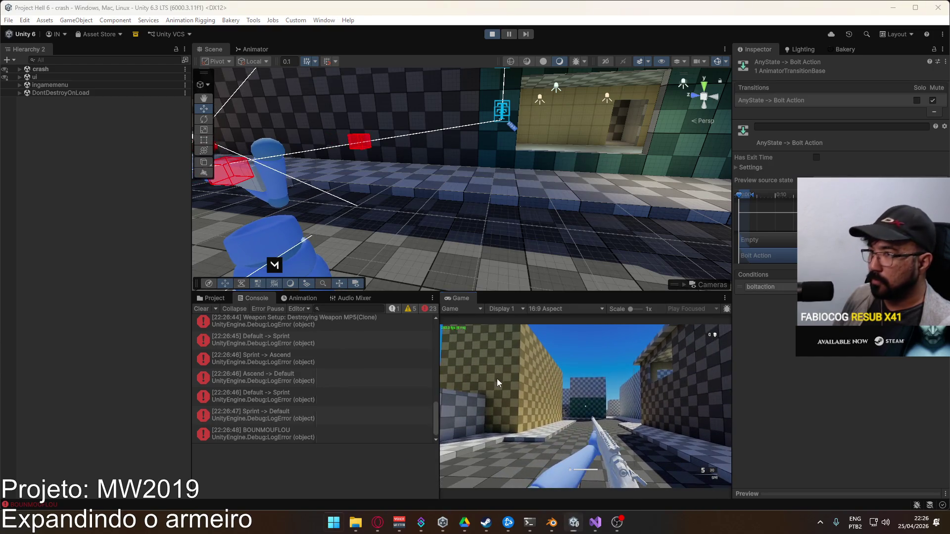
click(19, 69)
scroll(77, 267, down, 10)
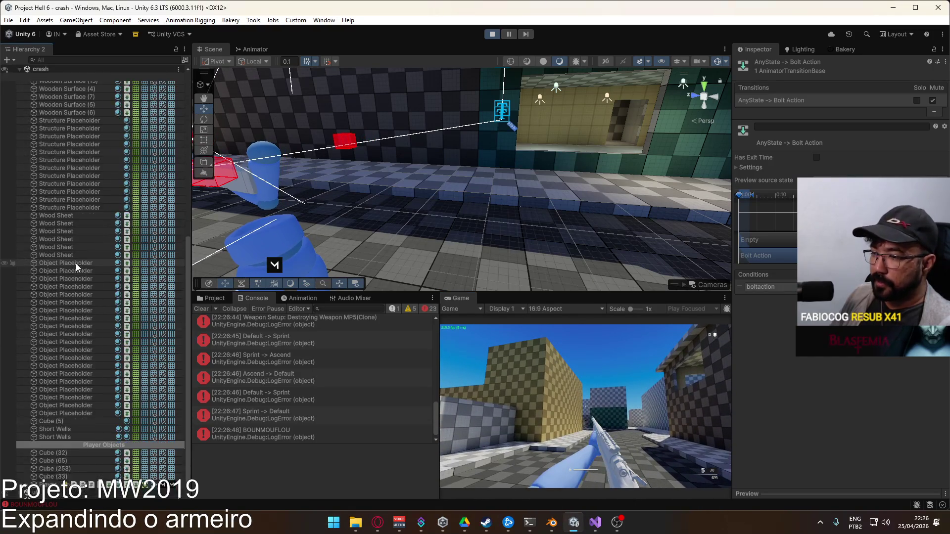
Set the Two Bone IK Constraint weight of IK Hand L and IK Hand R to 0
scroll(77, 267, down, 2)
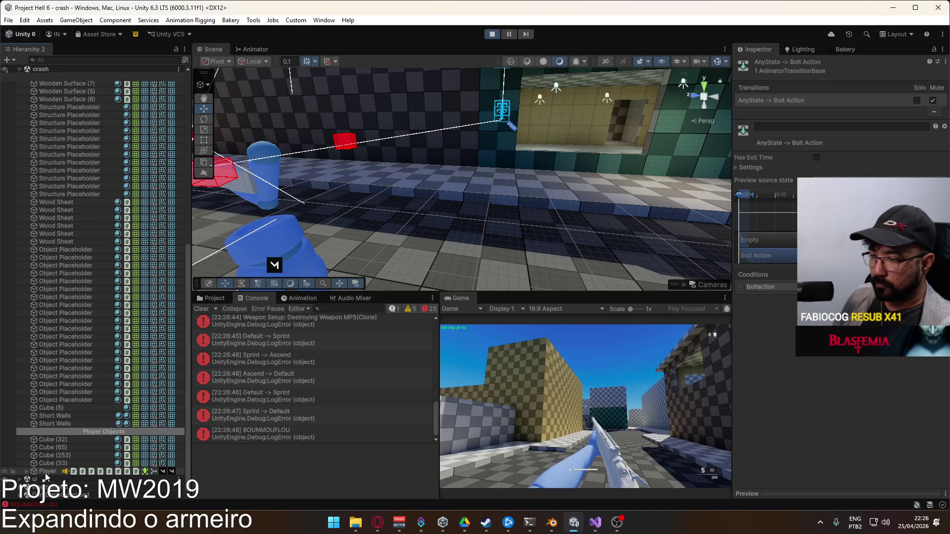
click(27, 471)
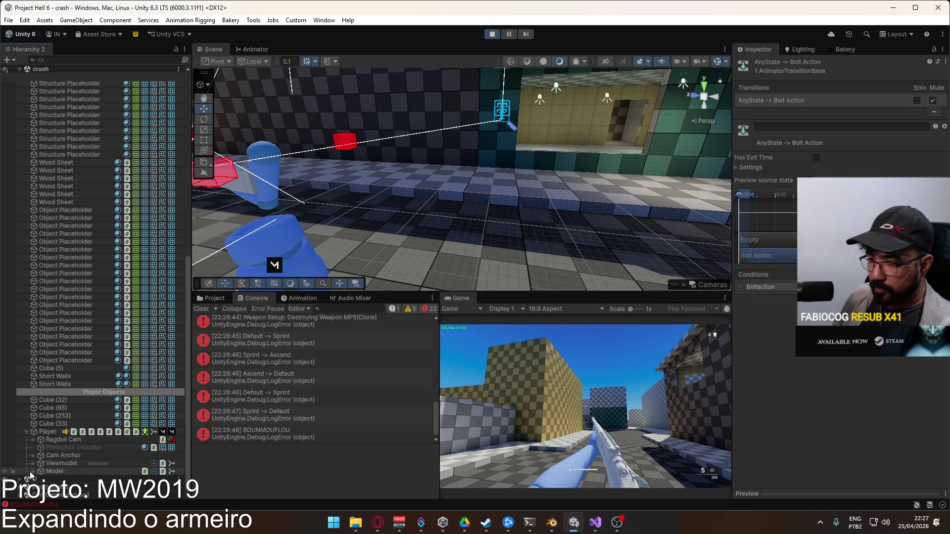
click(33, 463)
click(65, 447)
shift+click(65, 455)
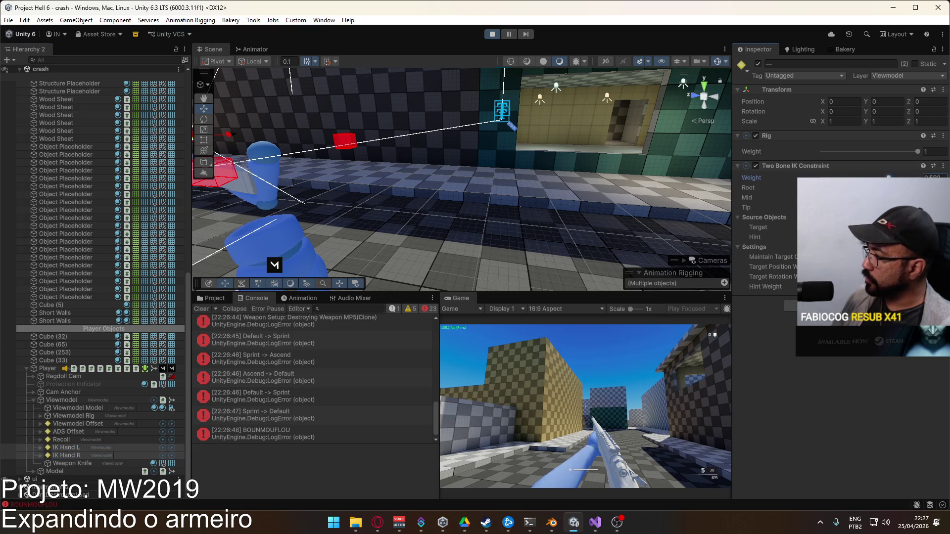
drag(918, 178, 823, 178)
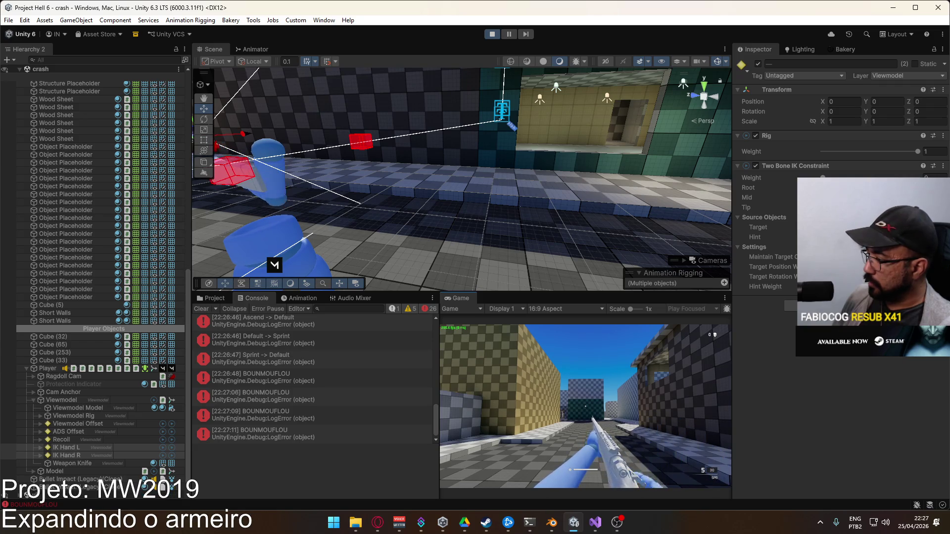
Trace the BOUNMOUFLOU console error to its logging line in PlayerScript.BoltAction
key(super)
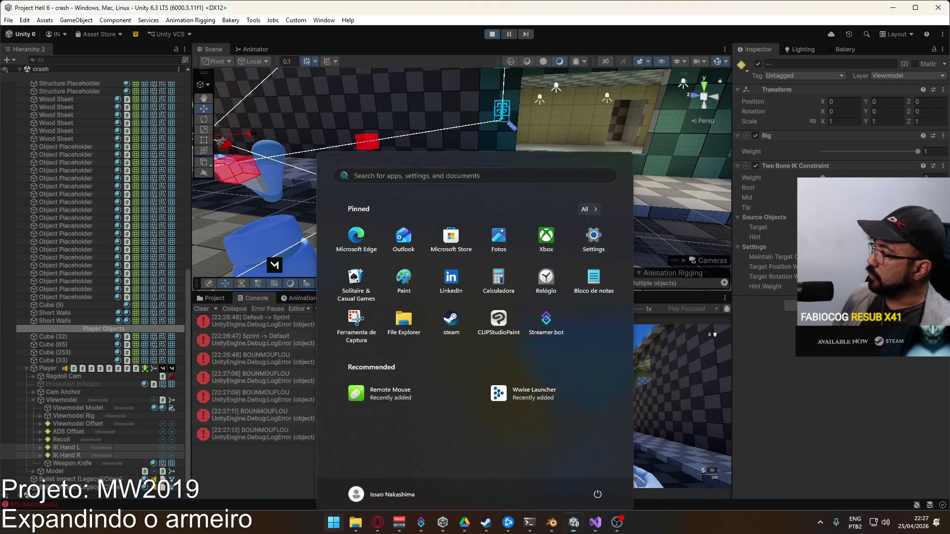
key(super)
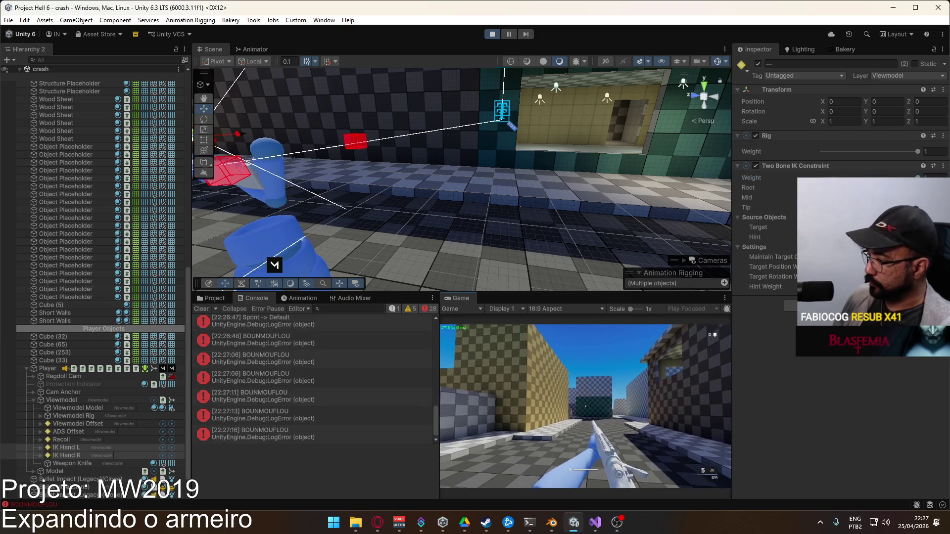
key(super)
key(super)
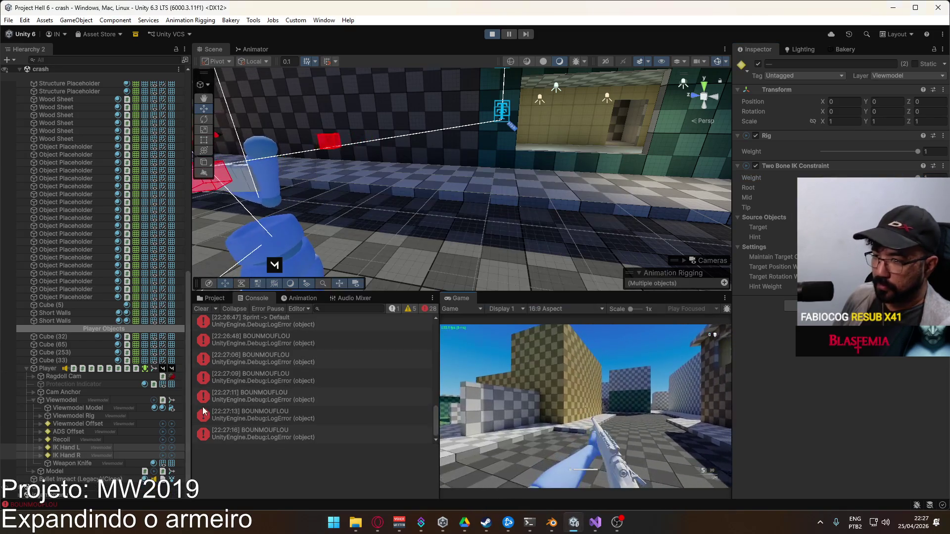
click(257, 397)
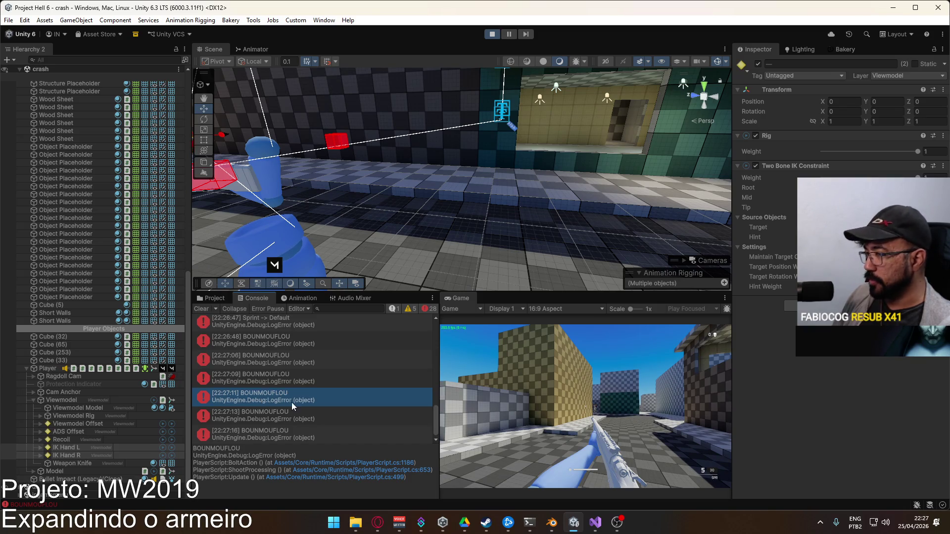
double_click(292, 402)
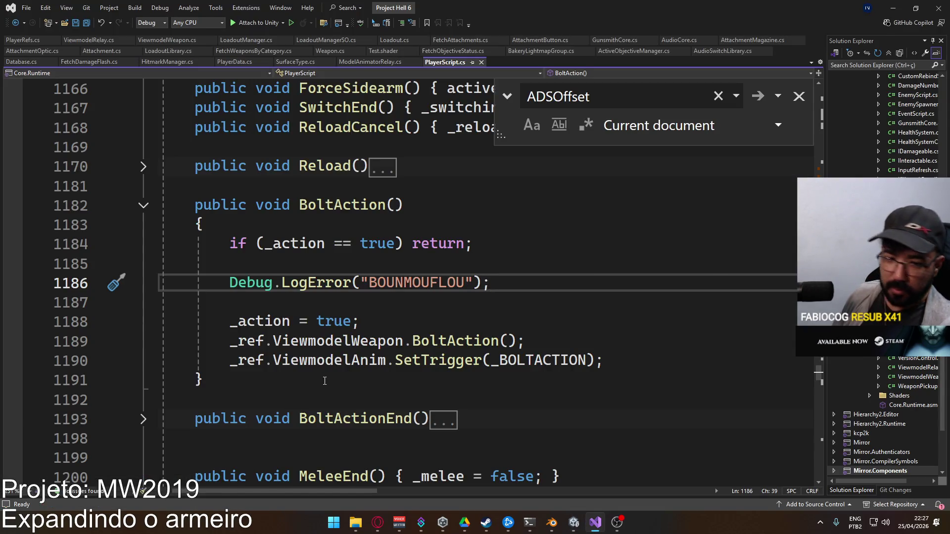
key(alt+Tab)
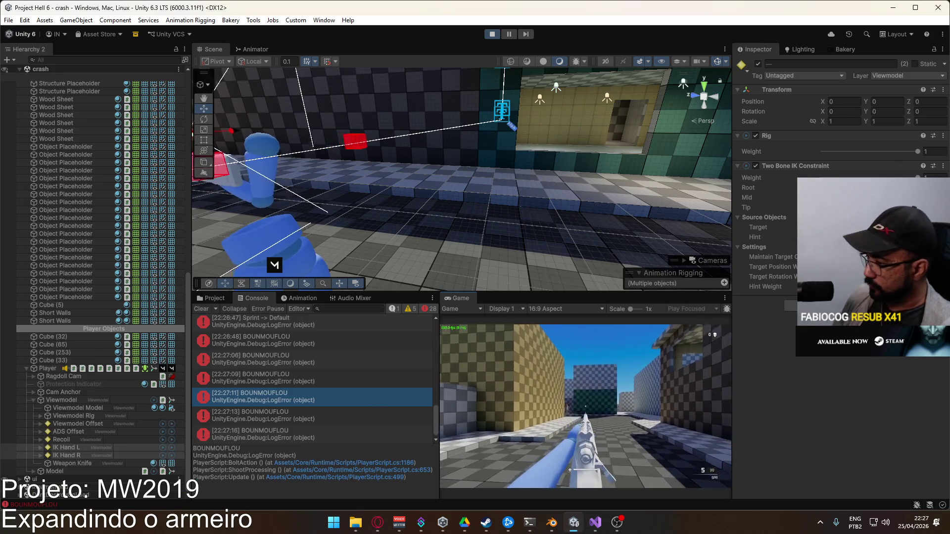
Select Hand R Target under IK Hand R and locate the Anchor Hand R it follows
key(super)
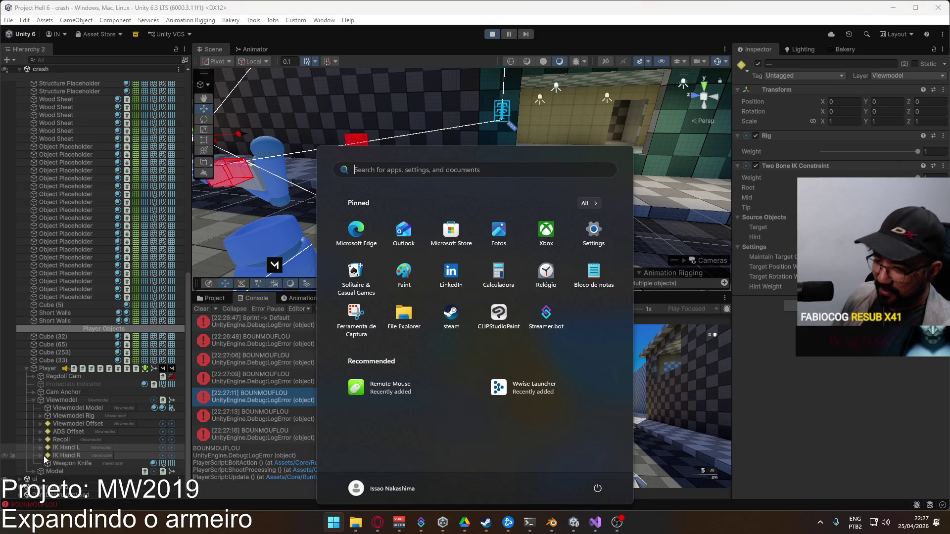
click(40, 456)
click(51, 464)
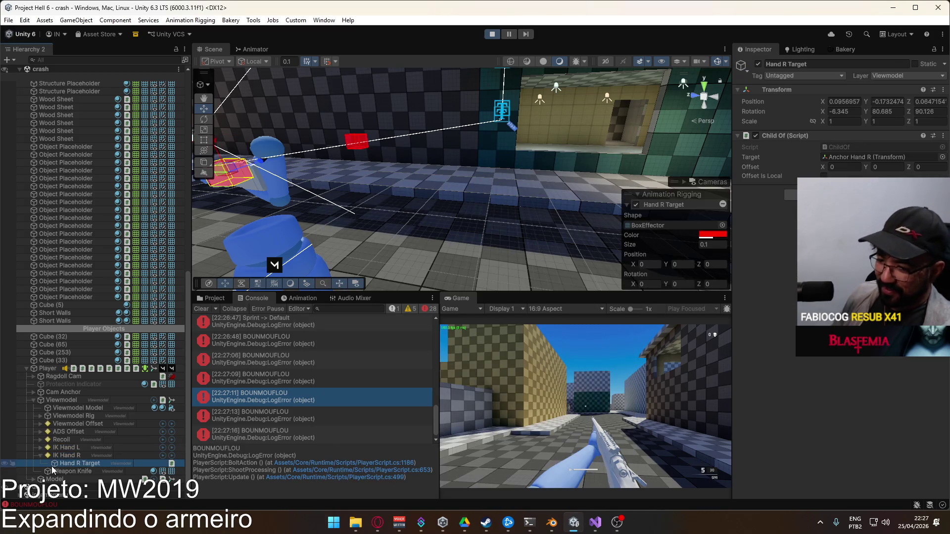
click(875, 157)
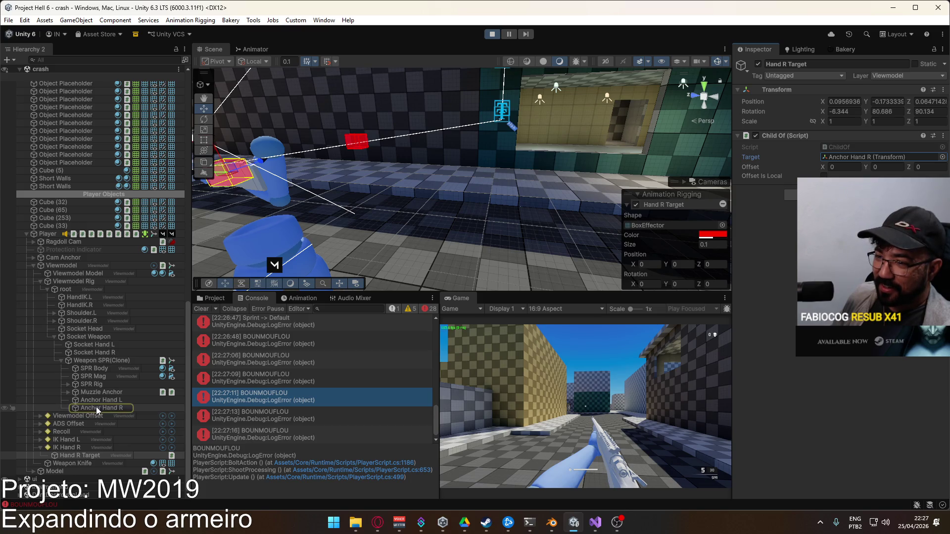
Reparent Anchor Hand R under Socket Hand R and Anchor Hand L under Socket Hand L
mouse_move(96, 407)
mouse_down()
mouse_move(88, 365)
mouse_move(97, 335)
mouse_move(93, 356)
mouse_up()
drag(101, 390, 104, 354)
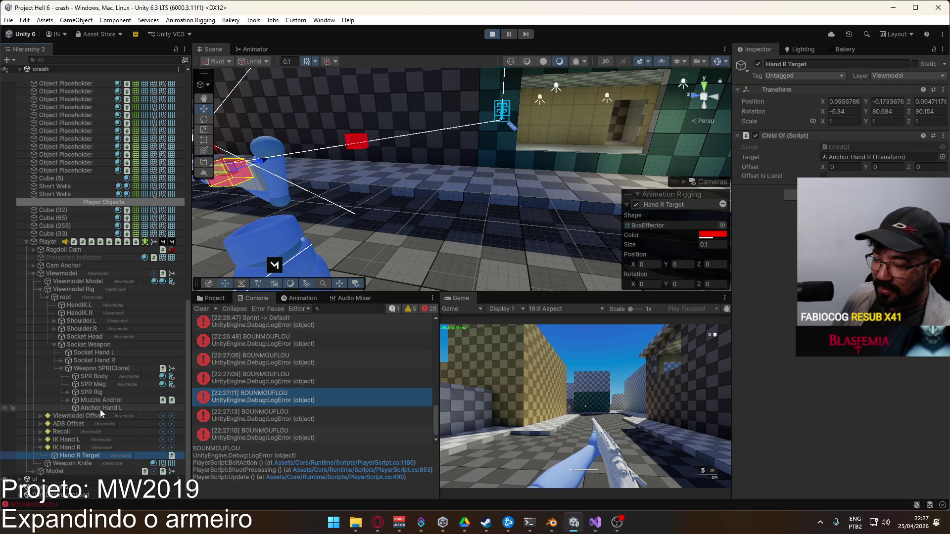
drag(100, 408, 108, 354)
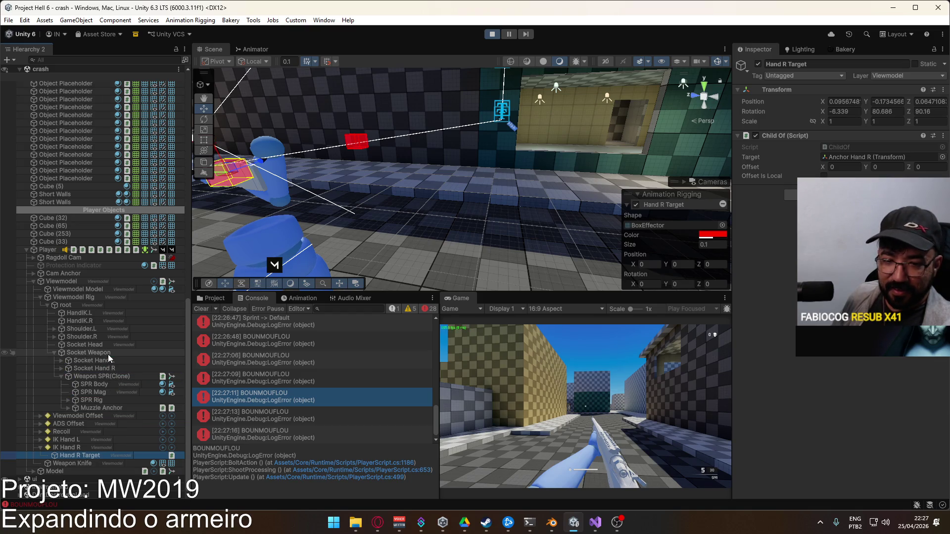
Reset the Transform of Anchor Hand R and Anchor Hand L under their sockets
click(61, 369)
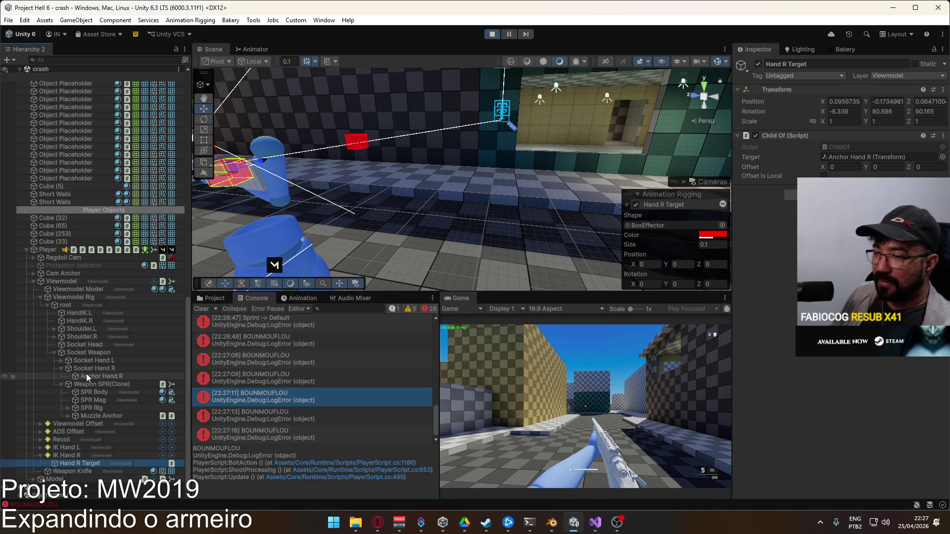
click(86, 375)
click(947, 91)
click(943, 90)
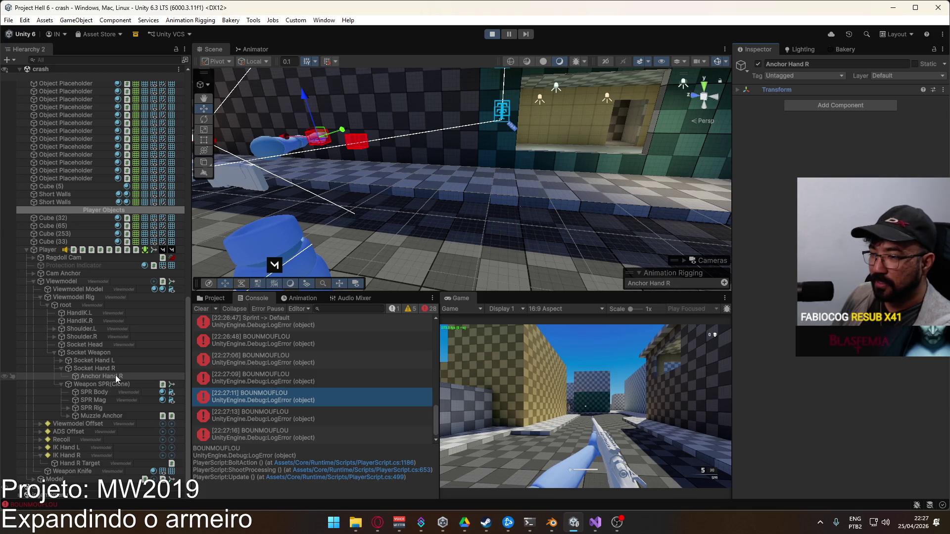
click(61, 360)
click(97, 368)
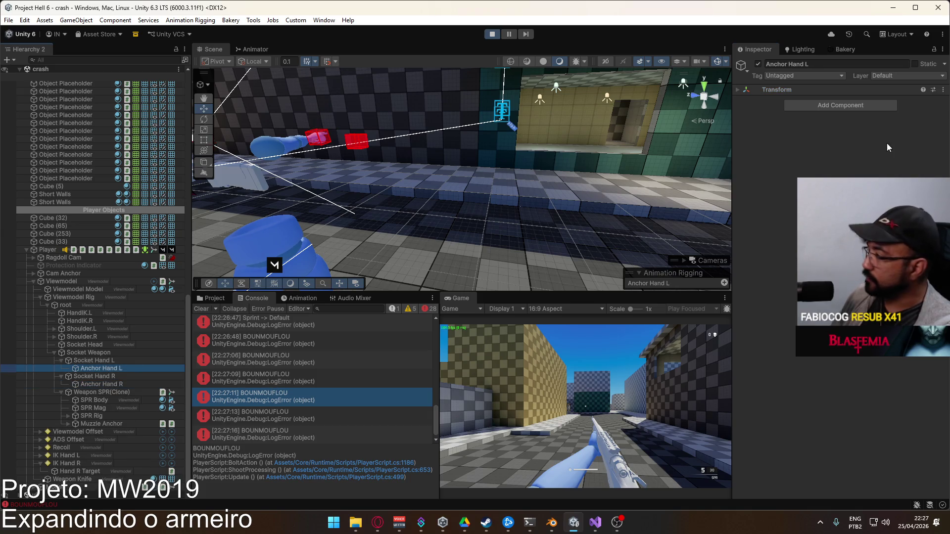
click(943, 90)
click(863, 99)
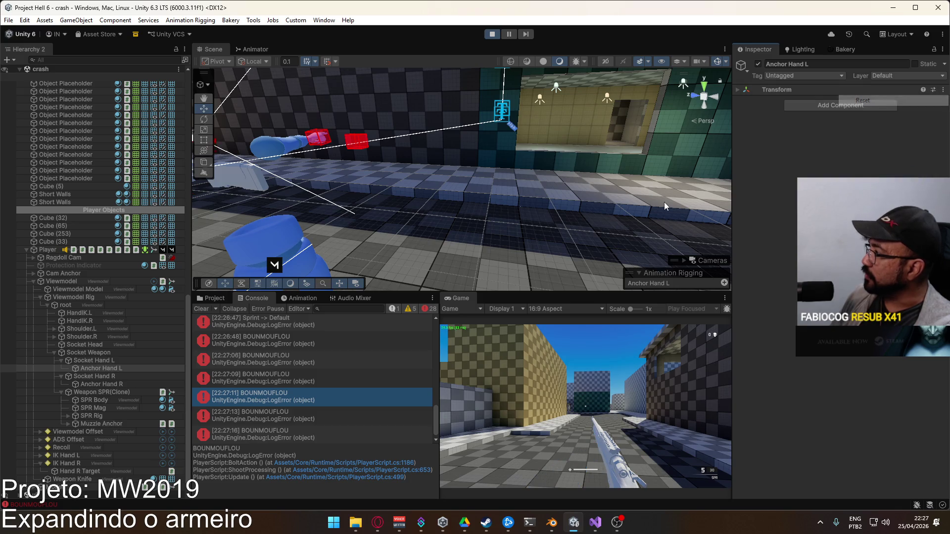
click(741, 90)
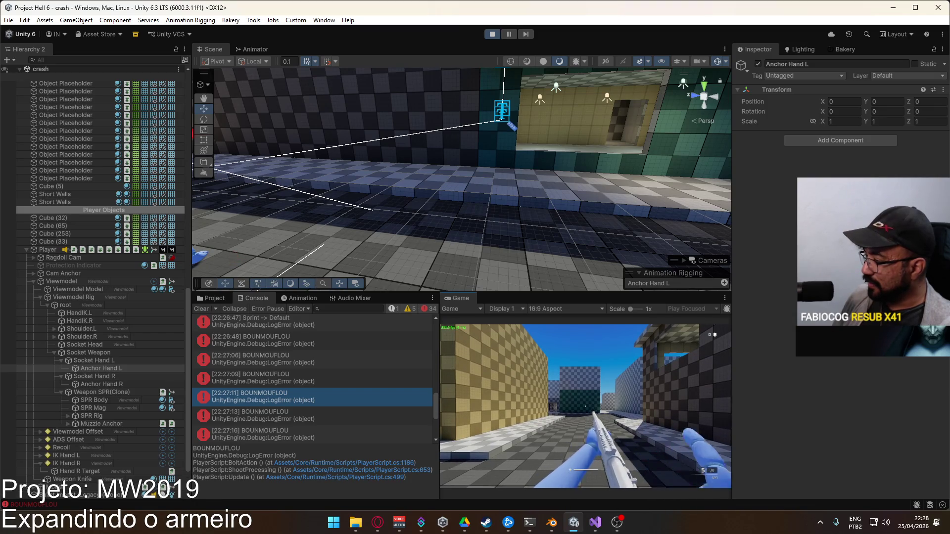
key(super)
In the Animator's widened Layers list, drag the Fingers Pose layer up near the top
key(Escape)
click(255, 49)
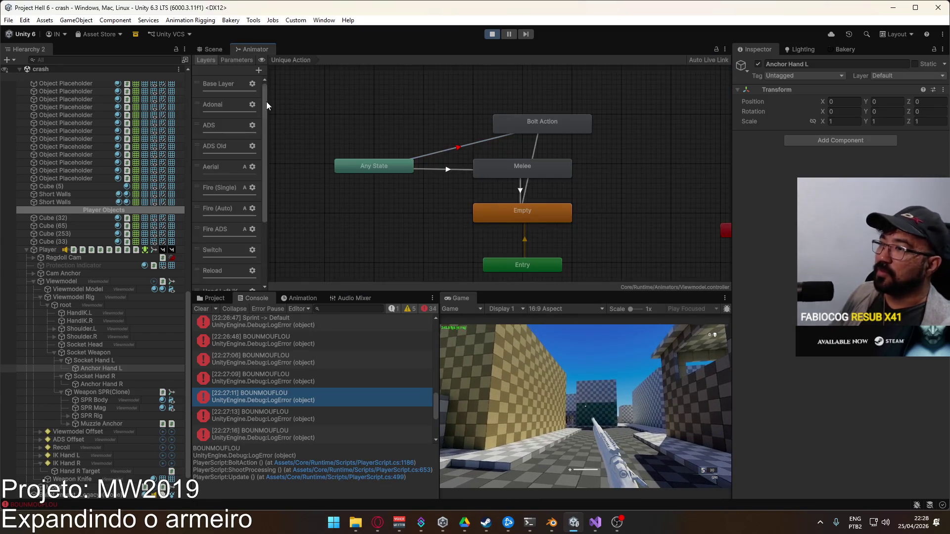
drag(267, 148, 301, 151)
scroll(270, 188, down, 5)
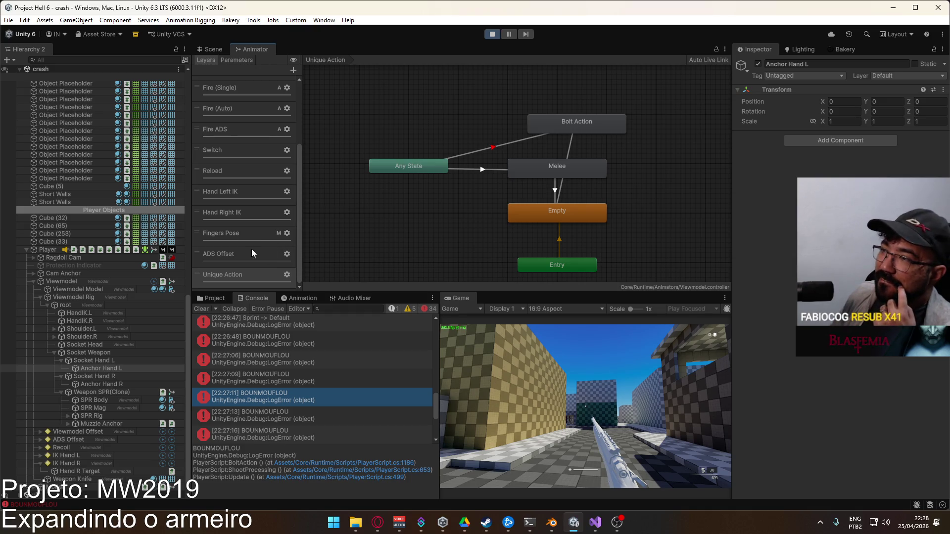
scroll(251, 248, up, 5)
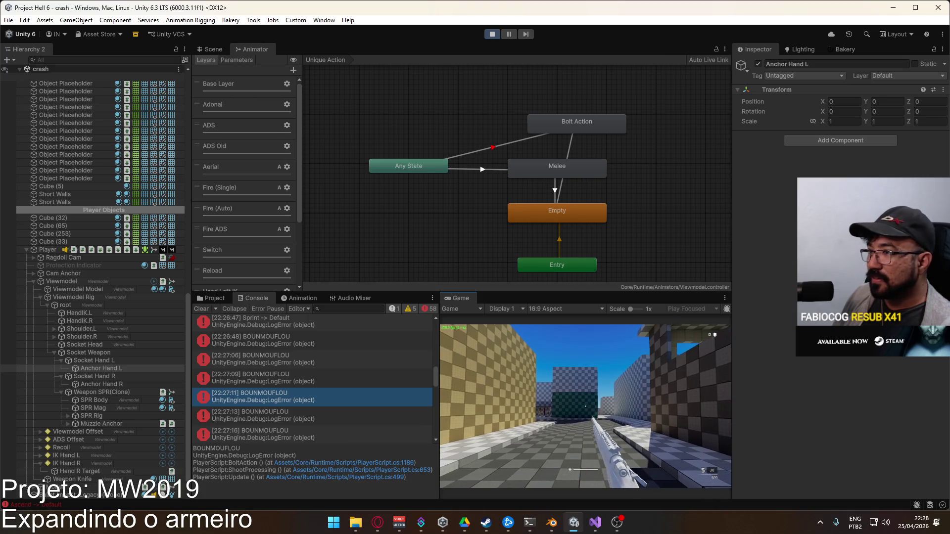
scroll(274, 215, down, 3)
mouse_move(200, 242)
mouse_down()
mouse_move(218, 174)
mouse_move(217, 79)
mouse_move(218, 99)
mouse_up()
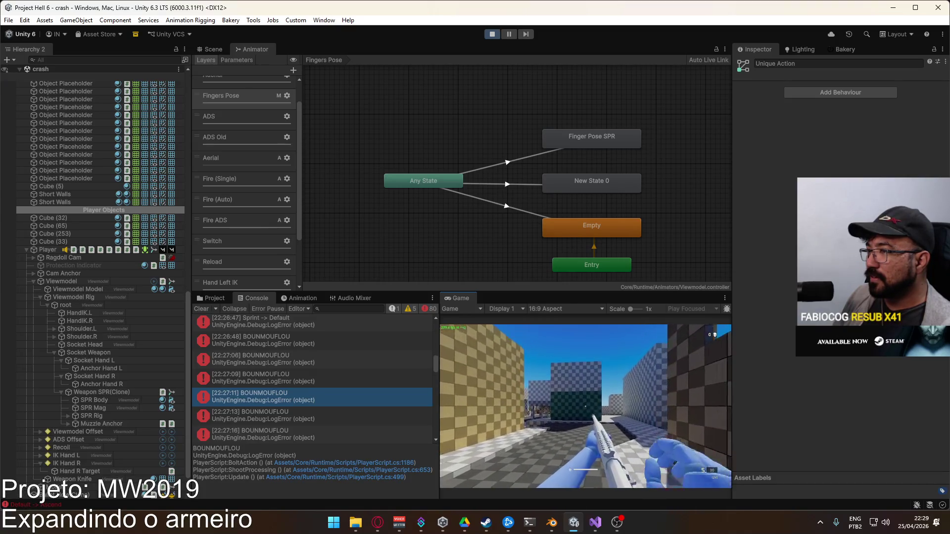
Raise the Aerial layer's weight to 1
key(super)
key(super)
click(287, 157)
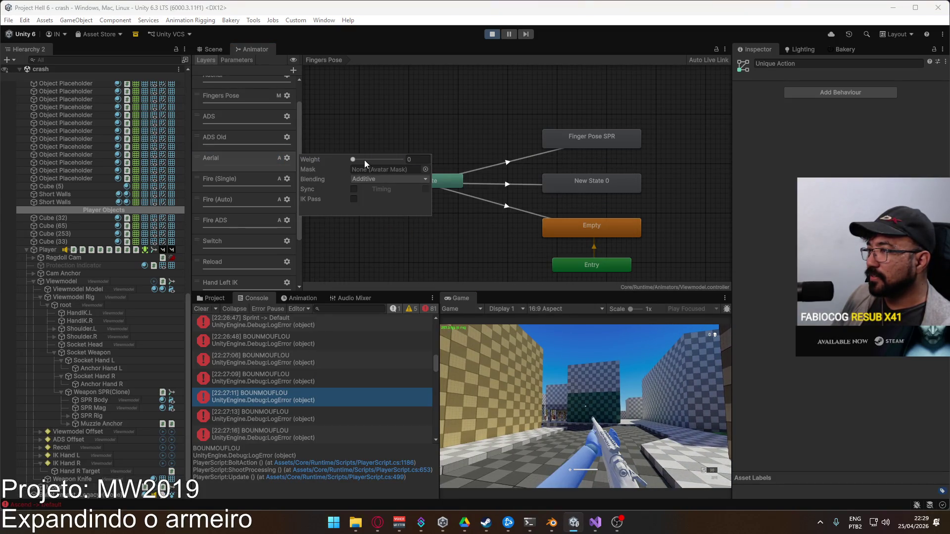
drag(365, 159, 438, 163)
In the Game view, switch to the X17 and back to the SPR rifle, then show the Scene view
click(586, 377)
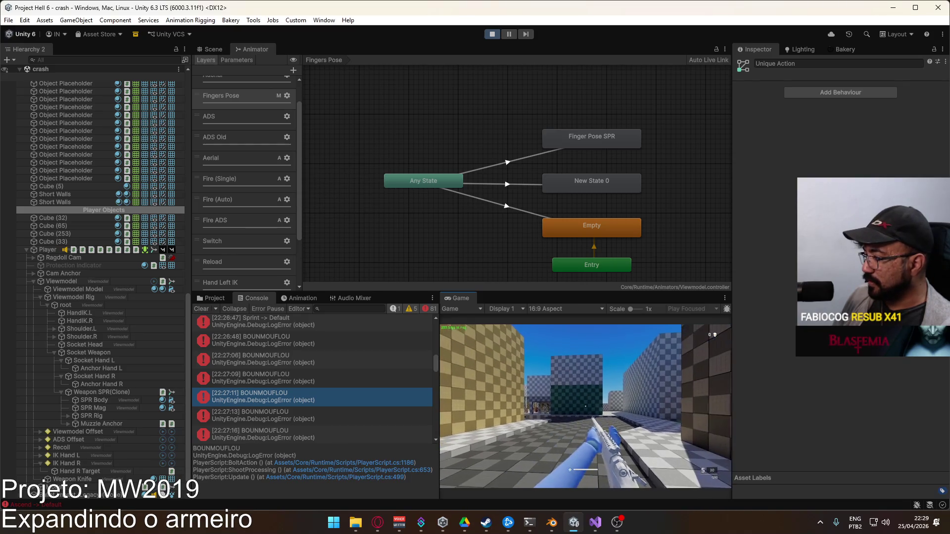
key(2)
key(1)
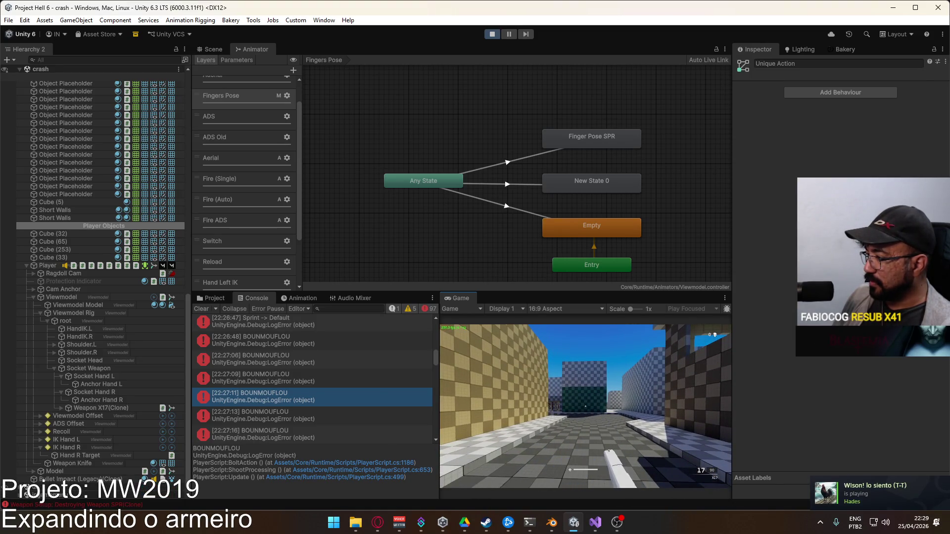
key(1)
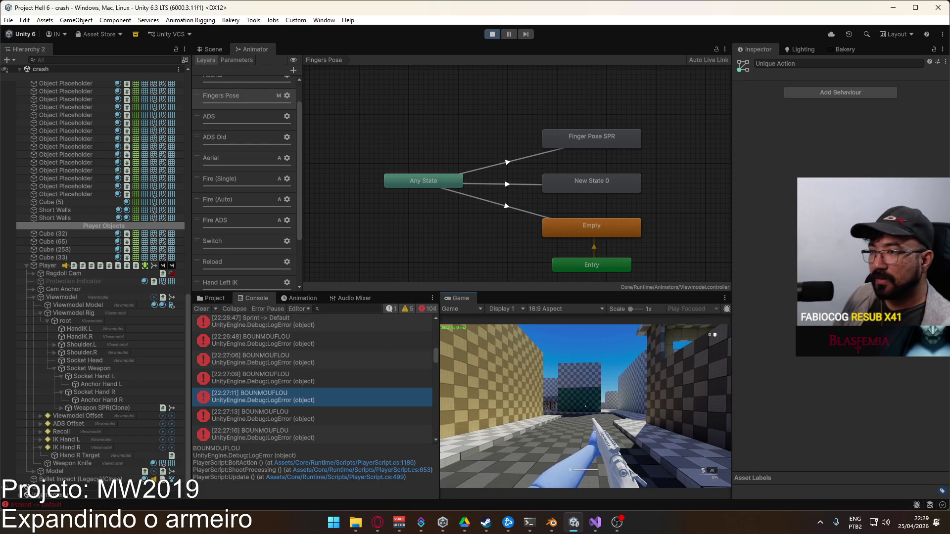
key(super)
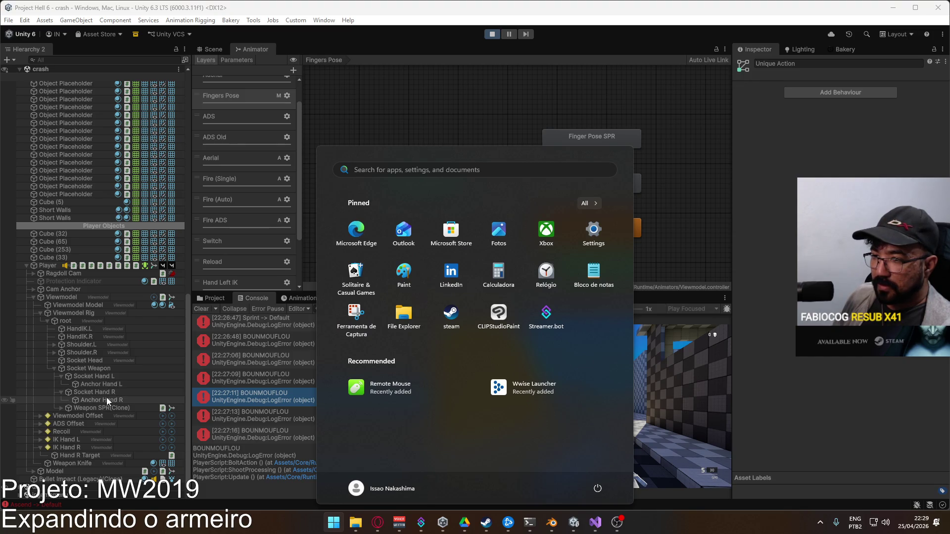
key(super)
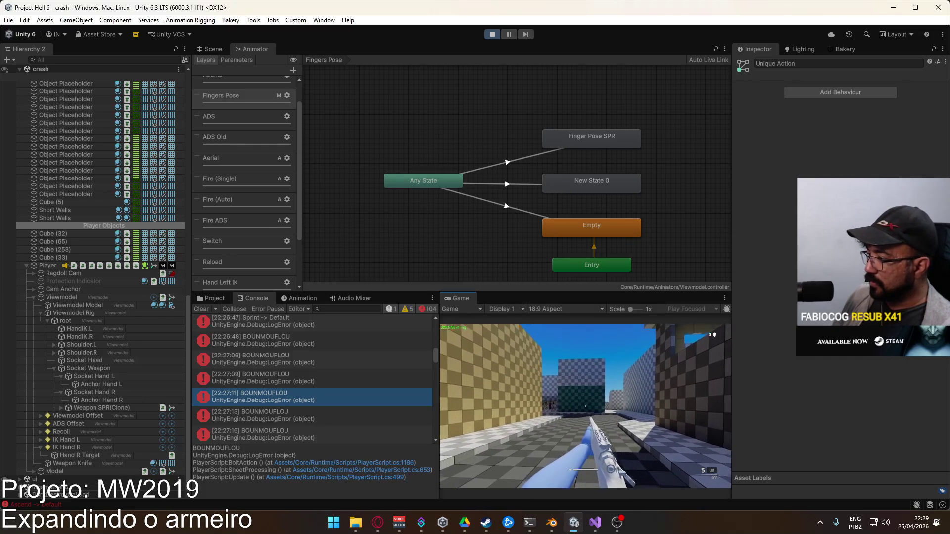
key(super)
key(super)
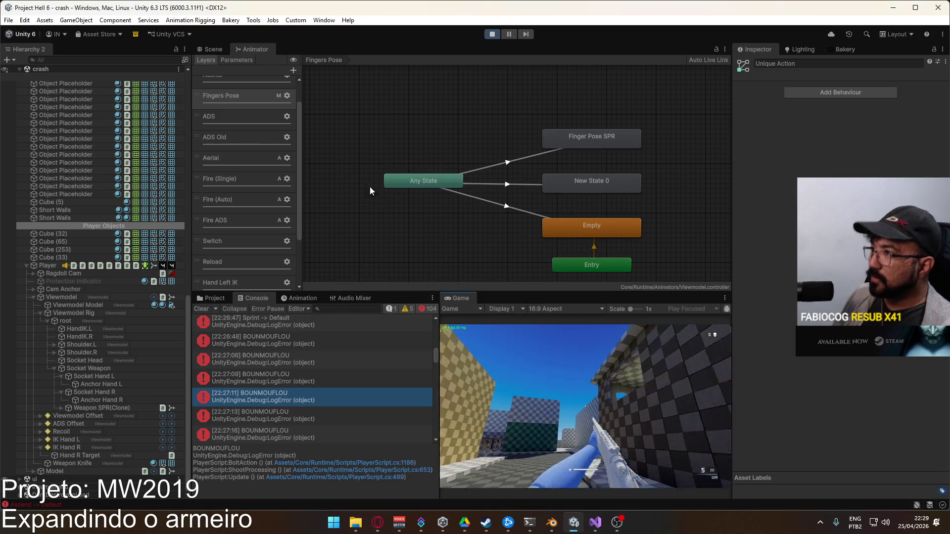
click(213, 49)
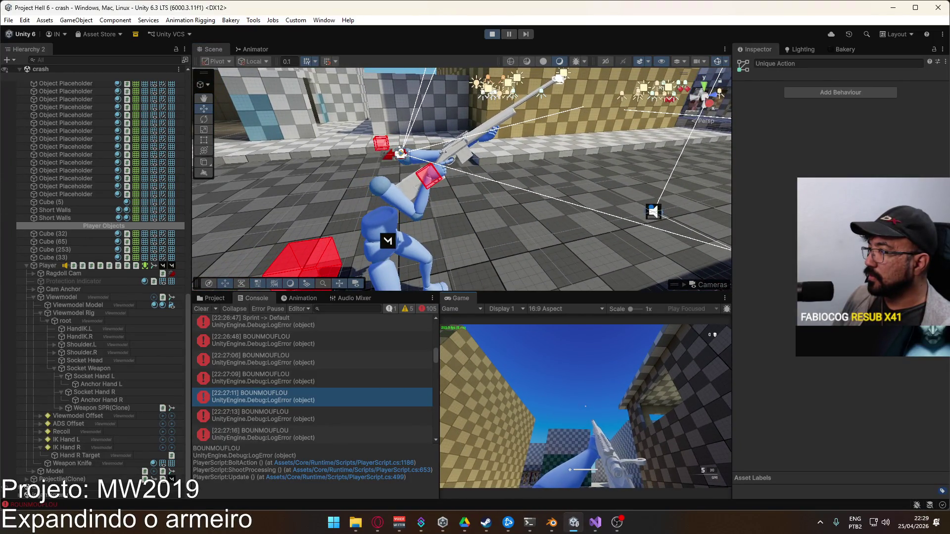
Inspect the Two Bone IK constraints on IK Hand R and IK Hand L, then reopen the Animator
key(super)
key(super)
click(86, 447)
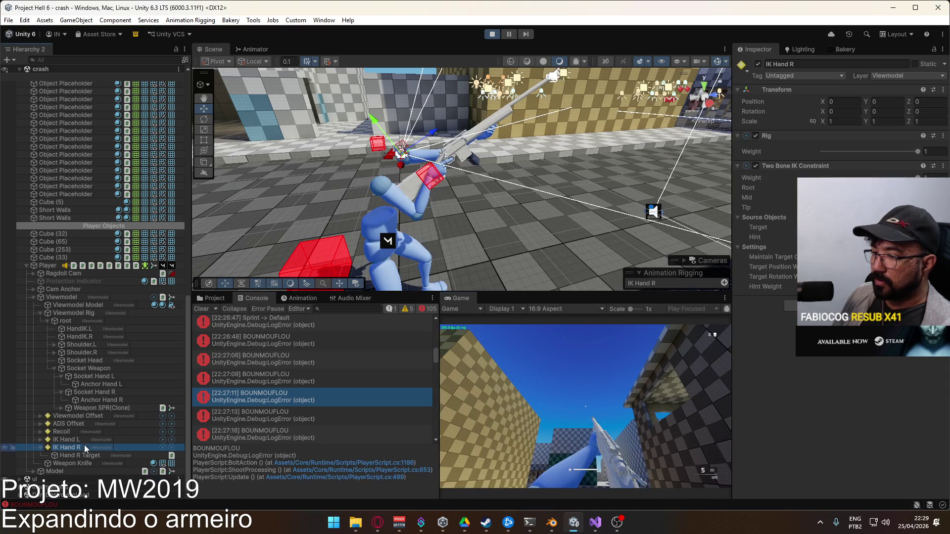
click(85, 439)
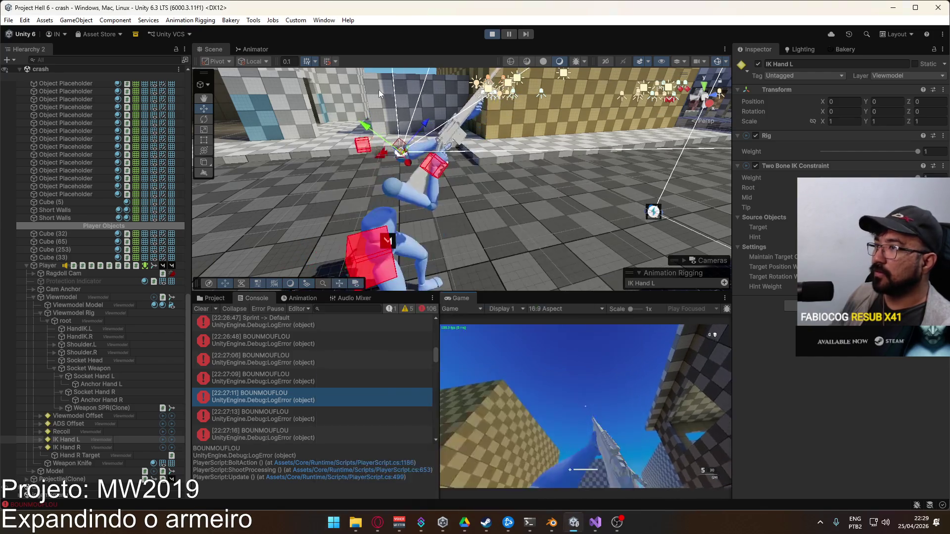
click(256, 49)
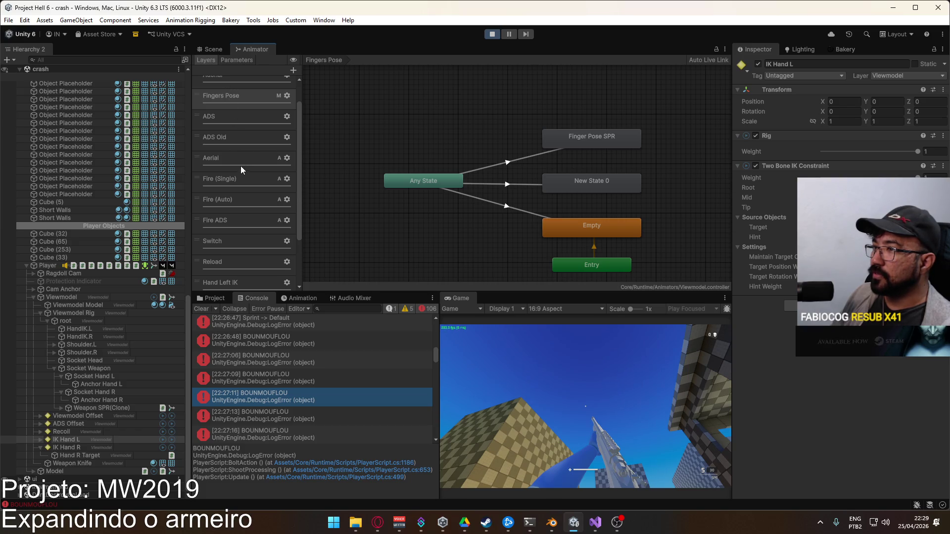
Move the Adonal layer to the bottom of the layer stack and Fingers Pose below Reload
scroll(238, 147, up, 2)
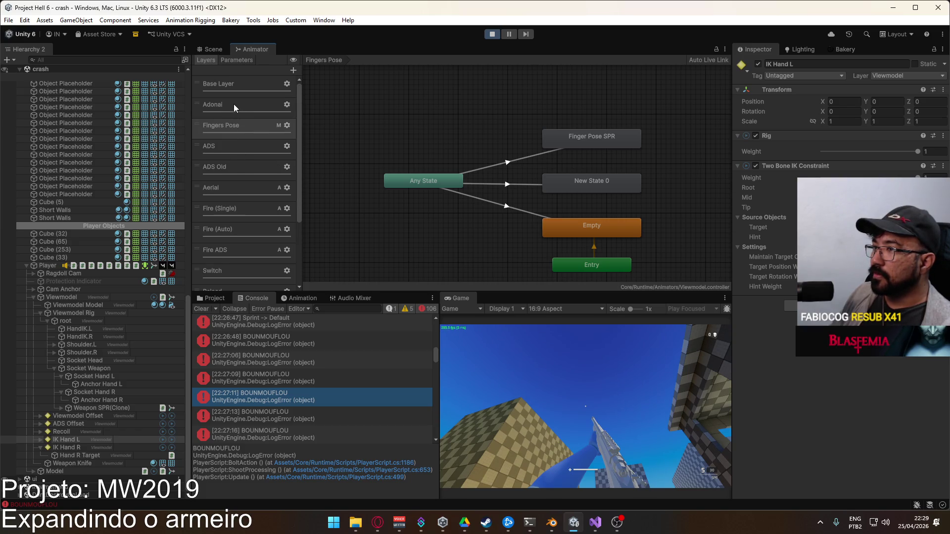
mouse_move(197, 104)
mouse_down()
mouse_move(264, 191)
mouse_move(261, 256)
mouse_up()
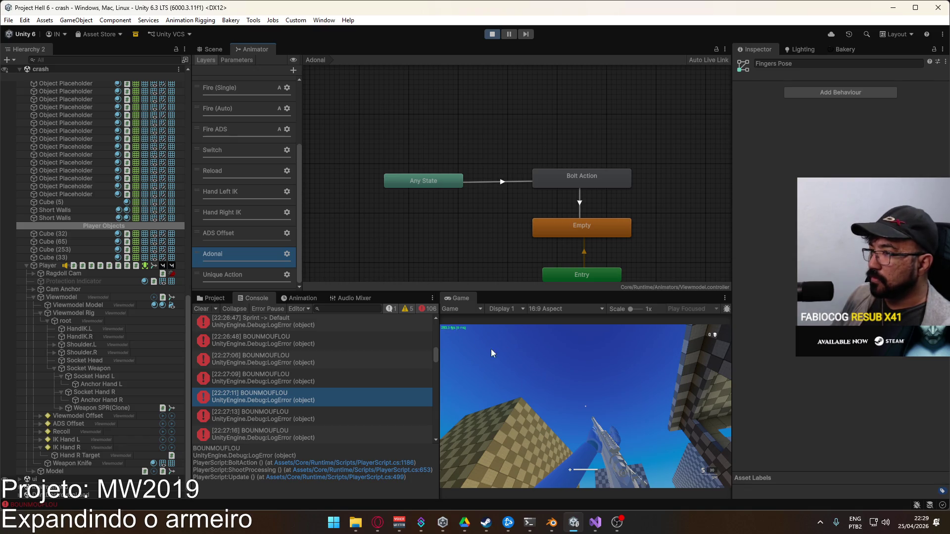
scroll(242, 199, up, 5)
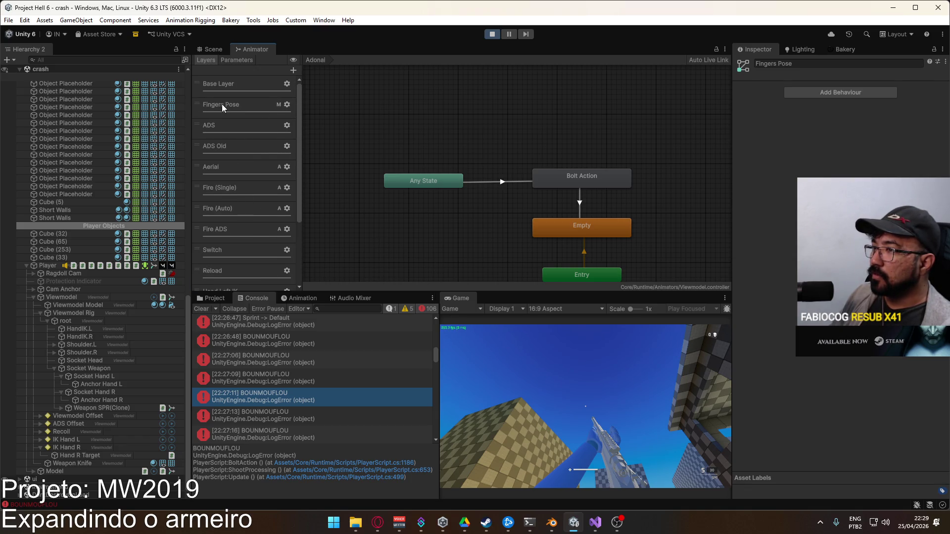
scroll(256, 148, down, 3)
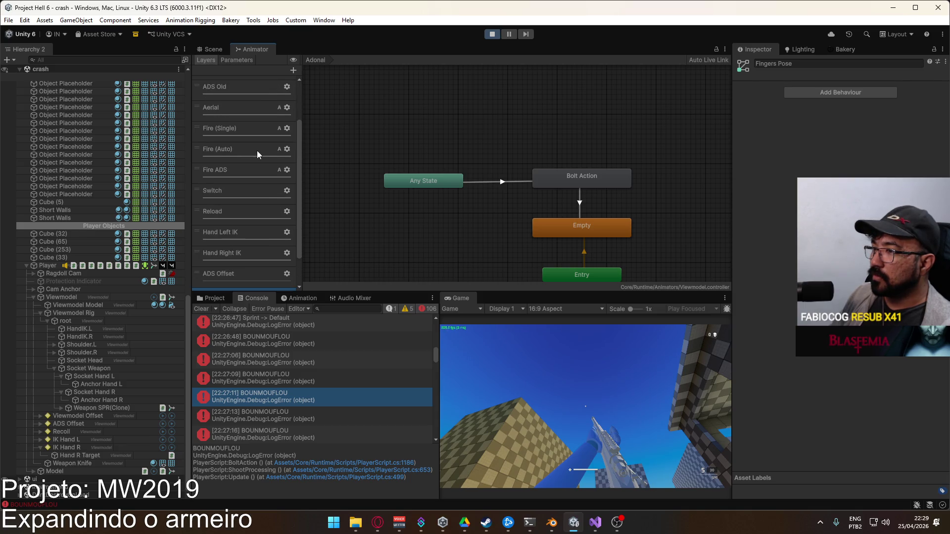
scroll(242, 139, up, 3)
mouse_move(198, 107)
mouse_down()
mouse_move(253, 245)
mouse_move(251, 221)
mouse_up()
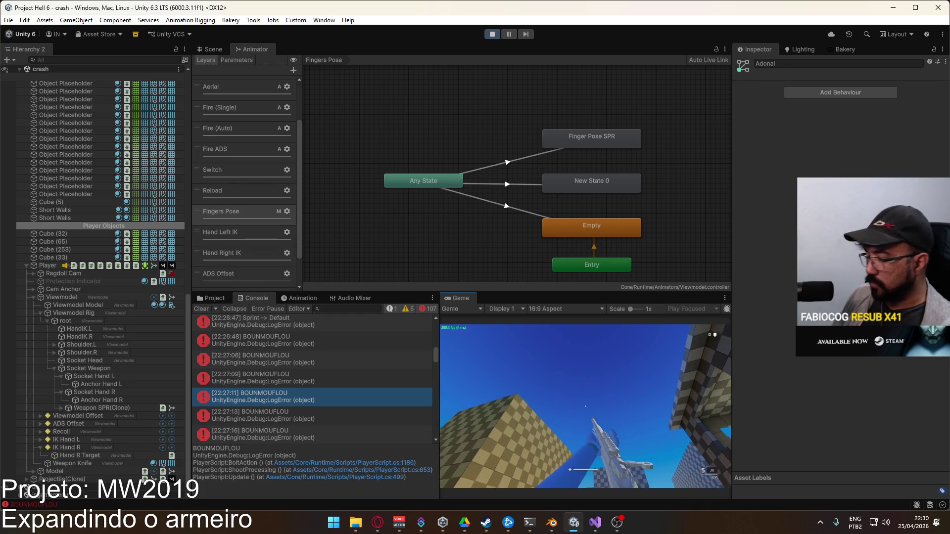
Switch weapons to the X17 and back to the SPR rifle, then return to the Scene view
key(2)
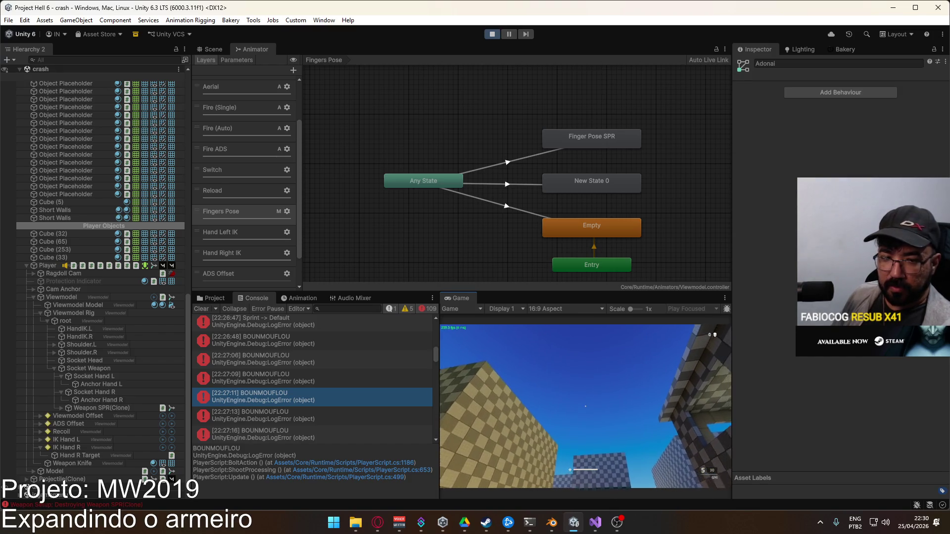
key(1)
key(super)
click(224, 48)
click(221, 49)
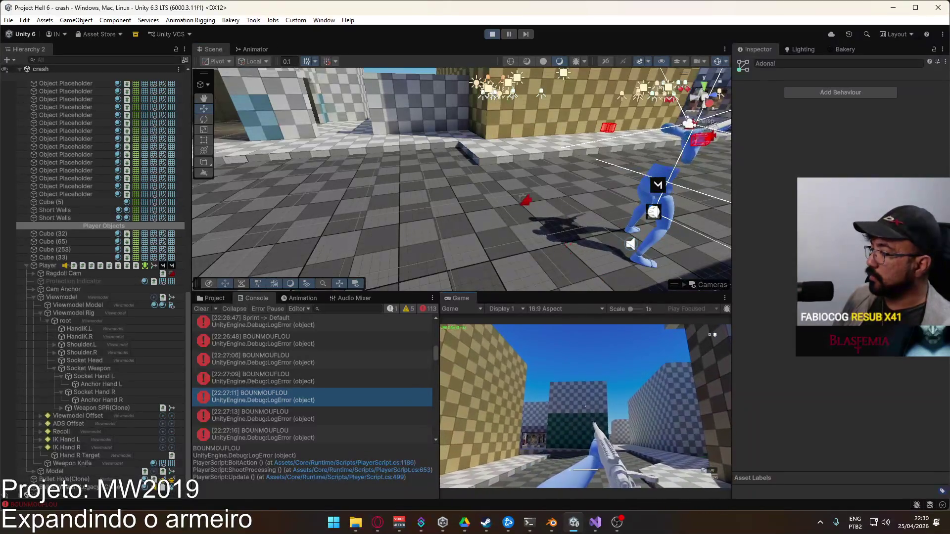
Take control of the player's camera in the game, then stop play mode with Ctrl+P
key(super)
key(super)
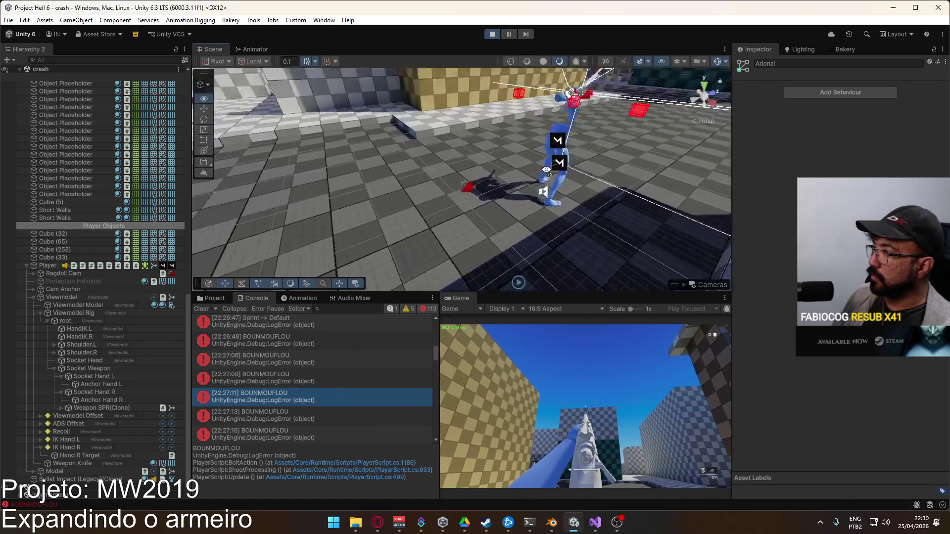
click(589, 375)
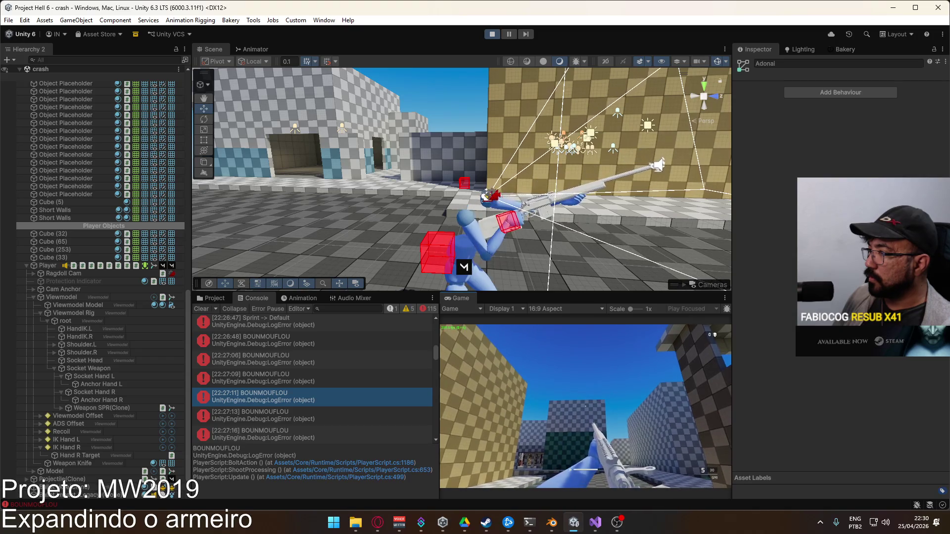
key(super)
key(super)
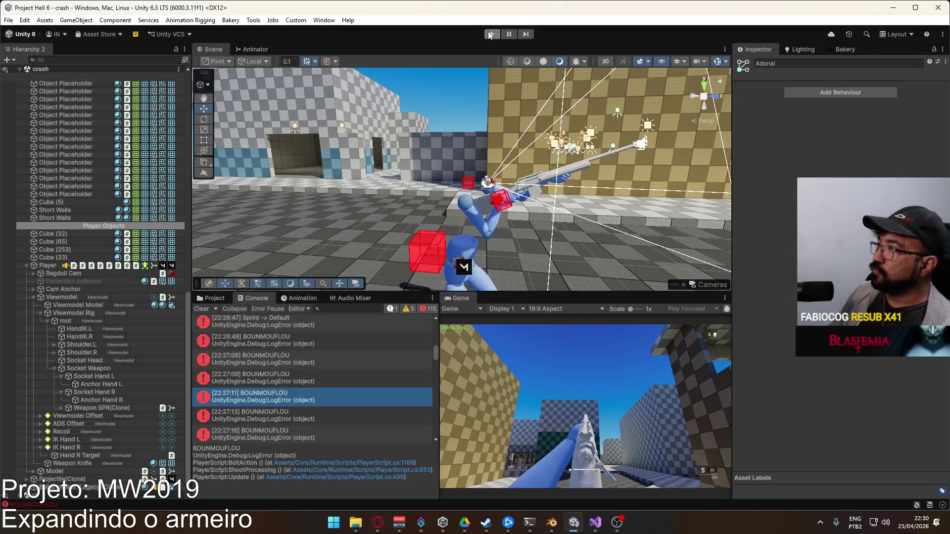
key(ctrl+p)
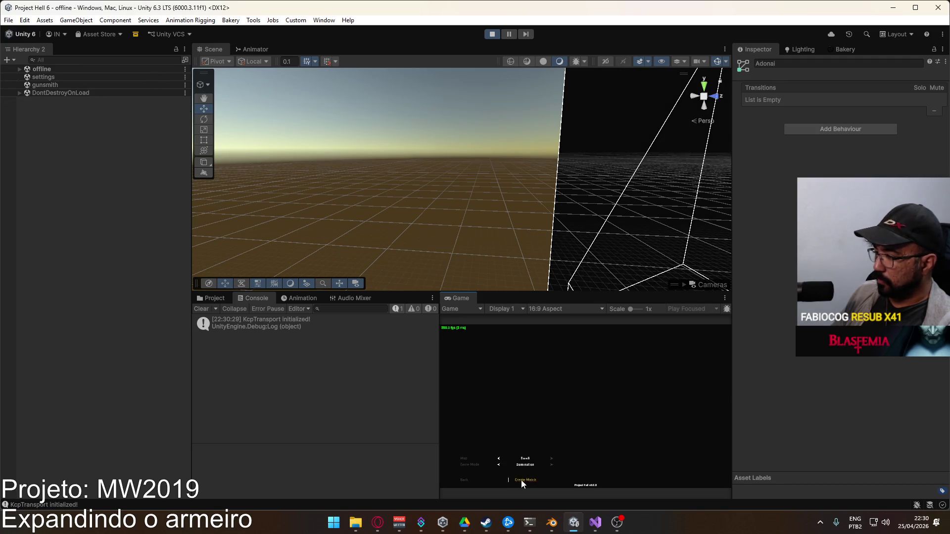
Create a match on the crash map with the SPR sniper rifle in the loadout slot
click(522, 480)
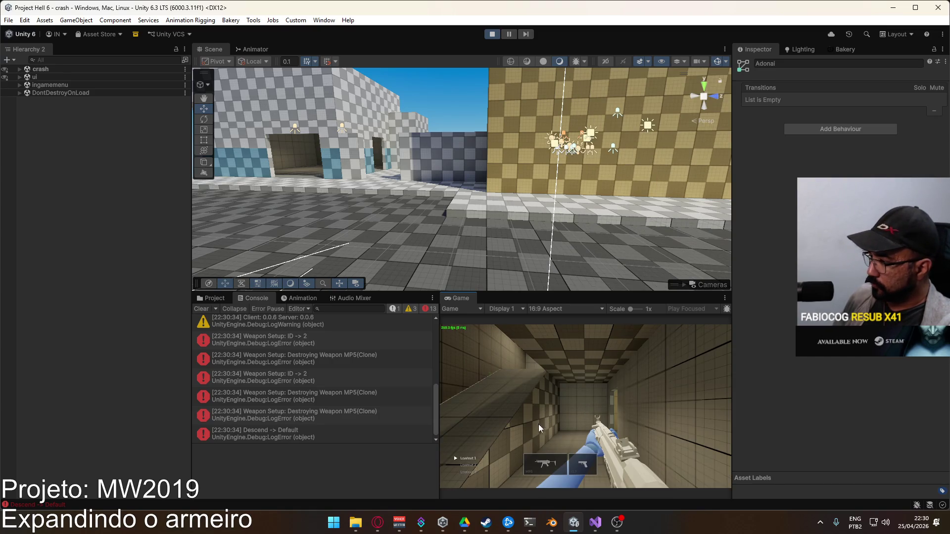
click(550, 464)
click(484, 439)
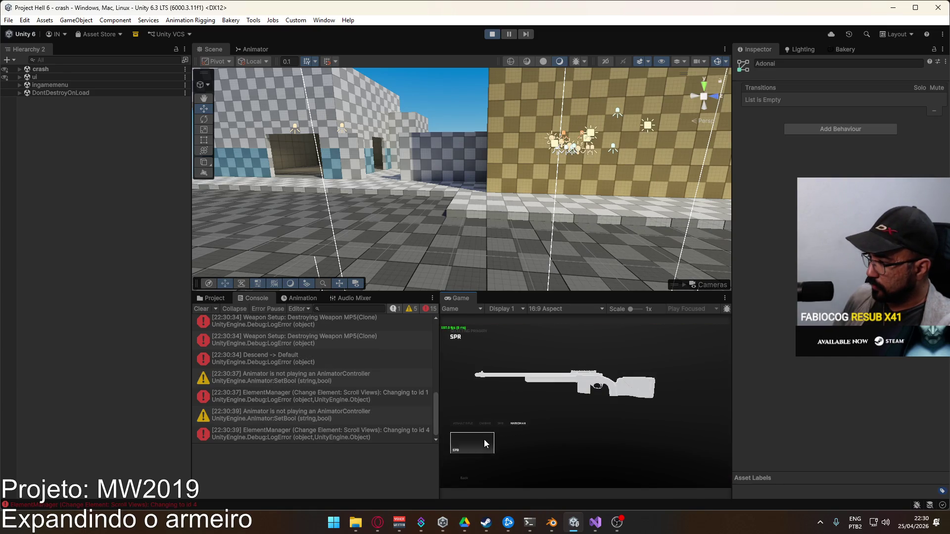
Walk the player through the corridor into the street and orbit the Scene view onto them
key(shift+w)
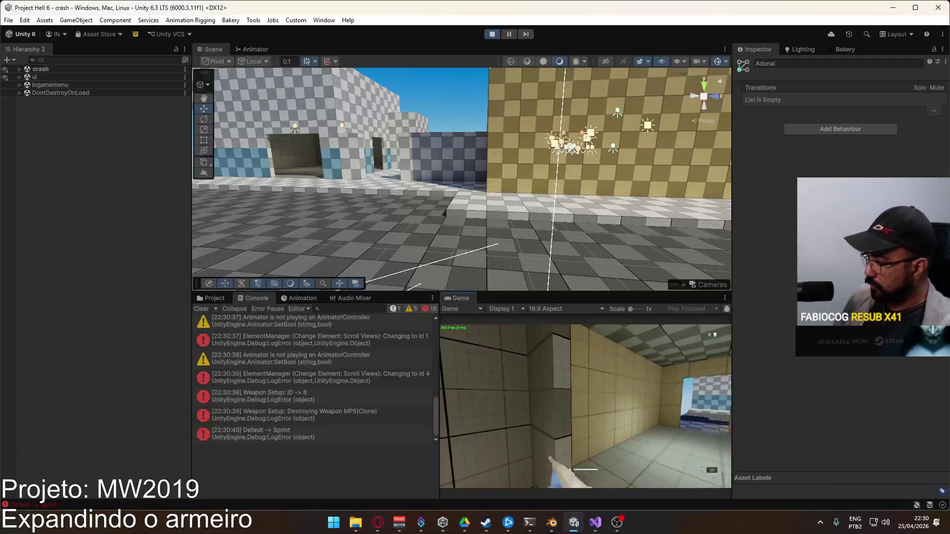
key(space)
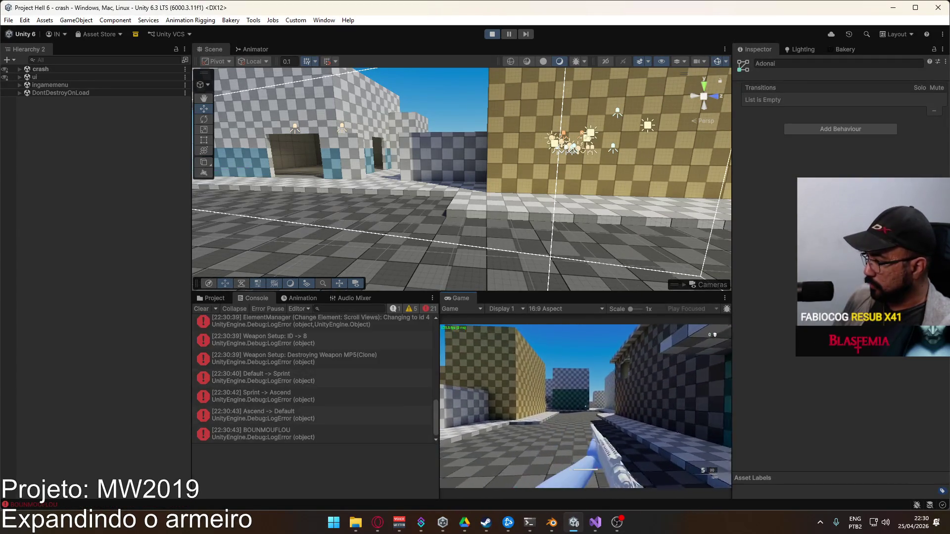
key(super)
mouse_move(376, 218)
mouse_down()
mouse_move(323, 207)
mouse_move(473, 168)
mouse_up()
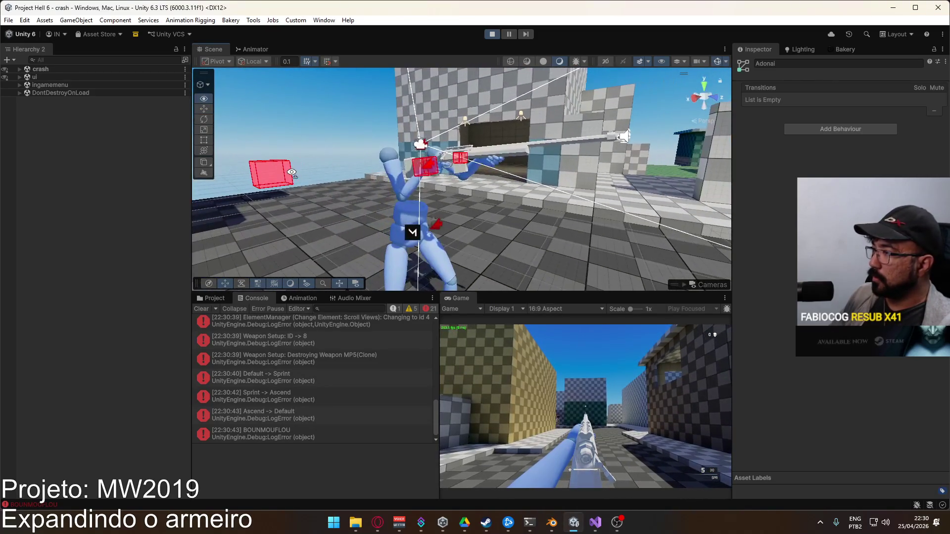
Reparent Anchor Hand L and Anchor Hand R under their Socket Hand objects
click(472, 168)
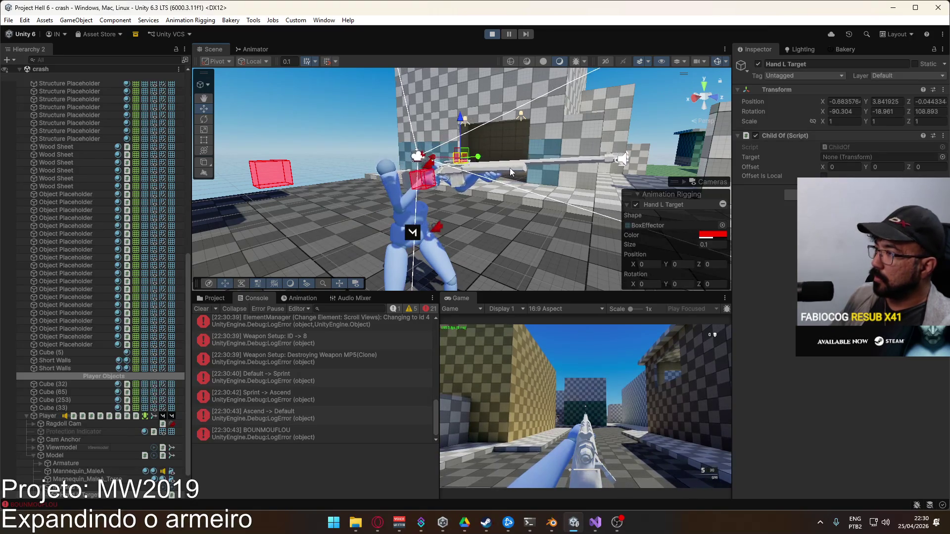
scroll(87, 393, down, 5)
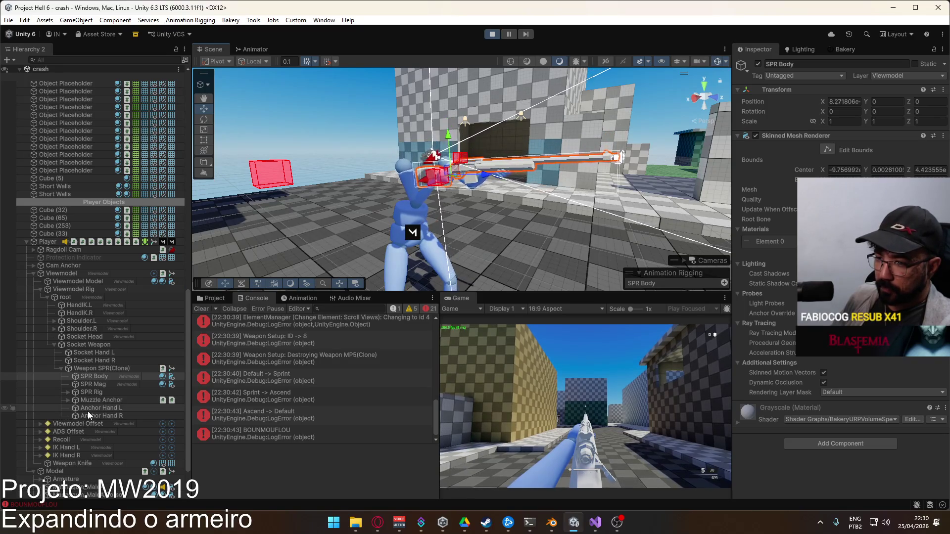
click(89, 410)
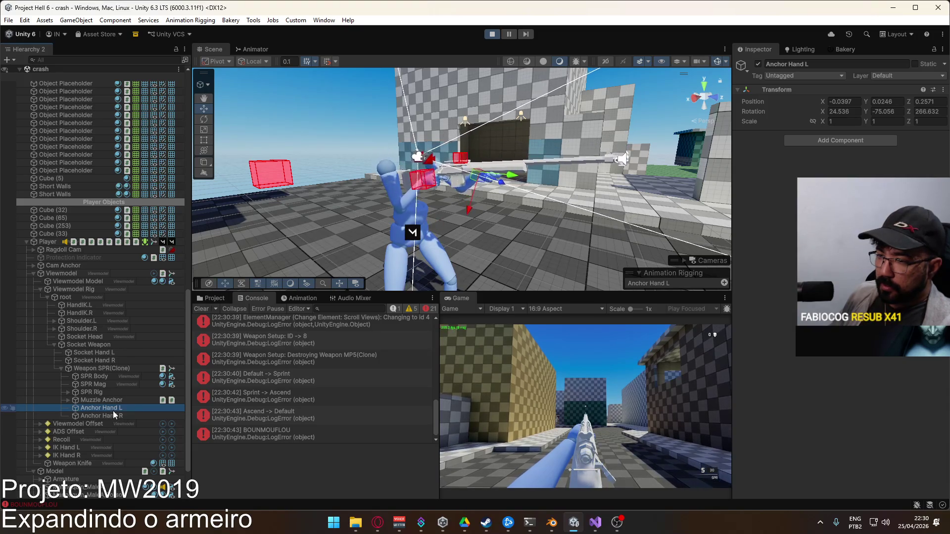
drag(112, 350, 108, 354)
drag(119, 407, 103, 361)
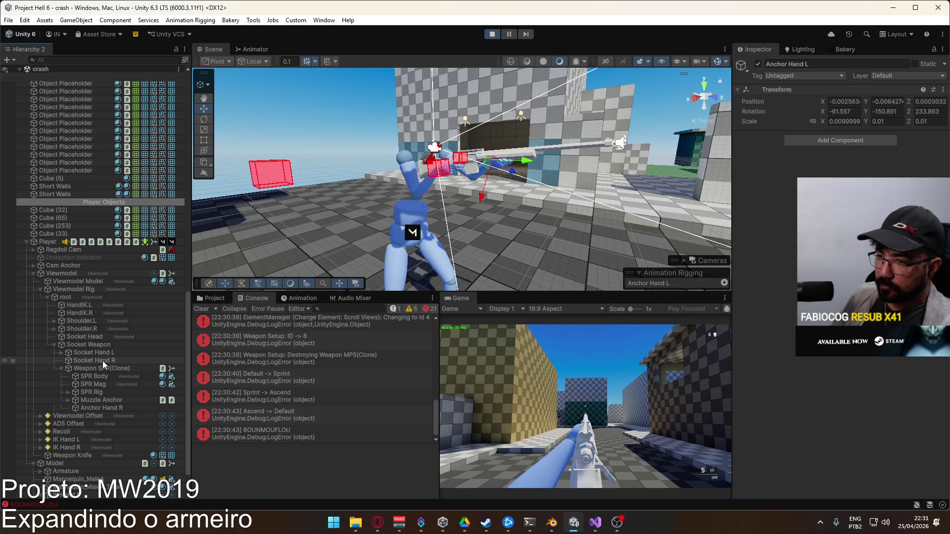
click(62, 352)
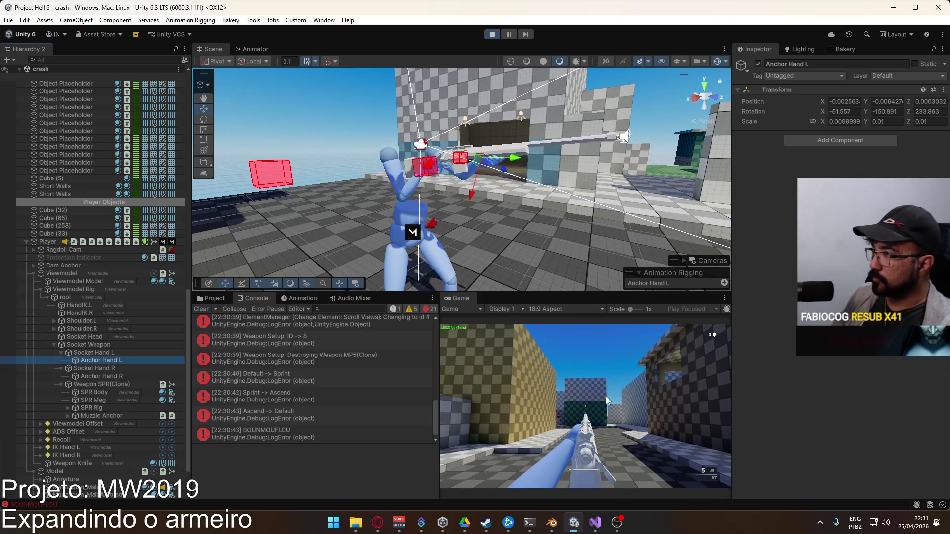
Select both hand anchors and reset their transforms to zero position and rotation
click(579, 399)
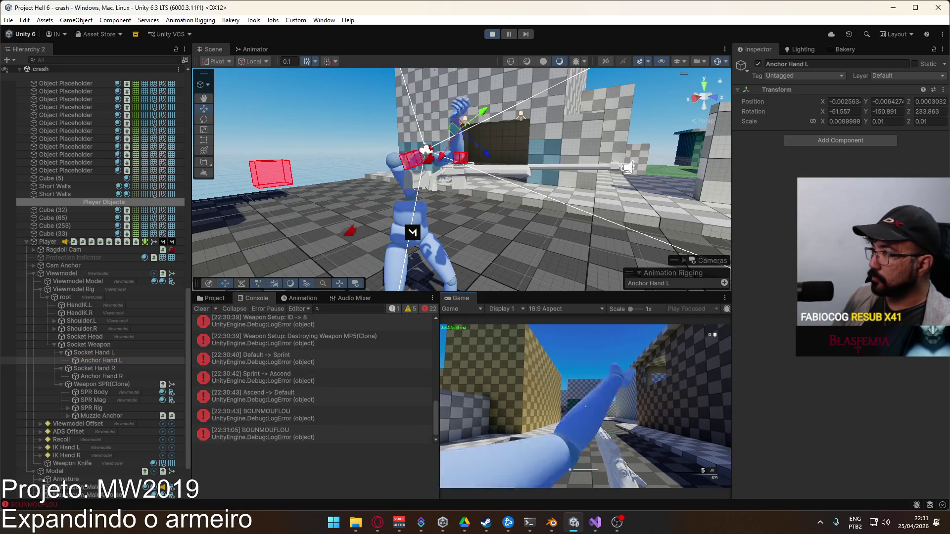
key(super)
key(super)
ctrl+click(127, 378)
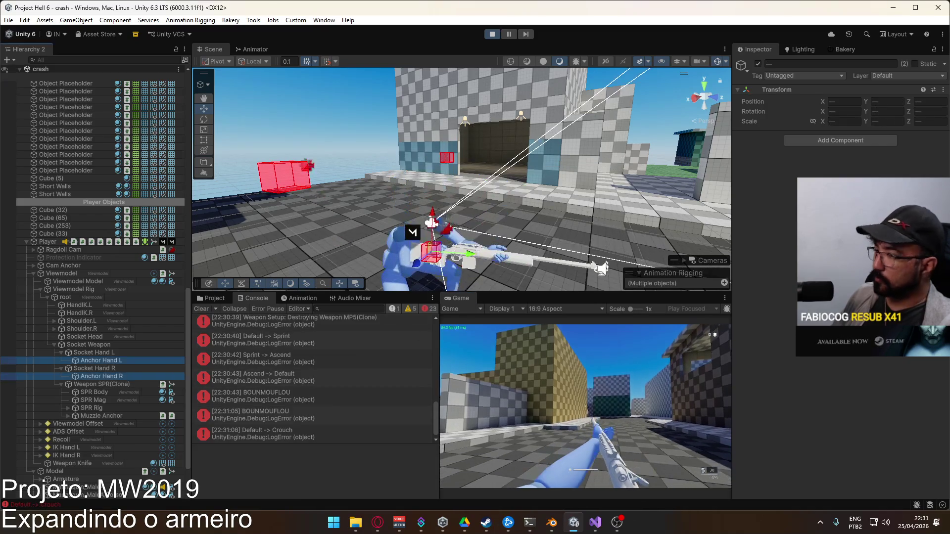
click(943, 89)
click(863, 101)
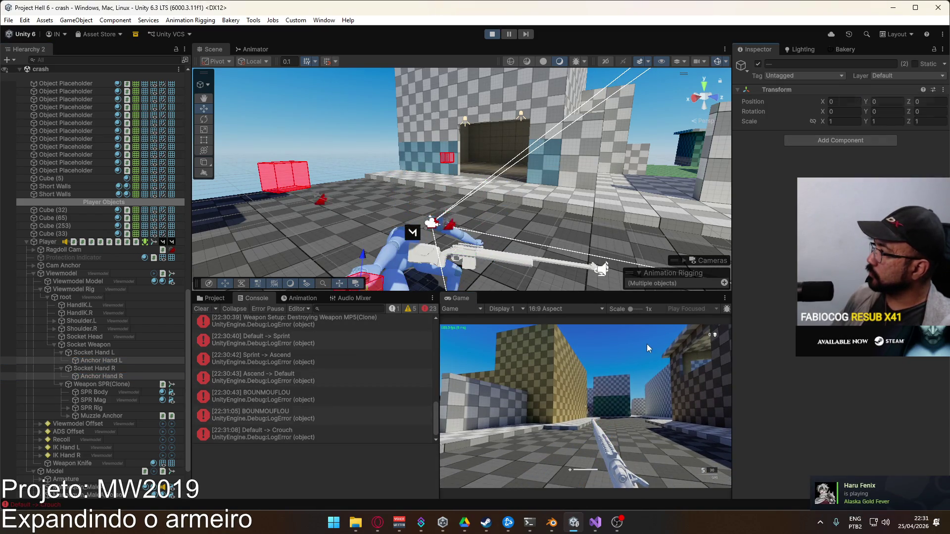
Test the hand pose in game by standing up, moving, jumping and looking around
click(607, 370)
key(c)
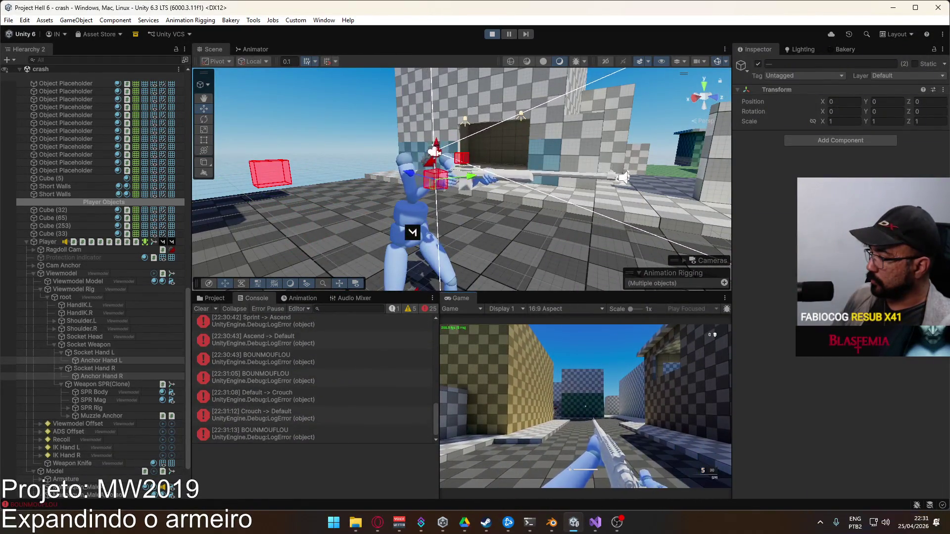
key(space)
key(space)
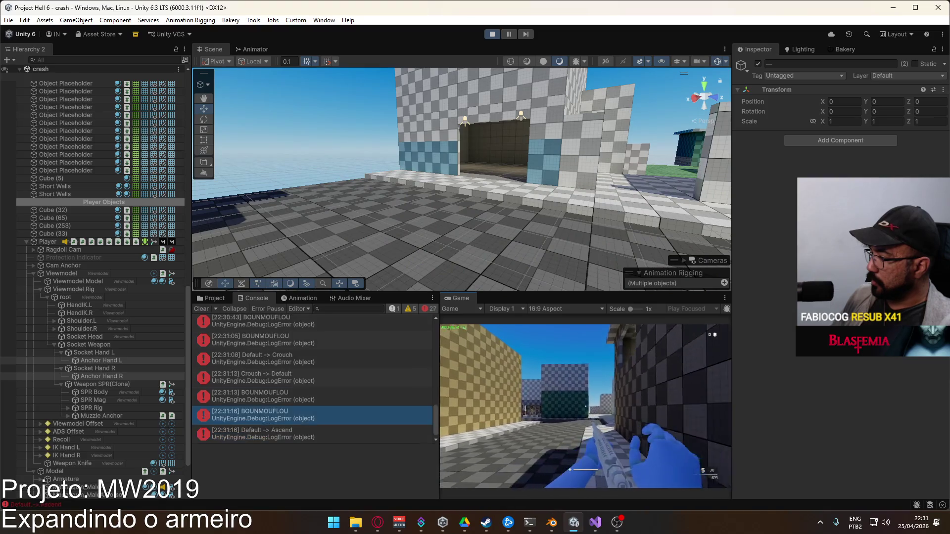
key(space)
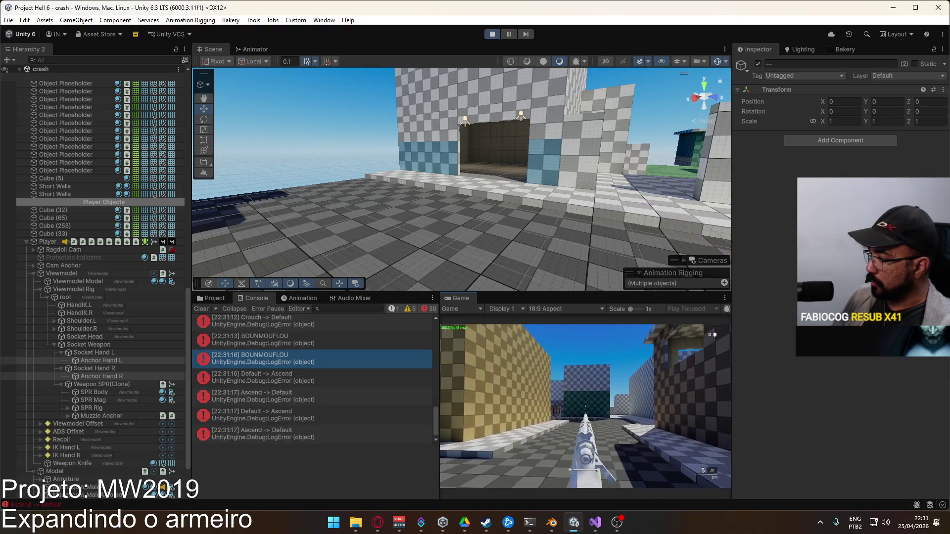
key(f)
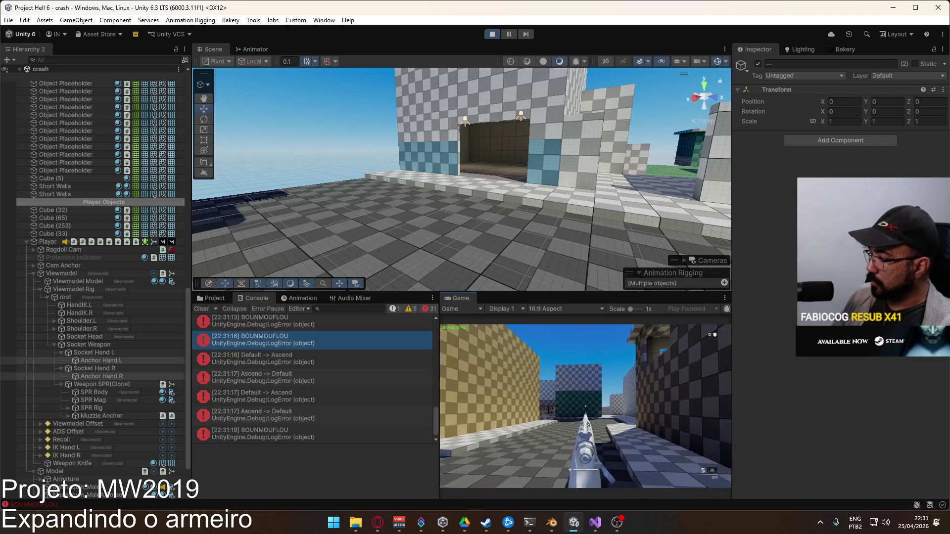
key(super)
key(super)
click(252, 50)
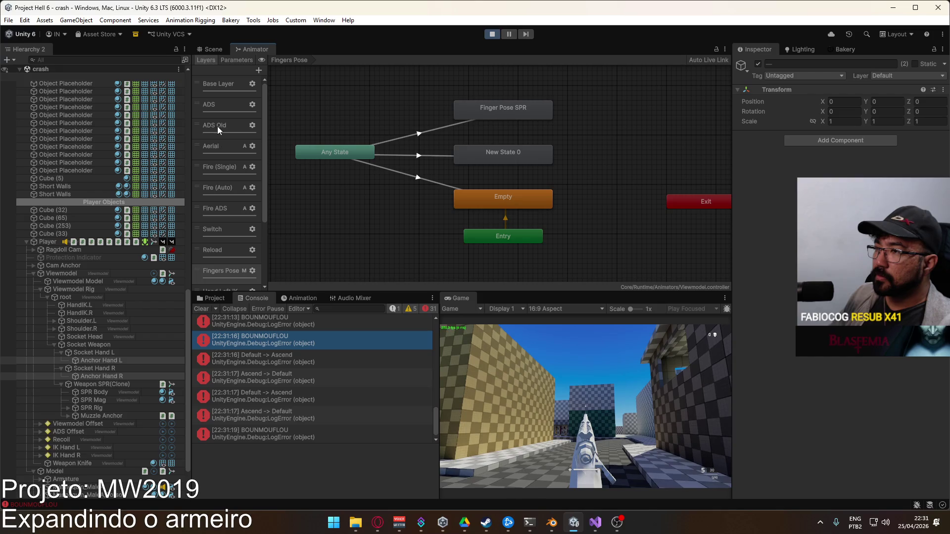
Drag the Adonal layer up the Animator Layers list to sit directly below Base Layer
scroll(236, 225, down, 3)
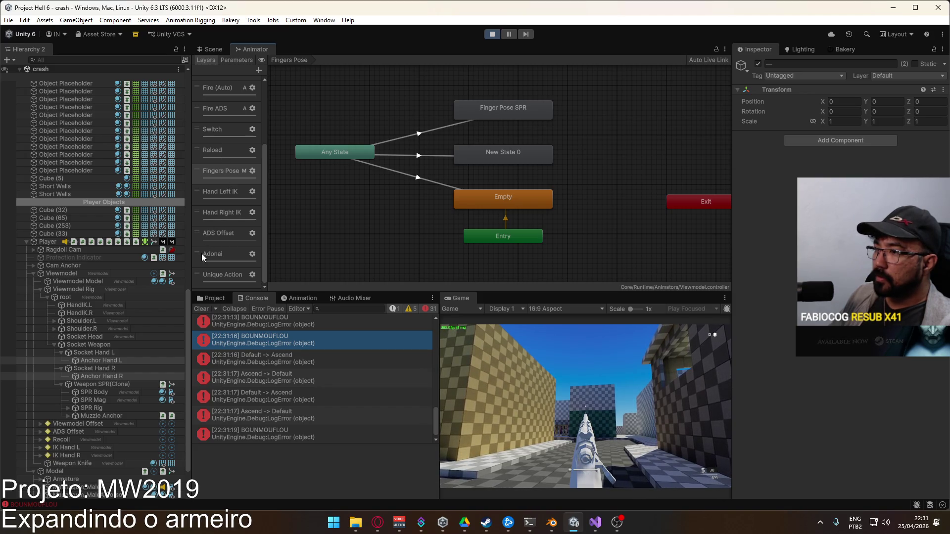
mouse_move(201, 253)
mouse_down()
mouse_move(230, 150)
mouse_move(218, 64)
mouse_move(224, 74)
mouse_move(234, 51)
mouse_move(227, 89)
mouse_up()
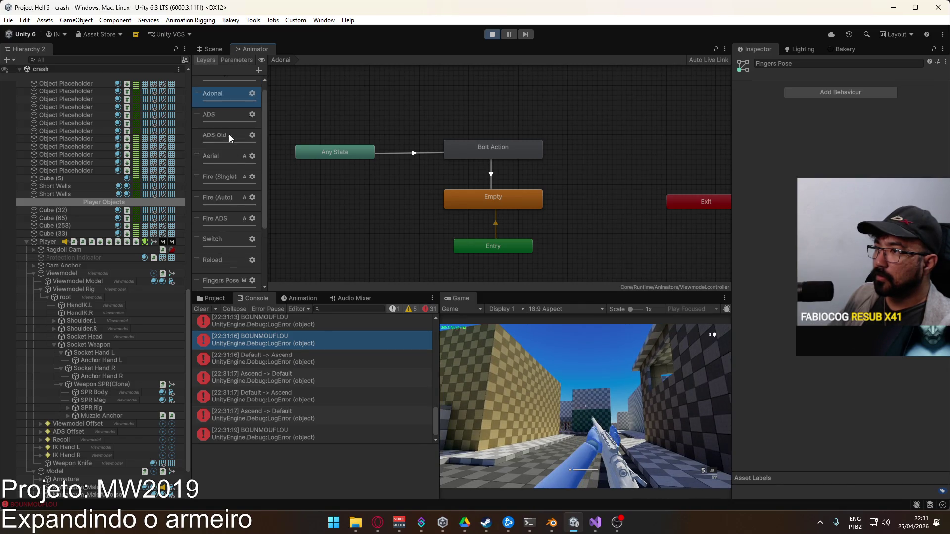
click(565, 355)
key(1)
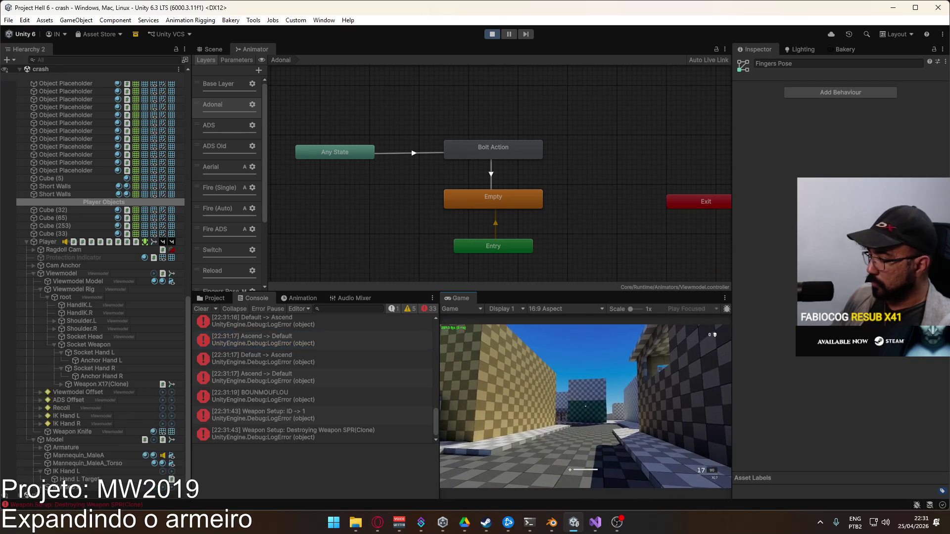
key(8)
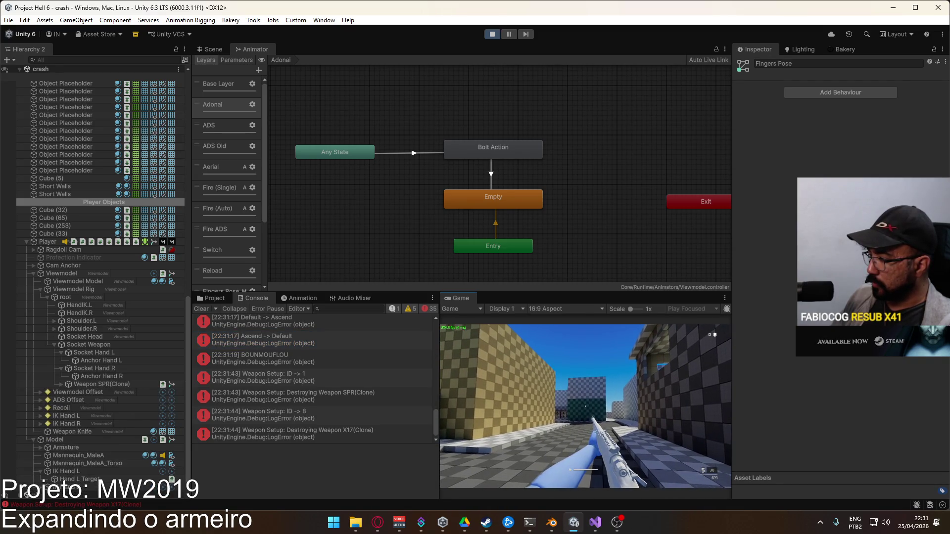
key(super)
key(super)
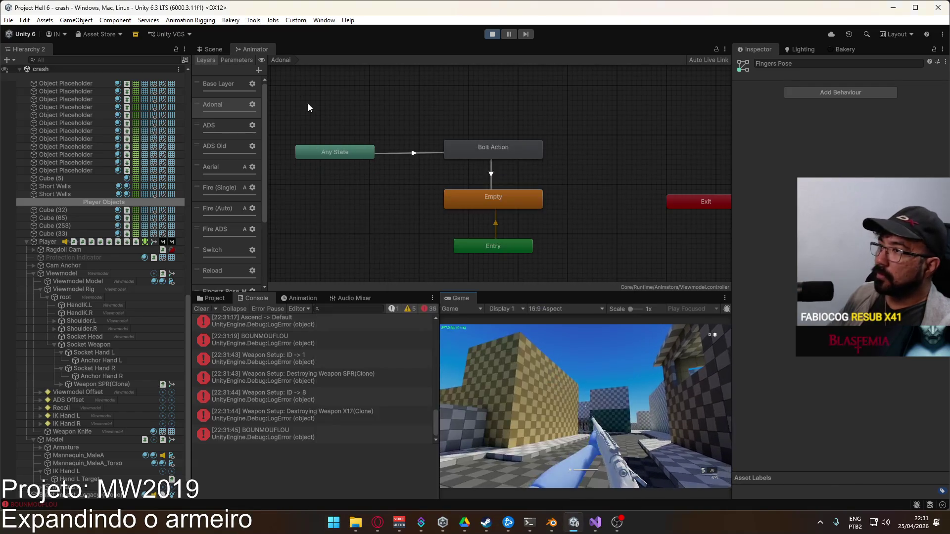
click(128, 376)
ctrl+click(117, 356)
click(115, 360)
ctrl+click(112, 376)
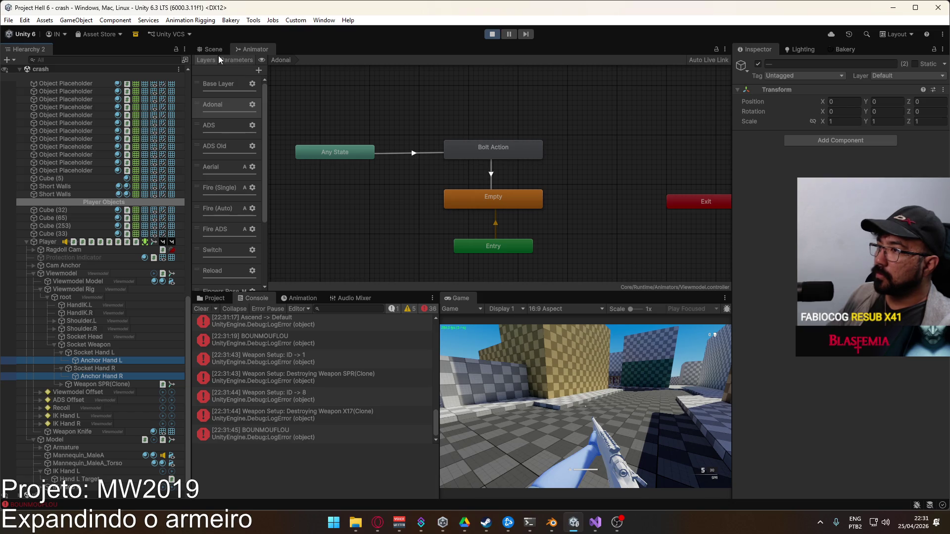
scroll(232, 177, down, 3)
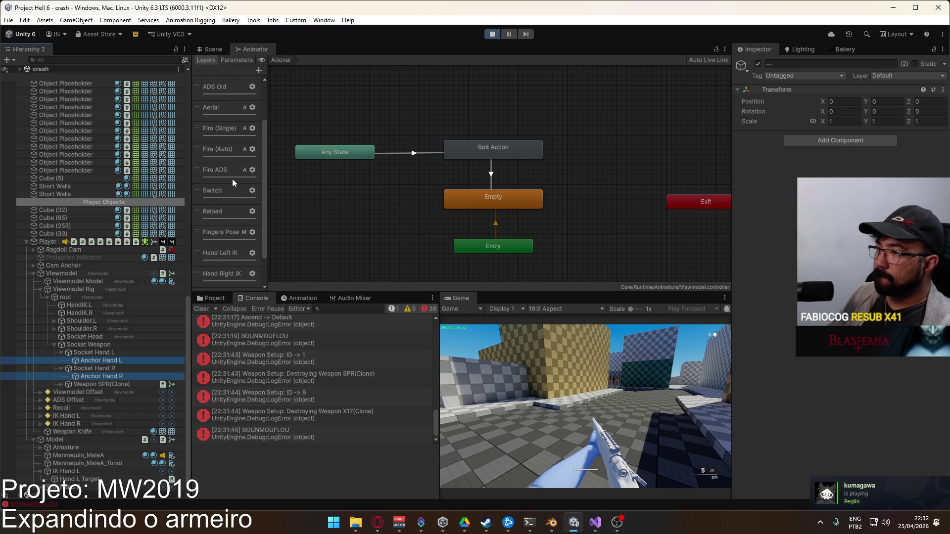
click(537, 414)
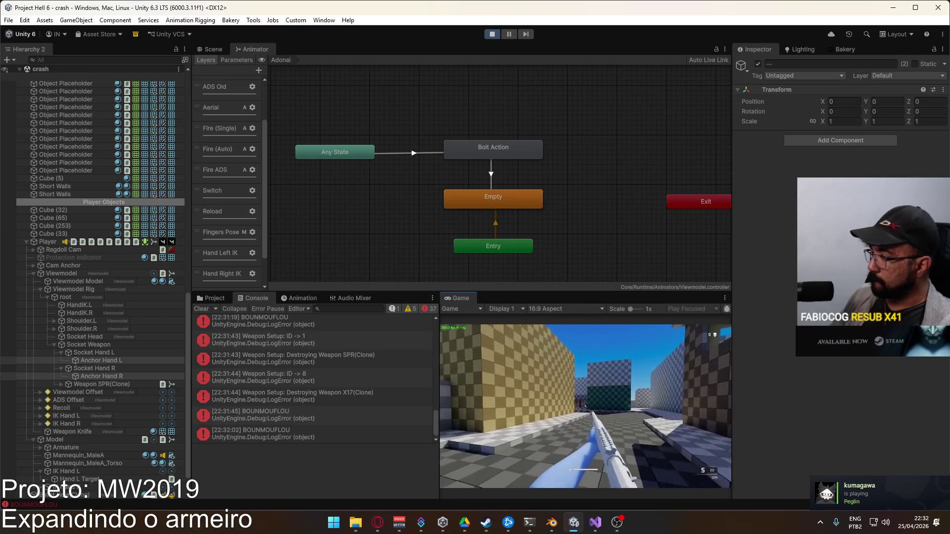
key(super)
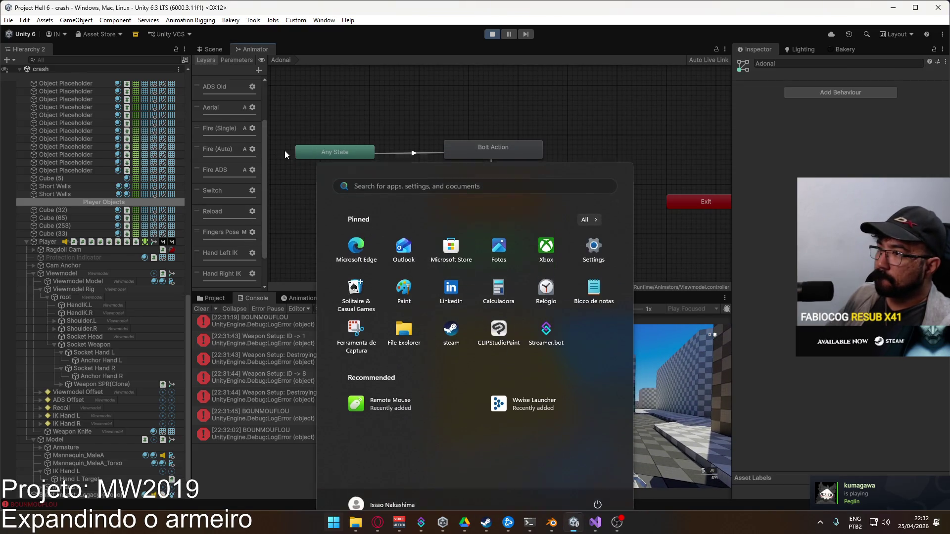
click(296, 156)
scroll(230, 139, up, 3)
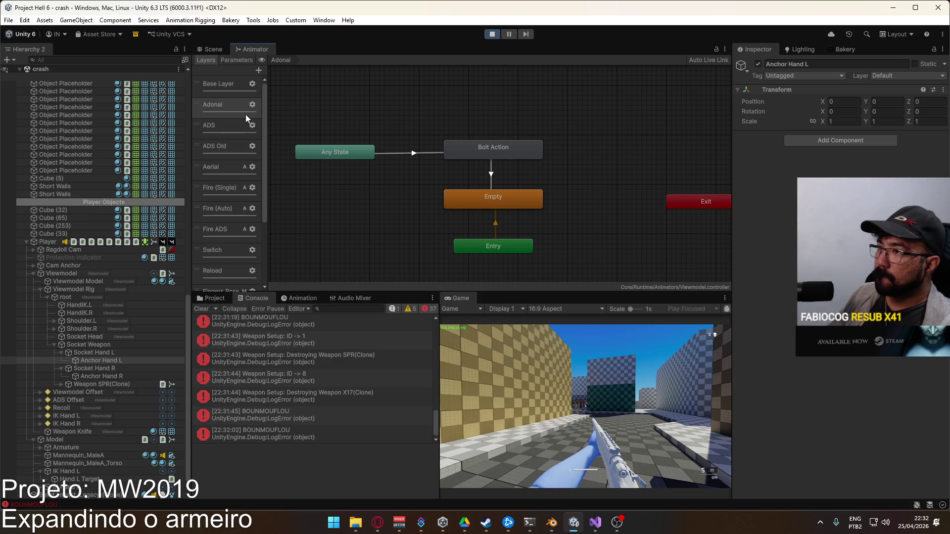
Drag the Adonal layer further down the Layers list and check it in the running game
mouse_move(220, 102)
mouse_down()
mouse_move(236, 260)
mouse_move(237, 250)
mouse_up()
scroll(223, 227, up, 5)
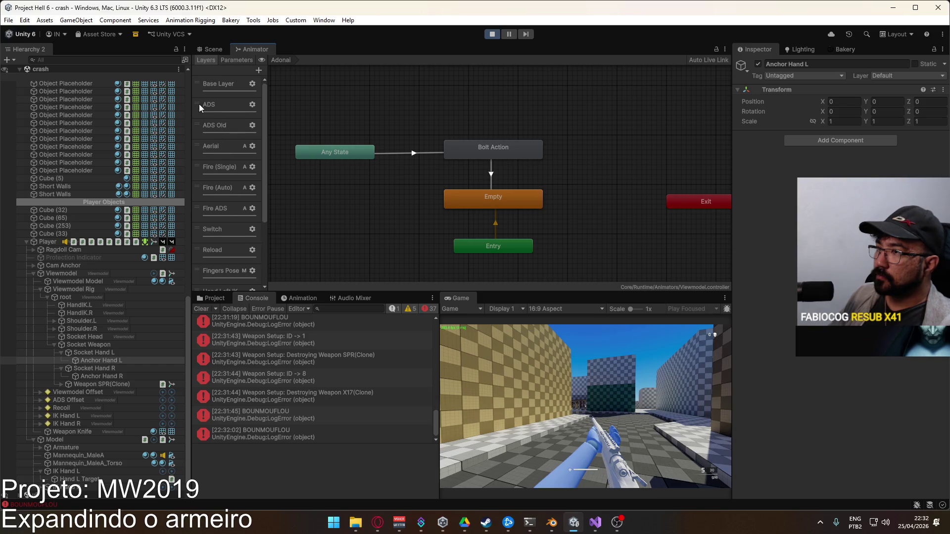
click(584, 396)
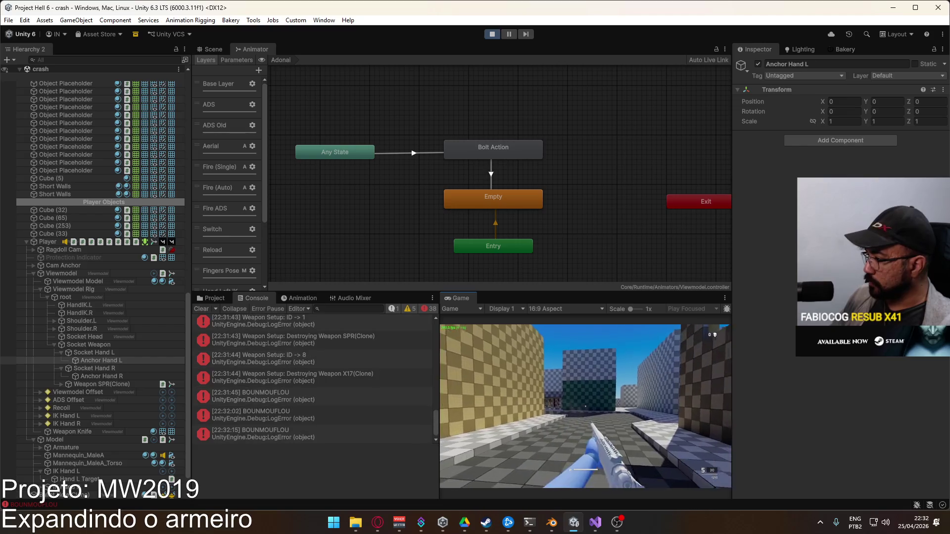
key(super)
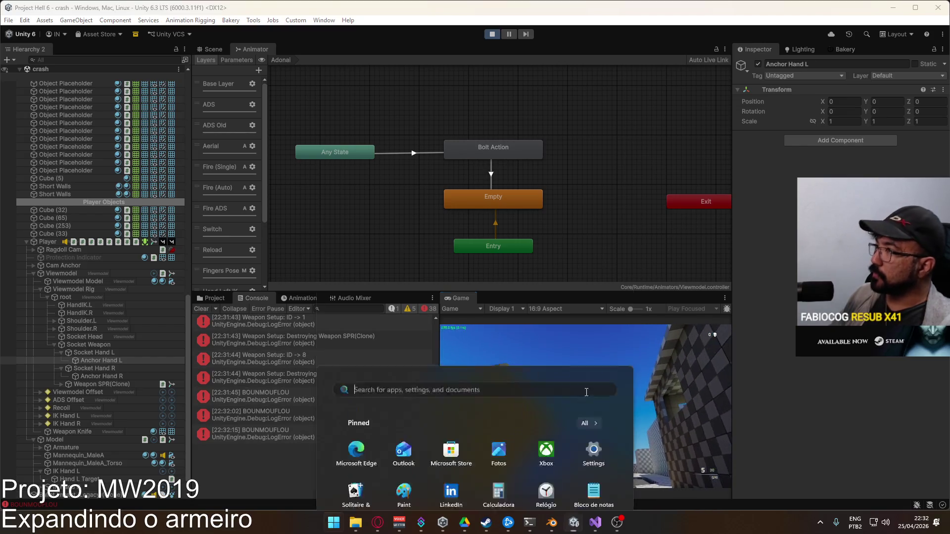
Restart play mode and start a new match with a rifle chosen from the armory
click(543, 104)
click(491, 33)
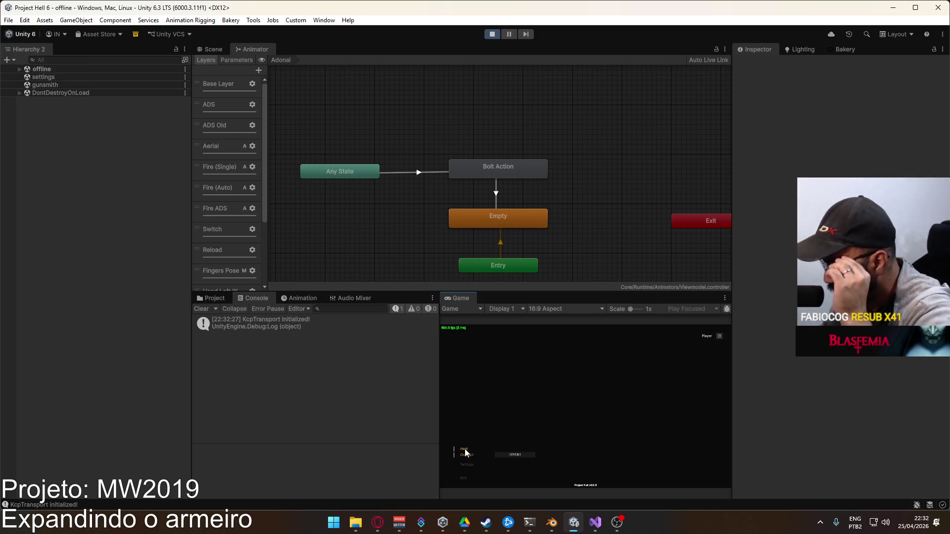
click(531, 479)
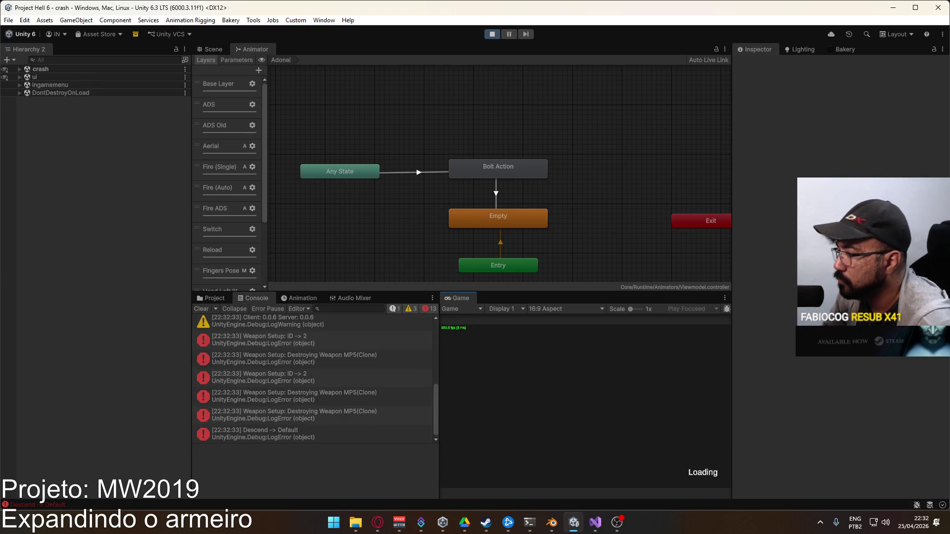
key(Tab)
scroll(515, 424, down, 3)
click(473, 444)
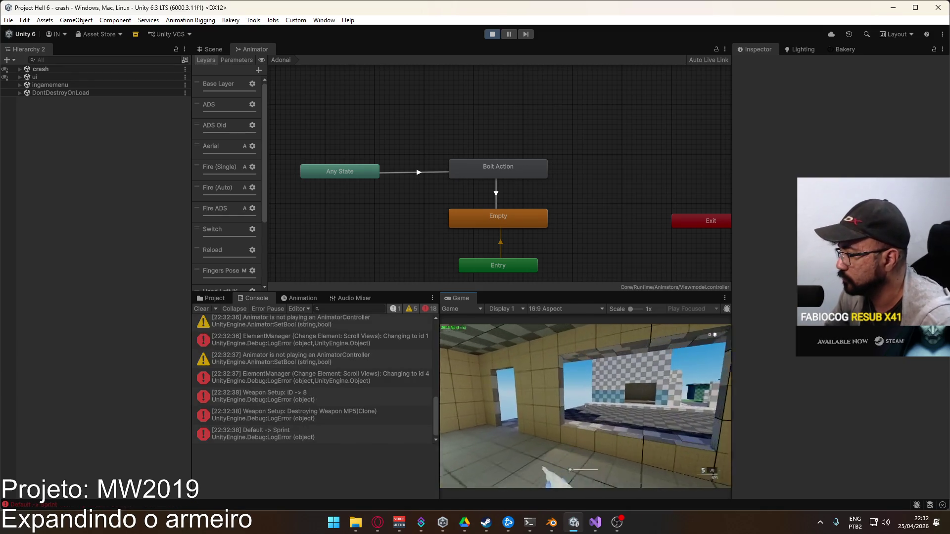
Move the player around to test the hands, then view the level in the Scene view
key(space)
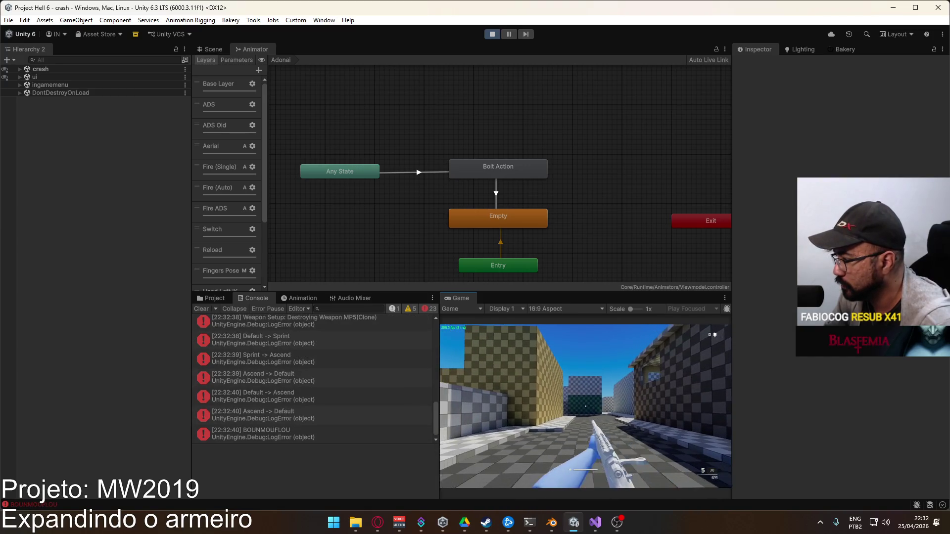
key(super)
key(Escape)
click(210, 49)
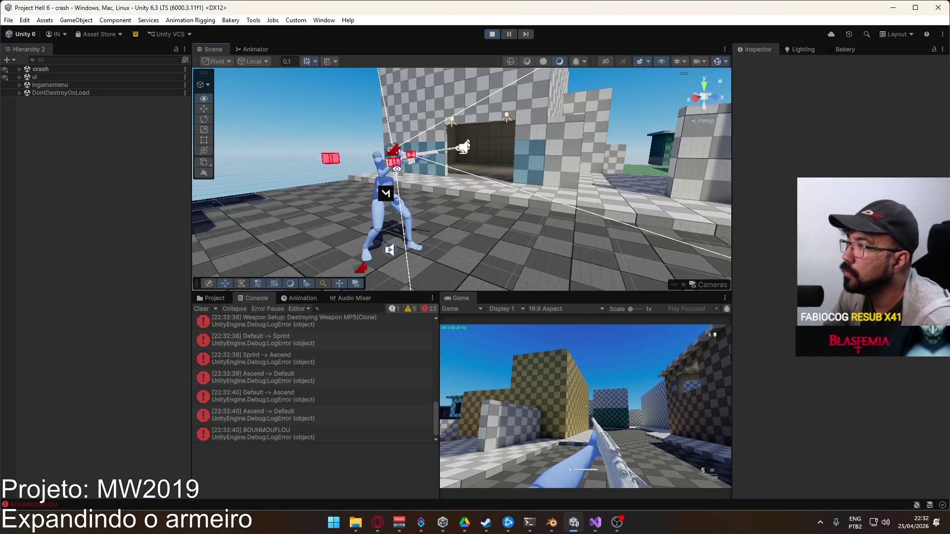
Select the Hand R Target effector and locate the hand anchors in the Hierarchy
drag(361, 129, 391, 207)
click(398, 207)
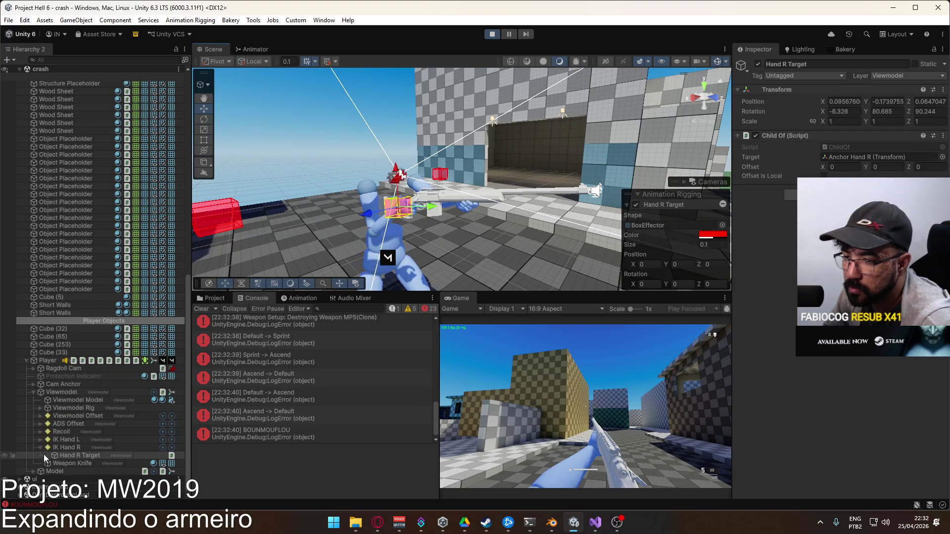
click(40, 442)
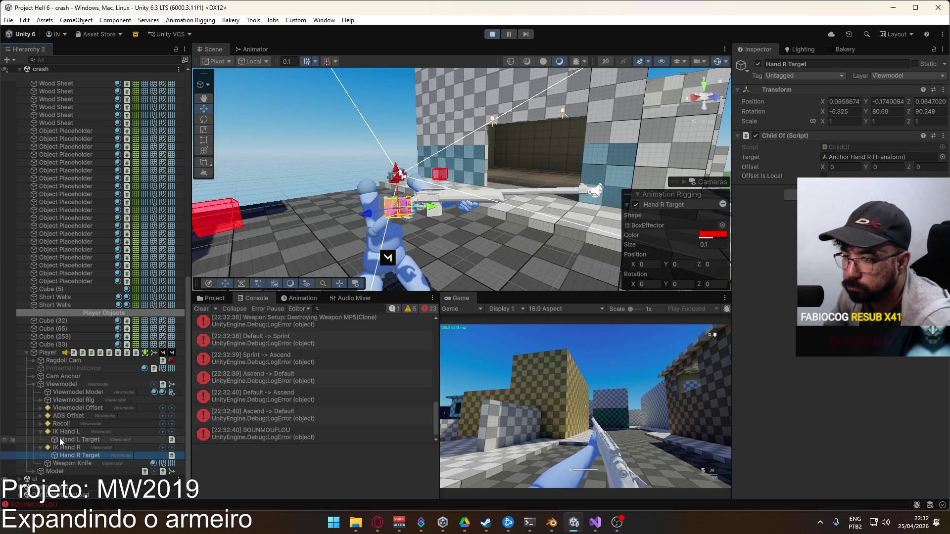
click(845, 156)
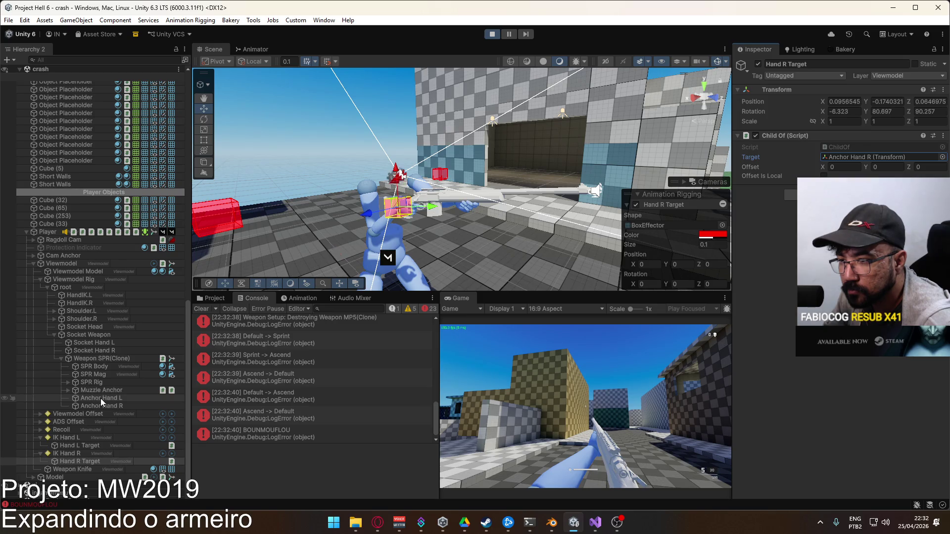
mouse_move(97, 399)
mouse_down()
mouse_move(100, 344)
mouse_move(106, 381)
mouse_move(105, 353)
mouse_up()
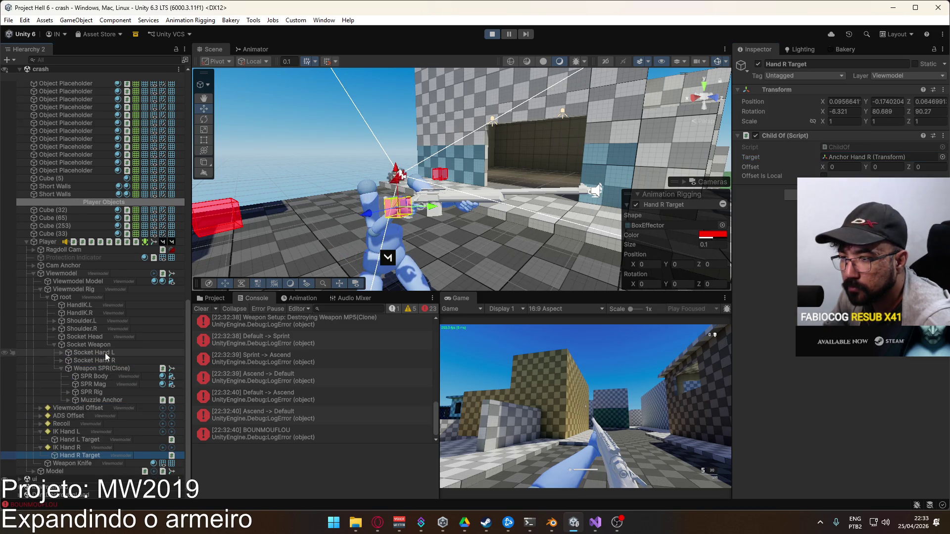
Select Anchor Hand L and R and reset them to zero position and rotation, scale 1
click(61, 360)
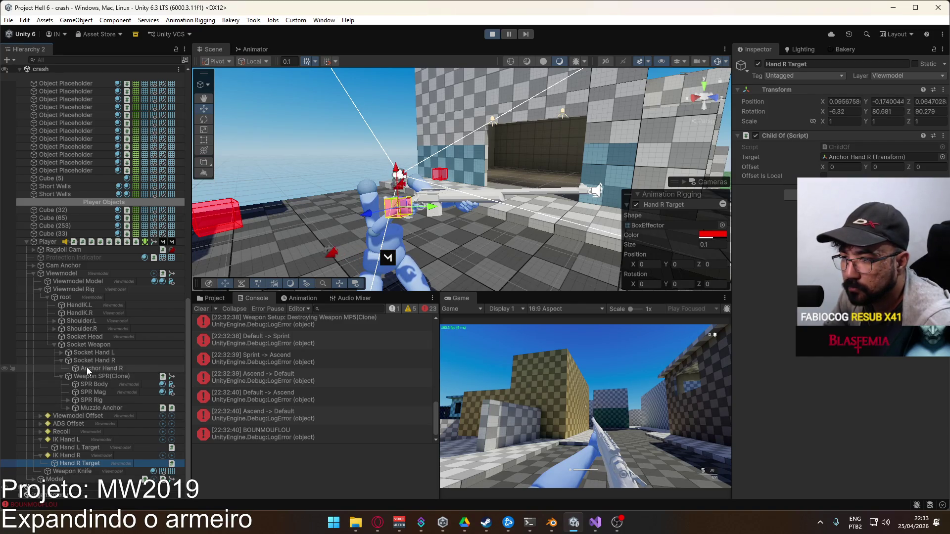
click(60, 352)
click(80, 360)
ctrl+click(99, 376)
click(943, 90)
click(773, 89)
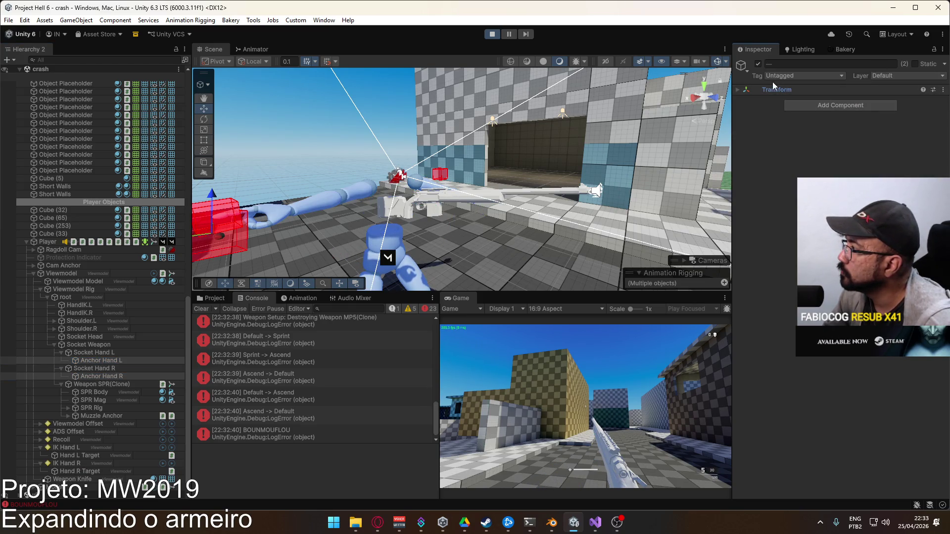
click(737, 90)
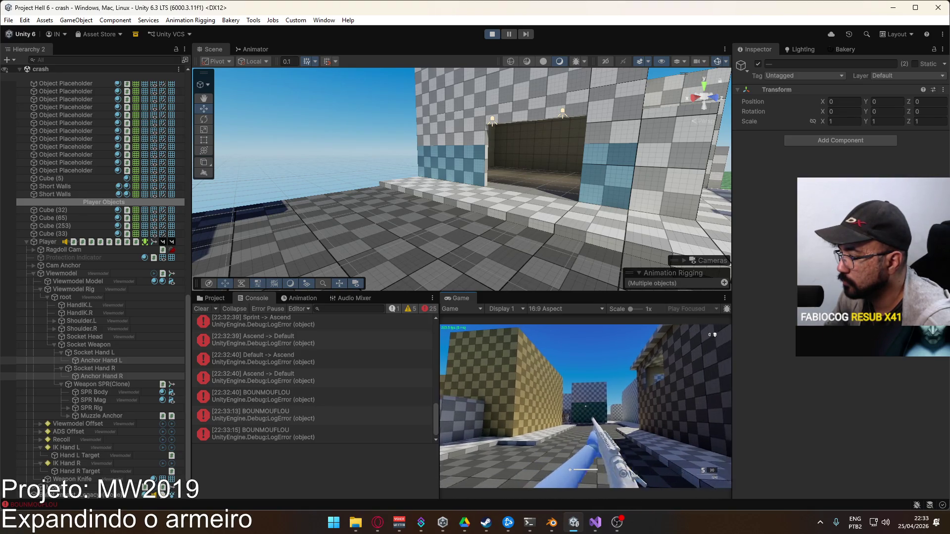
key(super)
key(super)
key(super)
key(super)
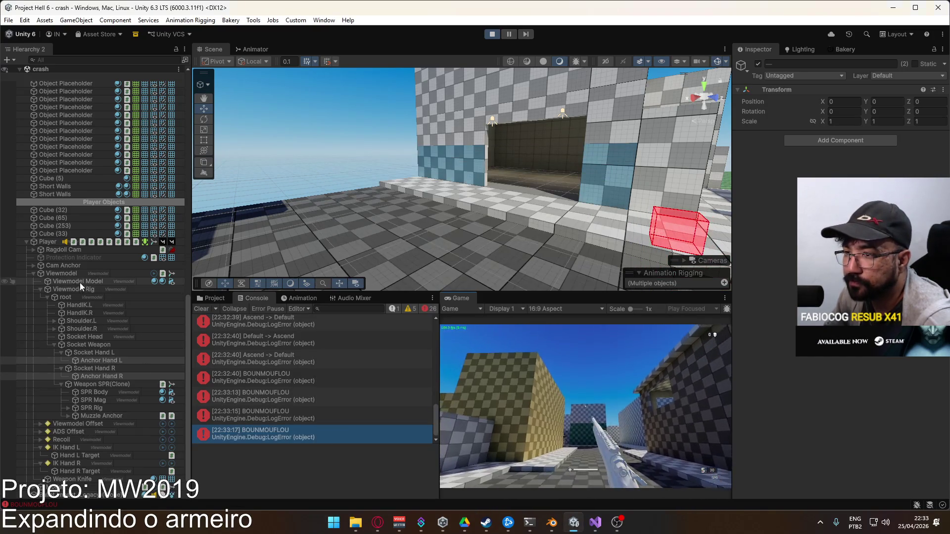
Select Offset Pivot under the Viewmodel Offset rig and set its Transform Position Y to 0.03
click(75, 276)
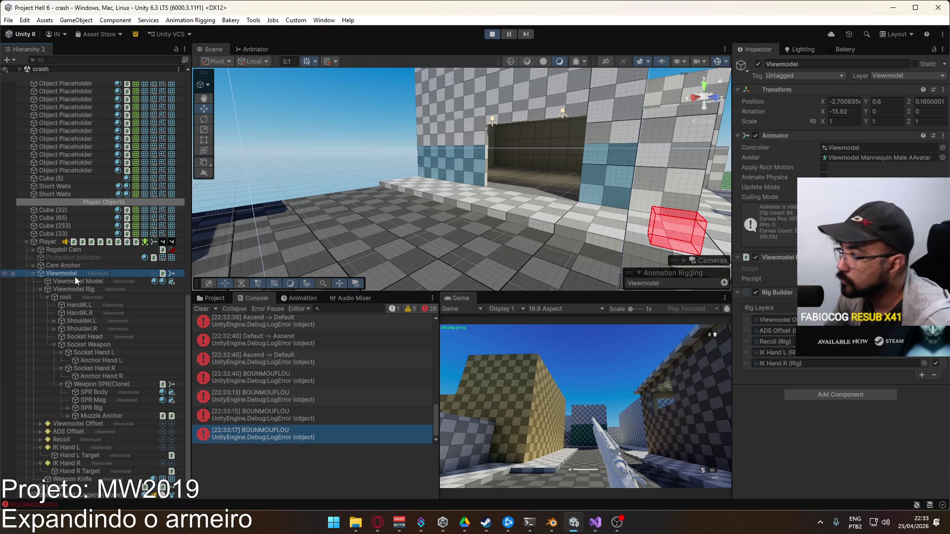
click(785, 322)
click(81, 424)
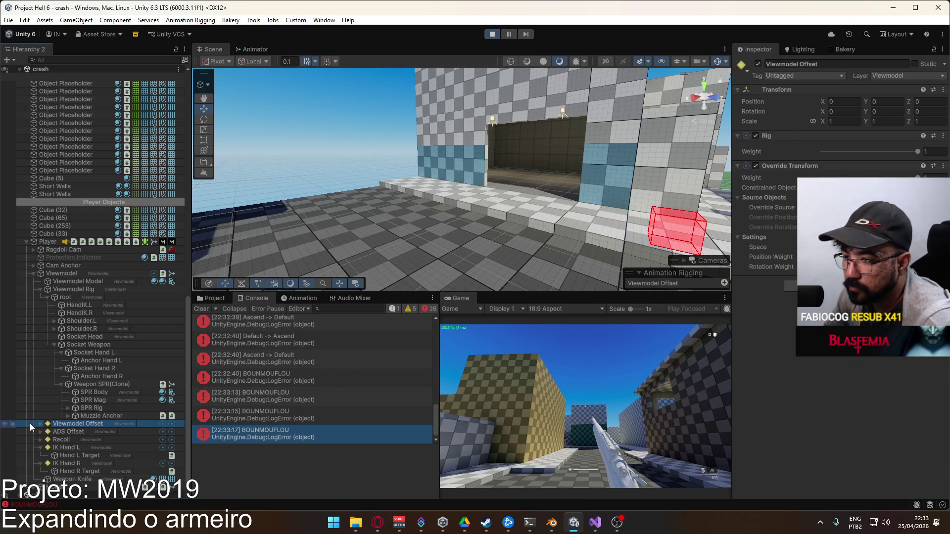
click(40, 424)
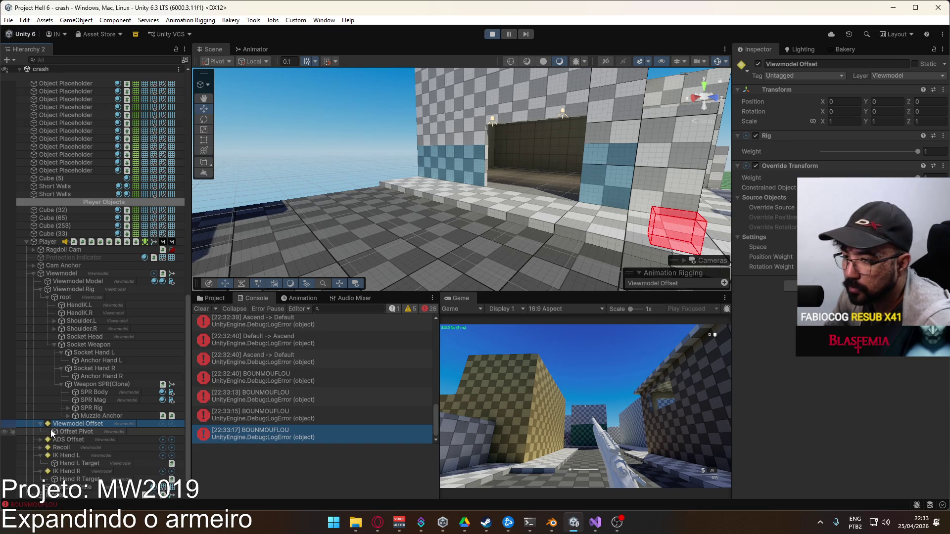
click(60, 431)
click(896, 102)
text(0.001)
key(BackSpace)
text(5)
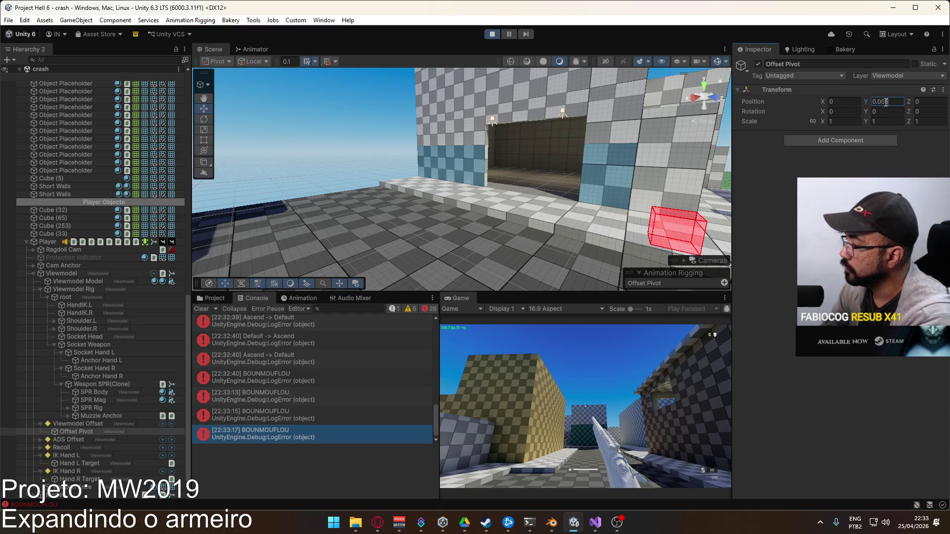
text(1)
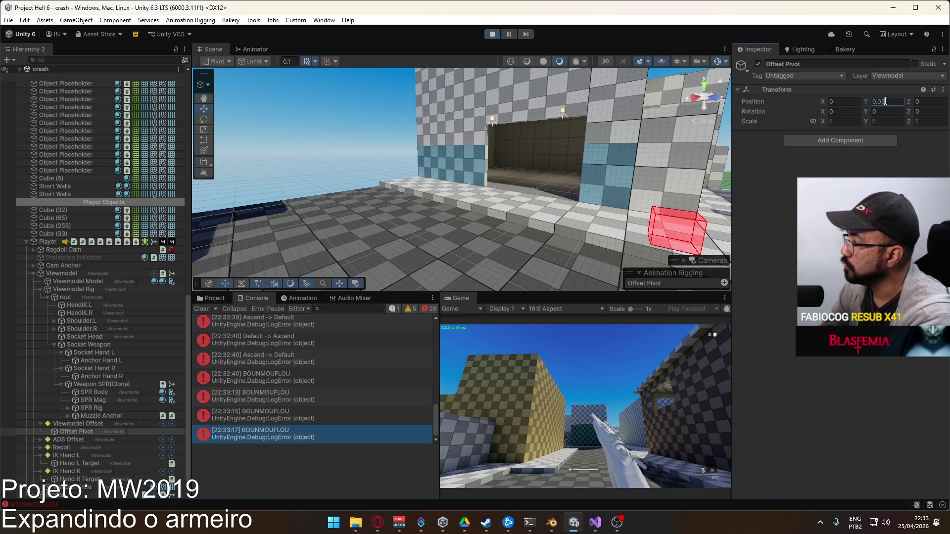
click(585, 406)
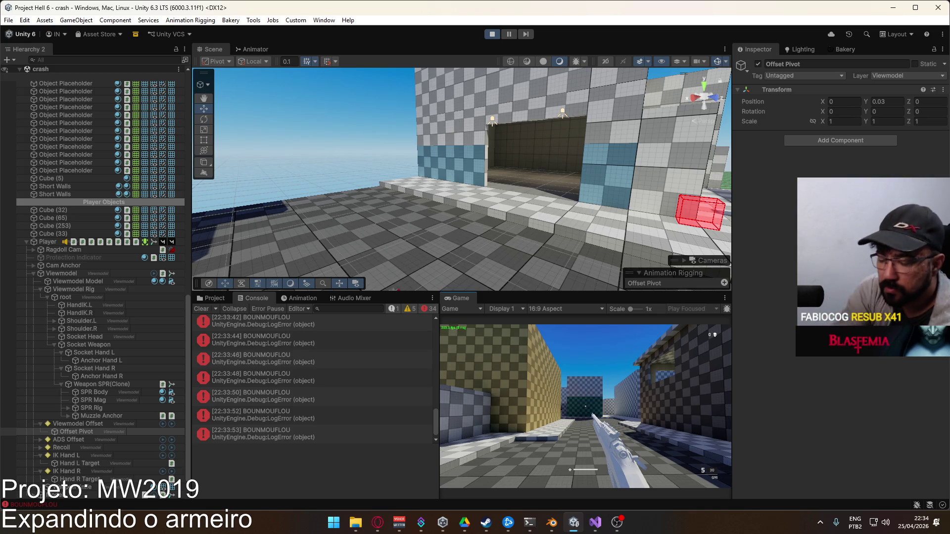
Restart play mode and host a match from the game's main menu
key(super)
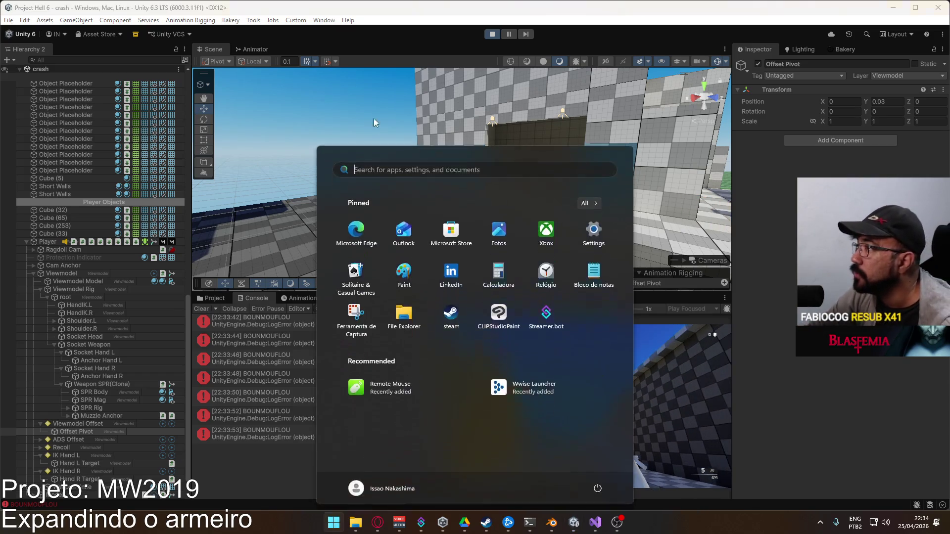
key(super)
click(492, 34)
click(493, 34)
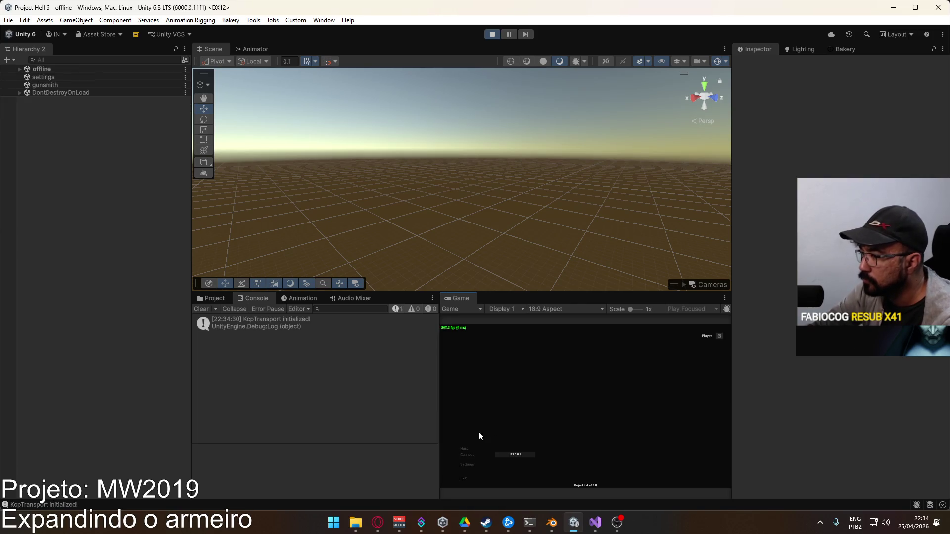
click(464, 448)
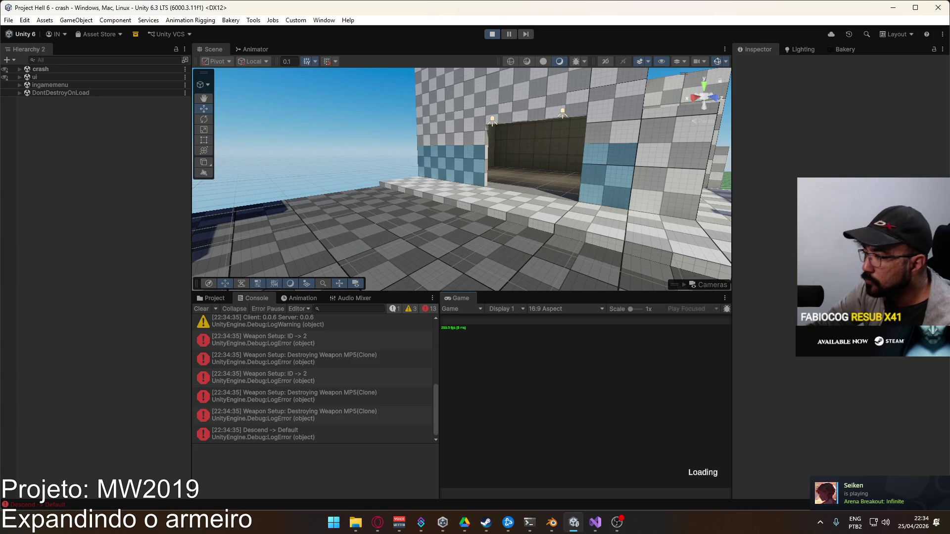
Sprint and jump through the level, then orbit the Scene view around the viewmodel
key(shift+w)
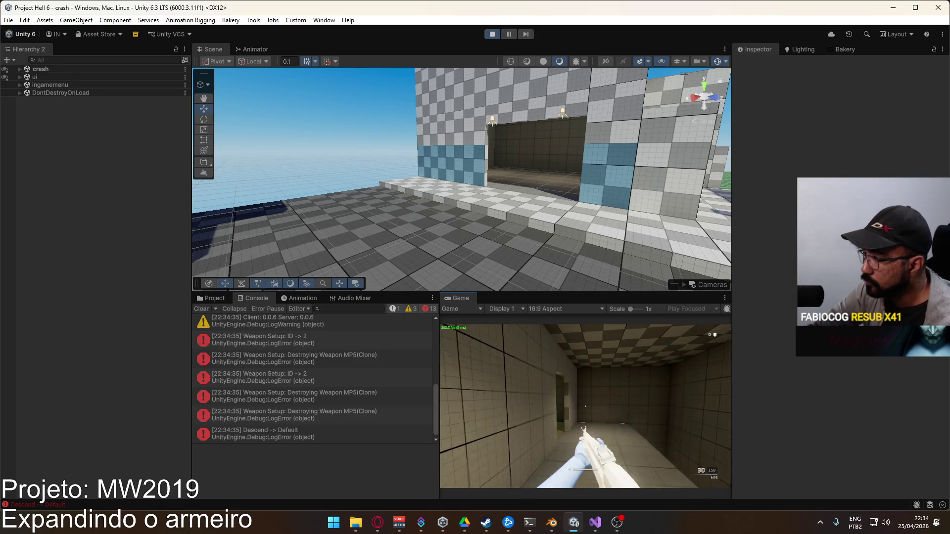
key(space)
key(super)
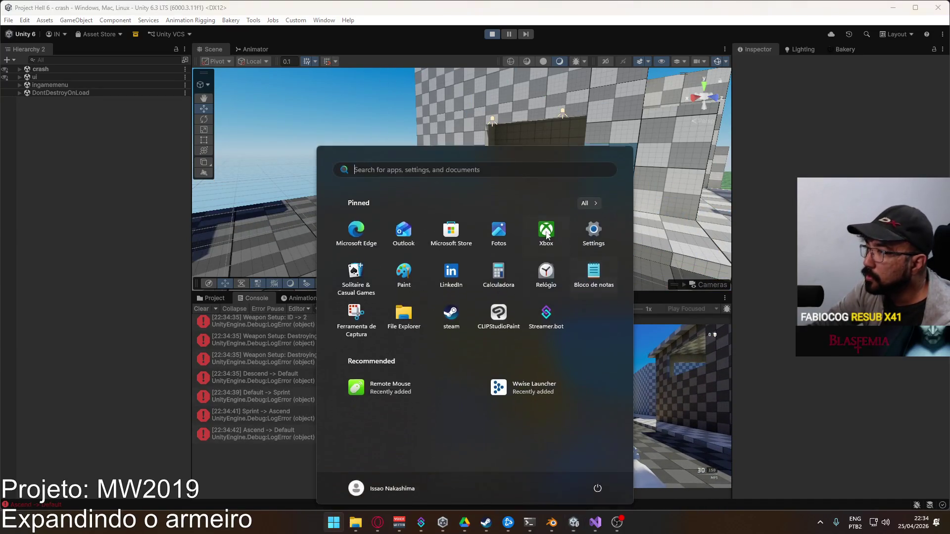
key(super)
mouse_move(544, 168)
mouse_down()
mouse_move(593, 155)
mouse_move(495, 198)
mouse_up()
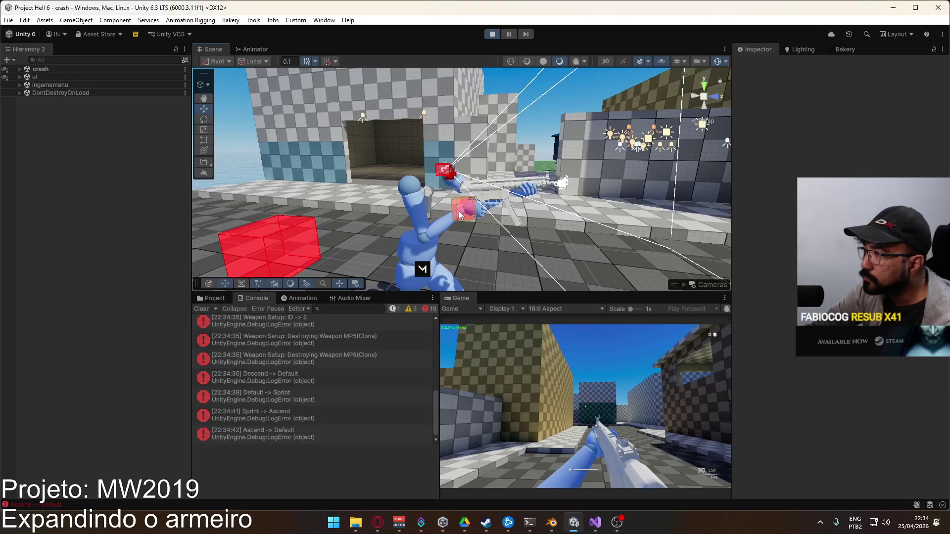
Move Anchor Hand R under Socket Hand R and Anchor Hand L under Socket Hand L
click(464, 208)
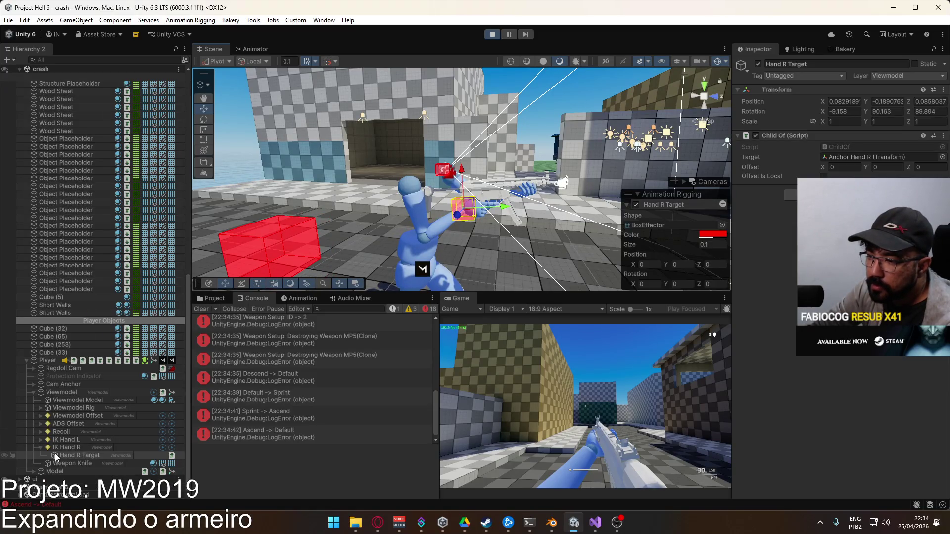
click(854, 158)
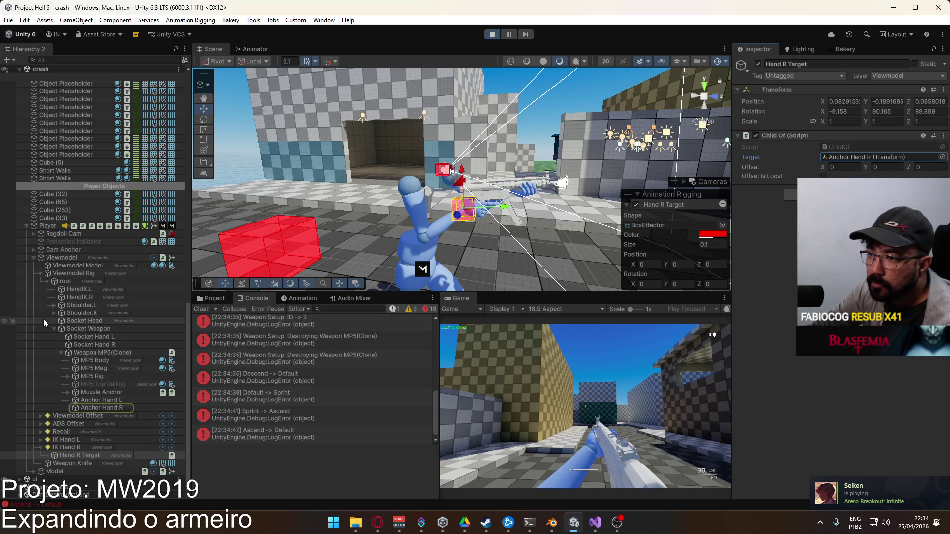
drag(105, 408, 105, 344)
mouse_move(109, 407)
mouse_down()
mouse_move(119, 380)
mouse_move(107, 346)
mouse_up()
Select both MP5 hand anchors and reset their transforms to zero
click(61, 360)
click(61, 352)
click(99, 360)
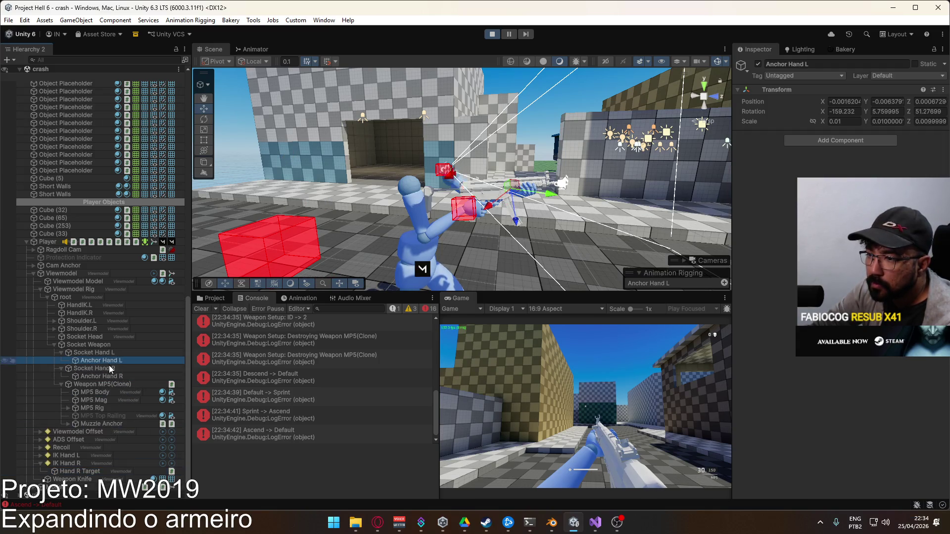
ctrl+click(99, 376)
click(943, 90)
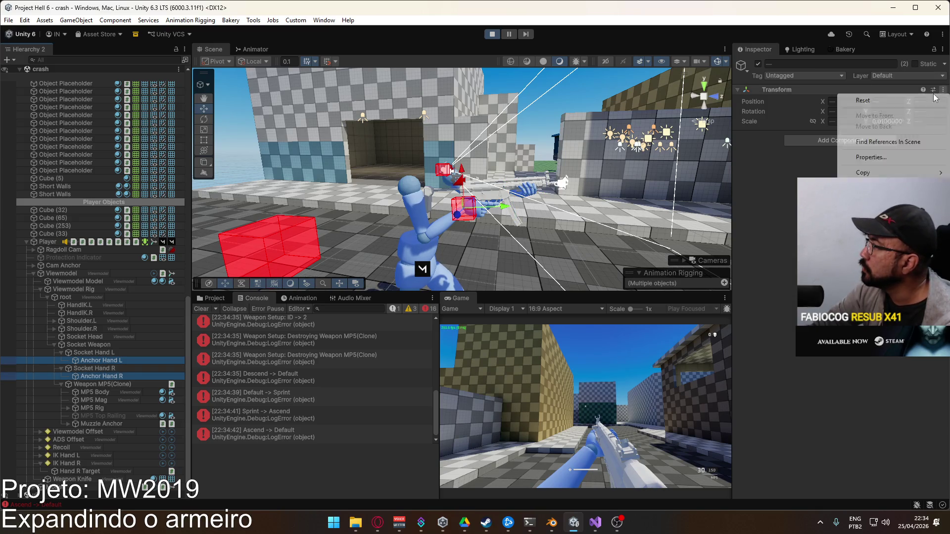
click(861, 99)
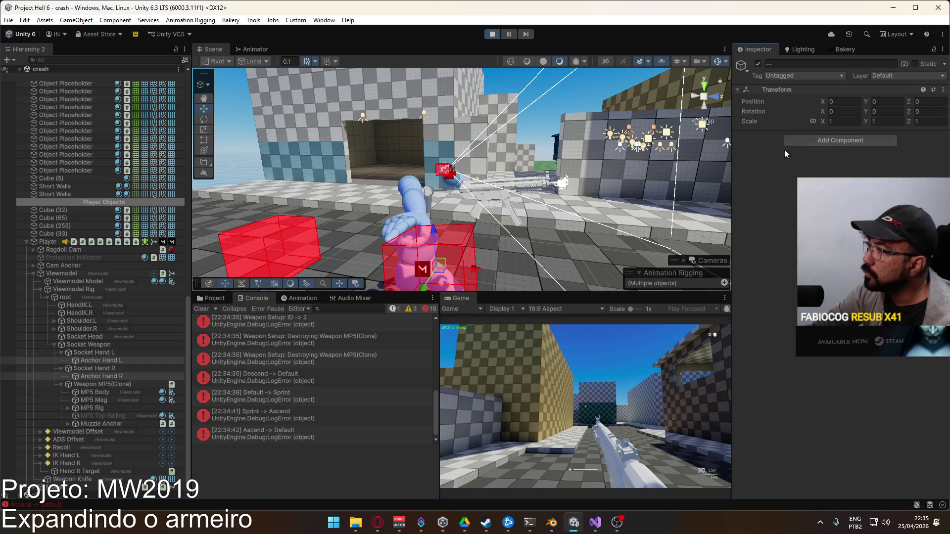
Resume the game briefly, then stop play mode with Ctrl+P
click(589, 407)
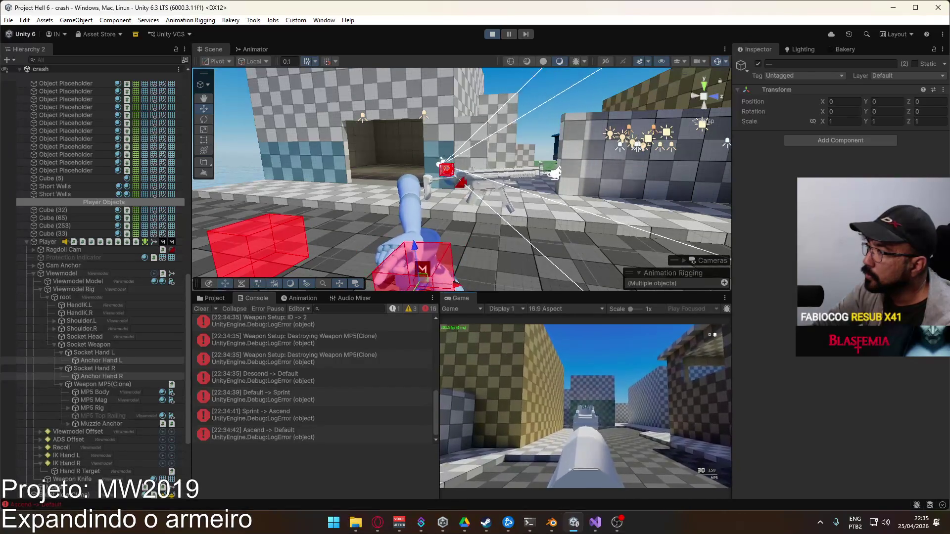
key(super)
key(Escape)
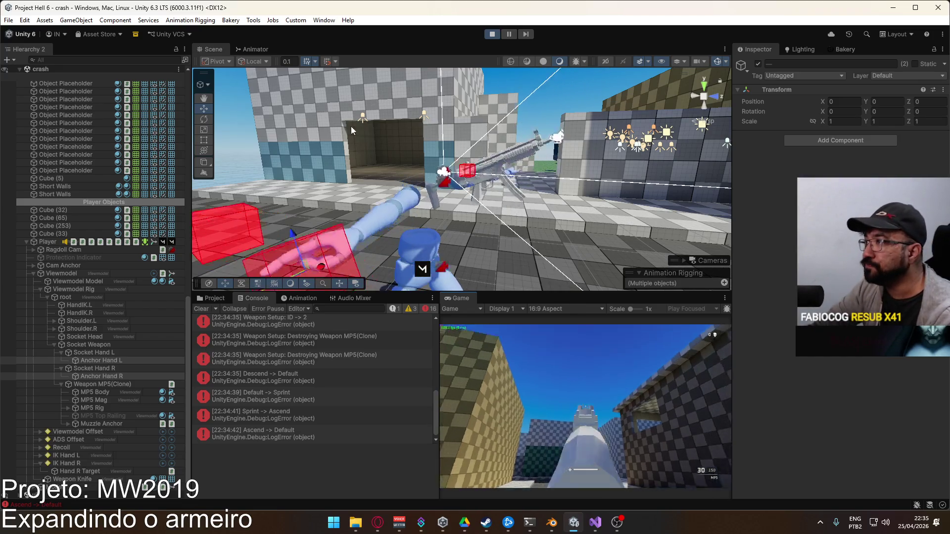
key(ctrl+p)
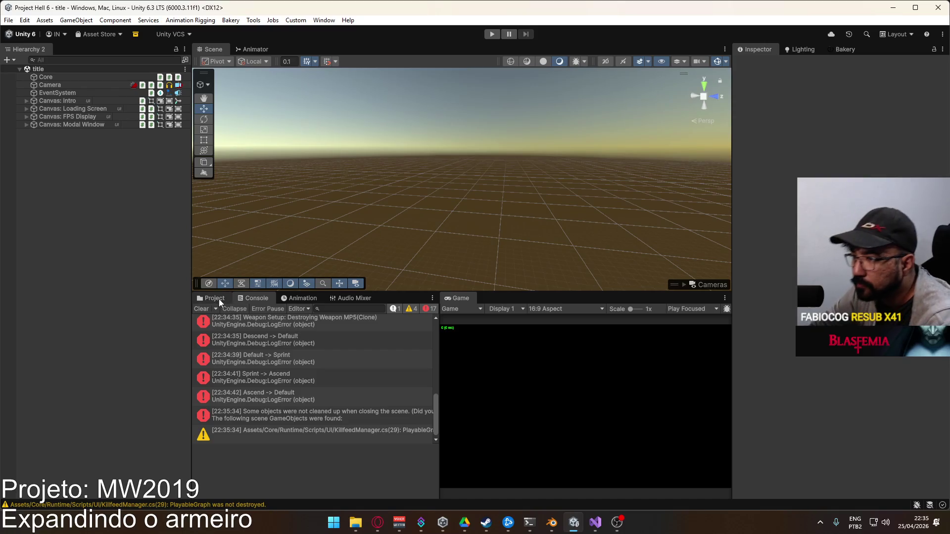
From Assets/Core/Runtime/Prefabs, open Weapon SPR, then the Player prefab, and select Hand R Target
click(216, 299)
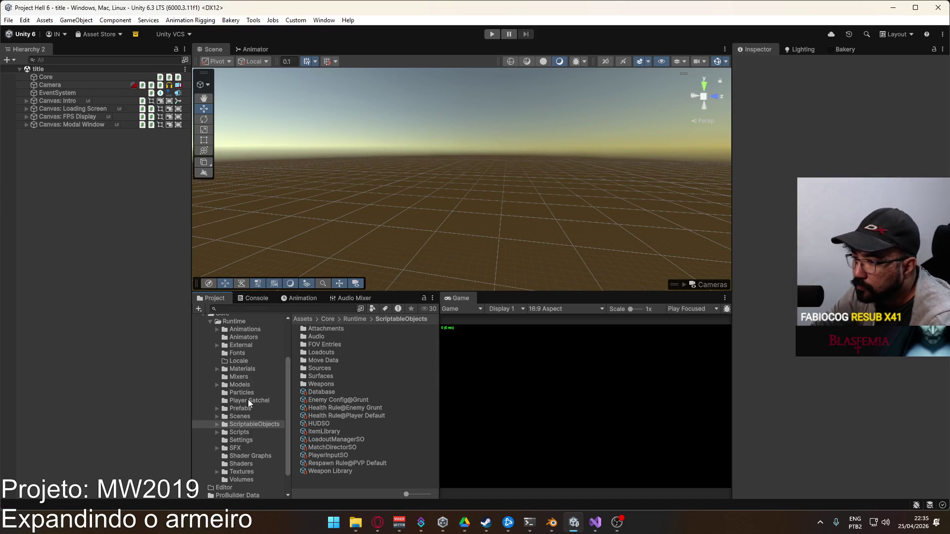
click(246, 408)
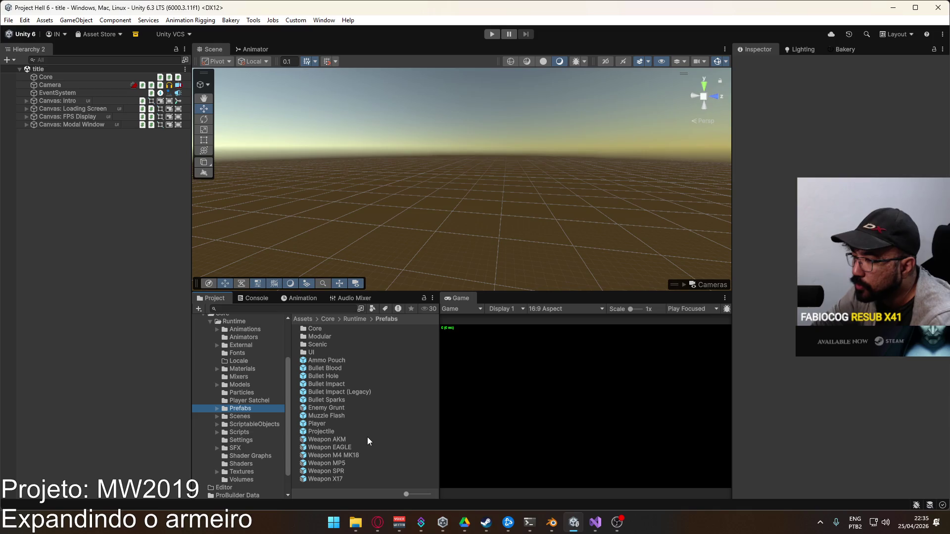
double_click(342, 469)
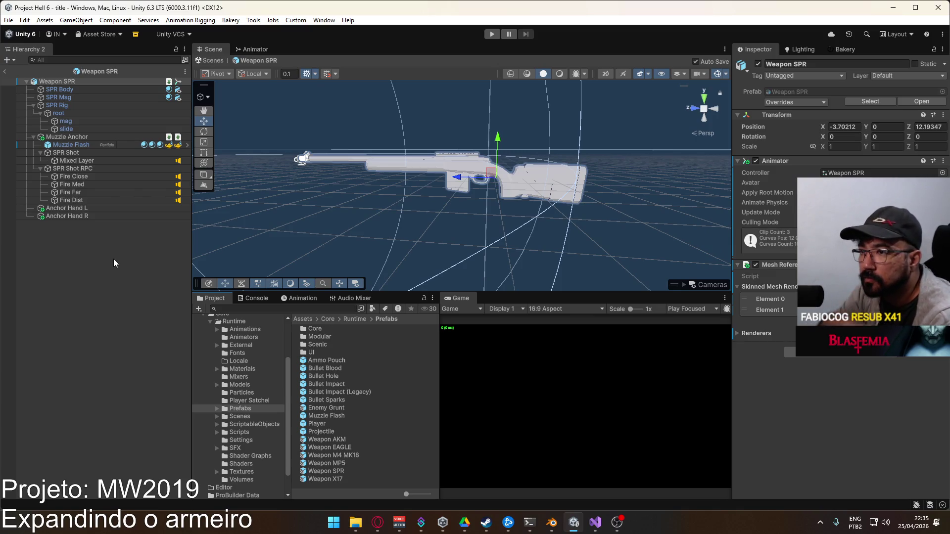
double_click(338, 425)
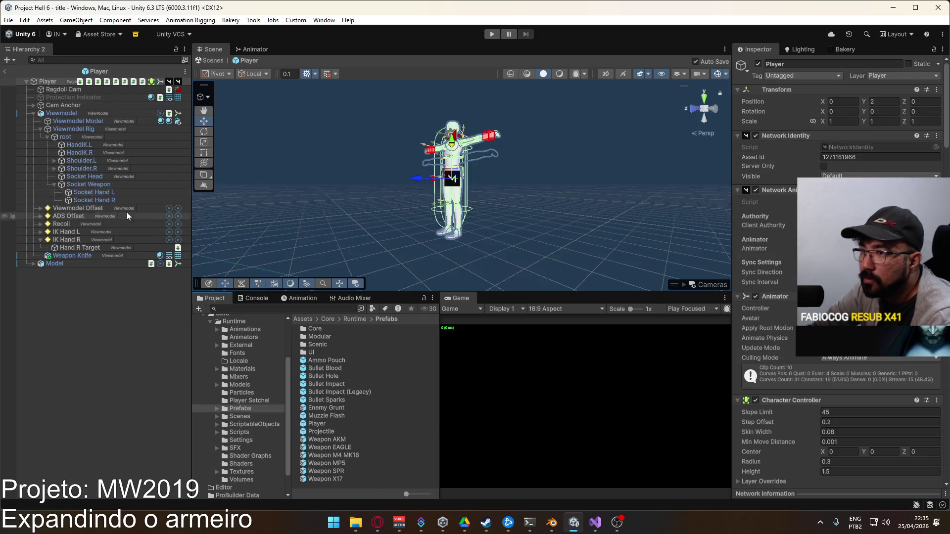
click(77, 248)
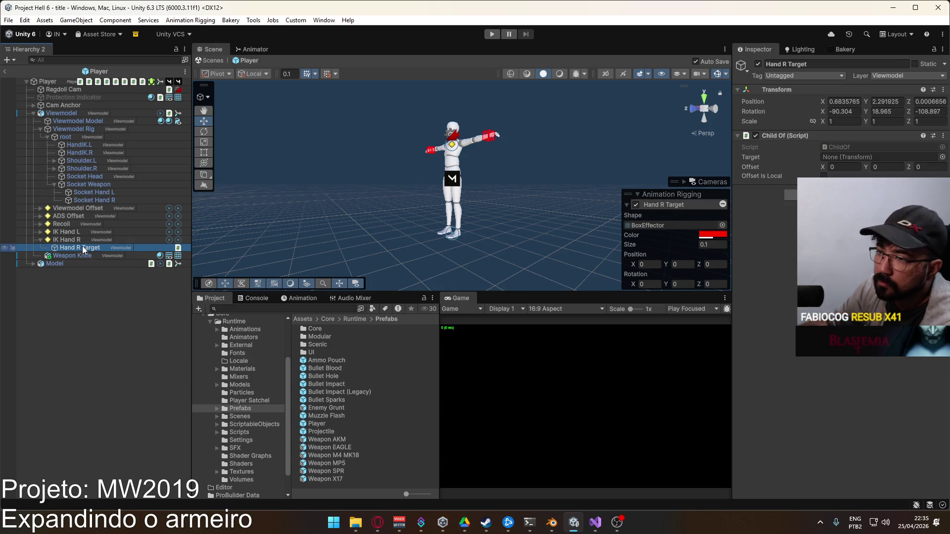
Inspect the left and right hand IK targets and turn off Child Of on Hand R Target
click(40, 233)
click(68, 232)
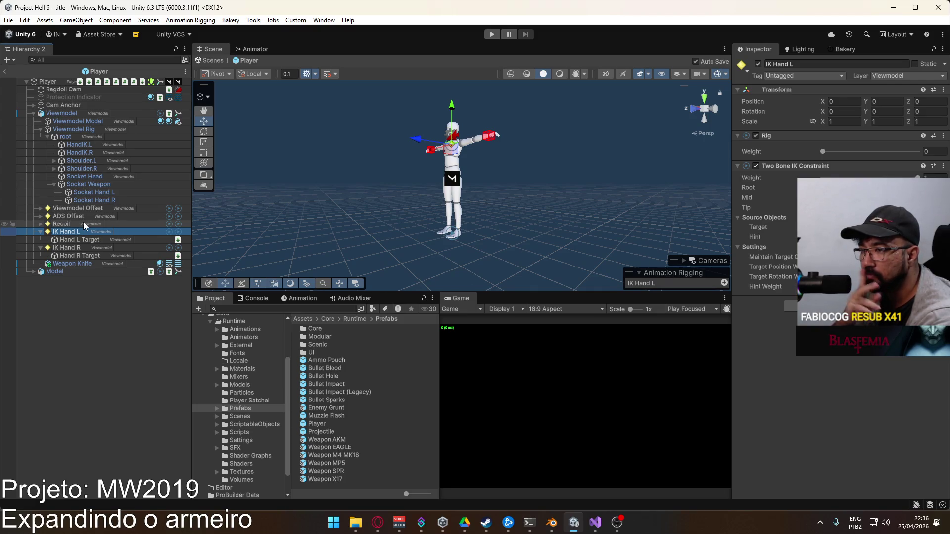
click(87, 239)
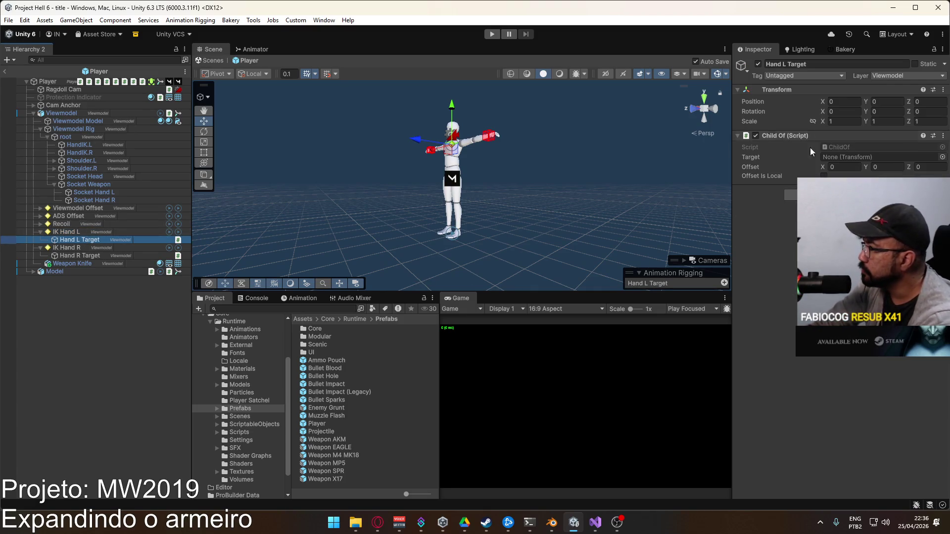
click(79, 255)
click(756, 135)
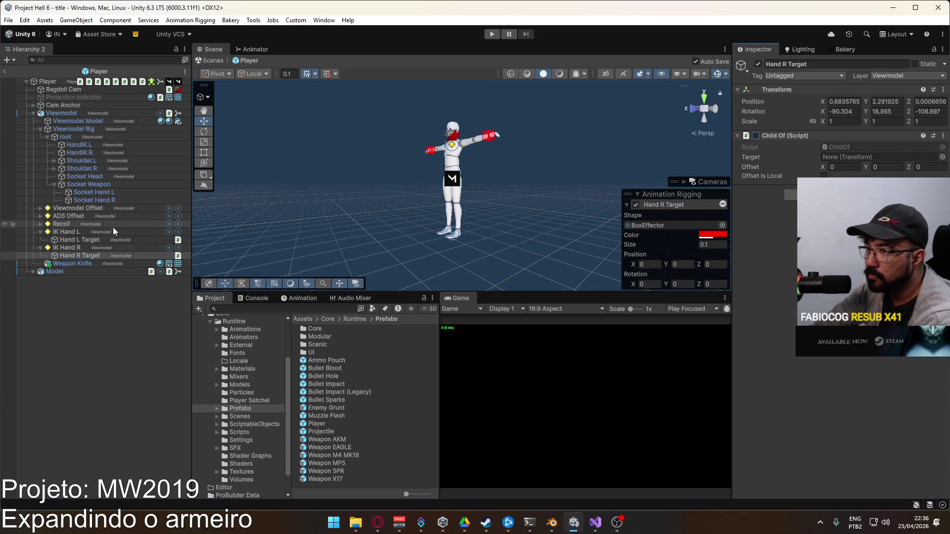
click(86, 239)
Add an Animation Rigging Multi-Parent Constraint to Hand L Target
click(840, 194)
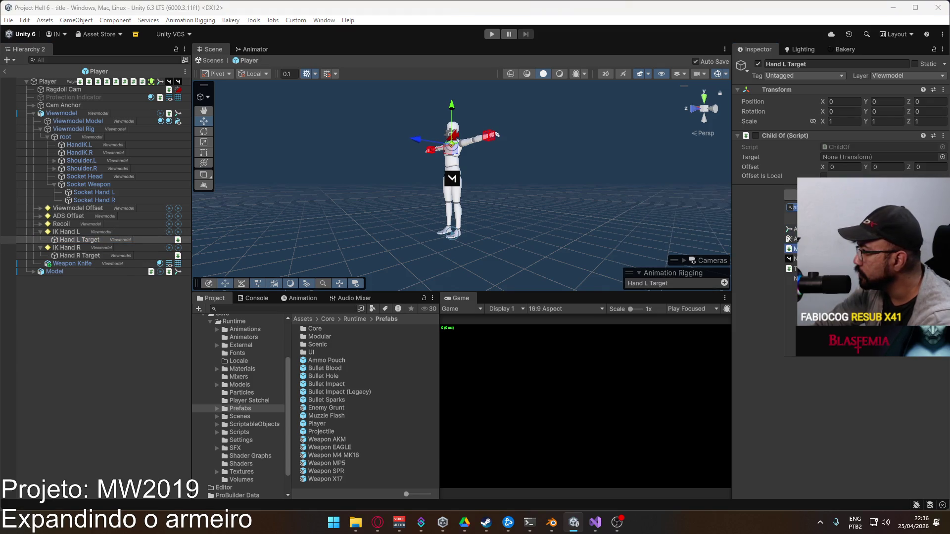
key(Return)
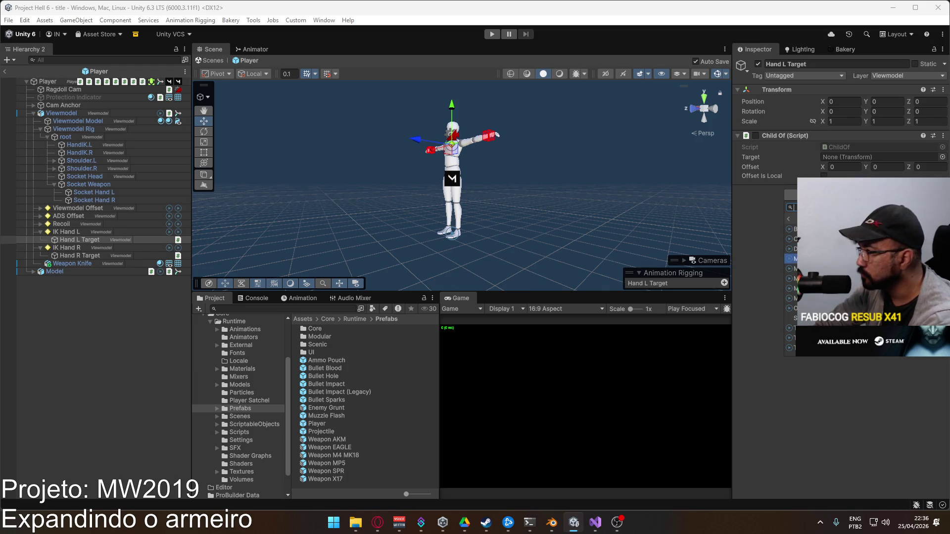
click(811, 259)
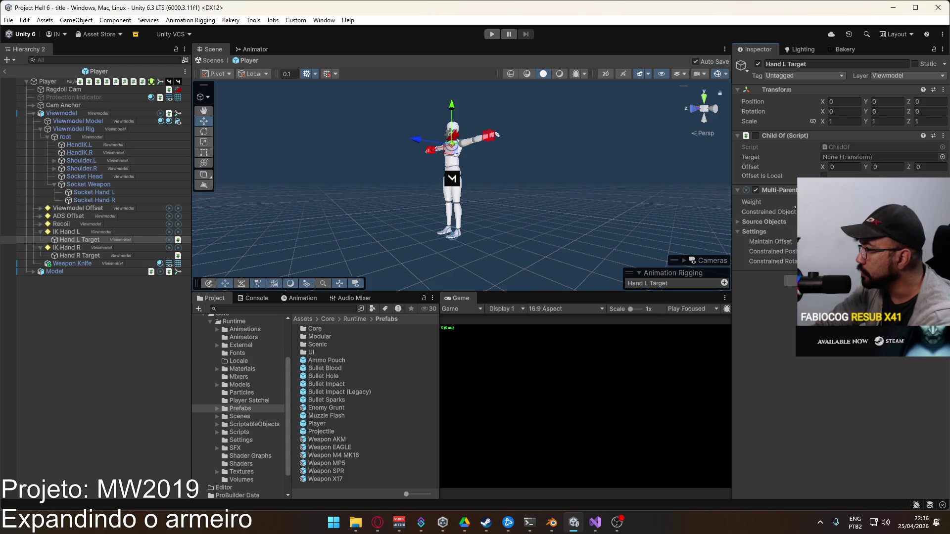
Delete the extra empty entry so the Multi-Parent Source Objects list has one slot
click(759, 223)
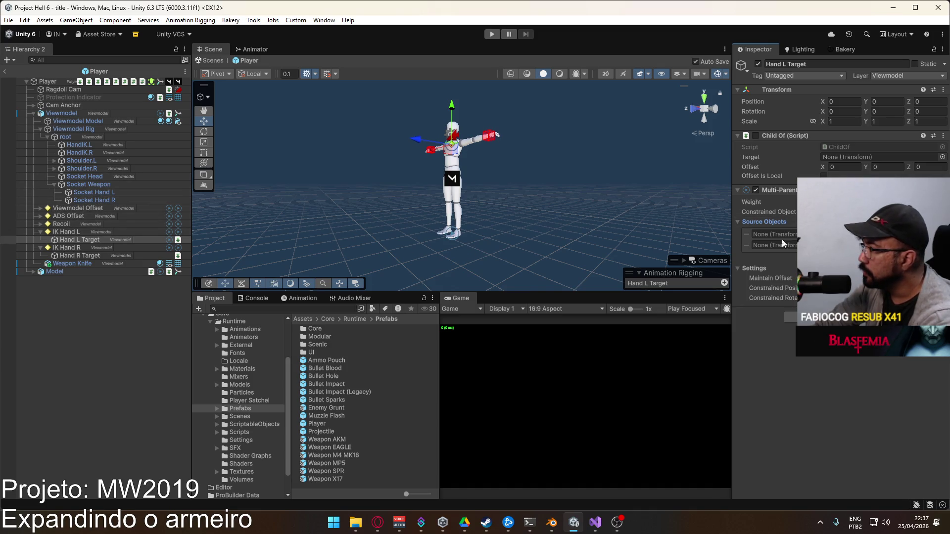
click(746, 245)
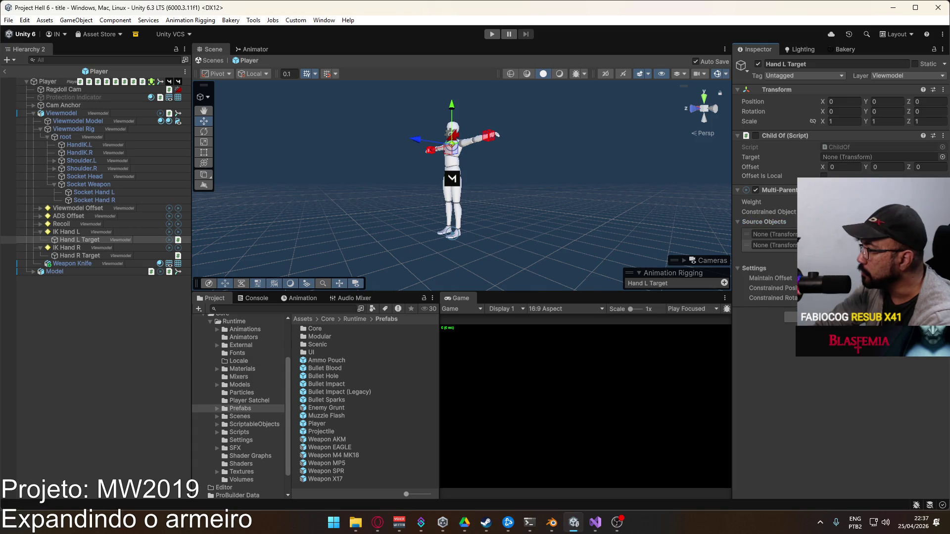
key(Delete)
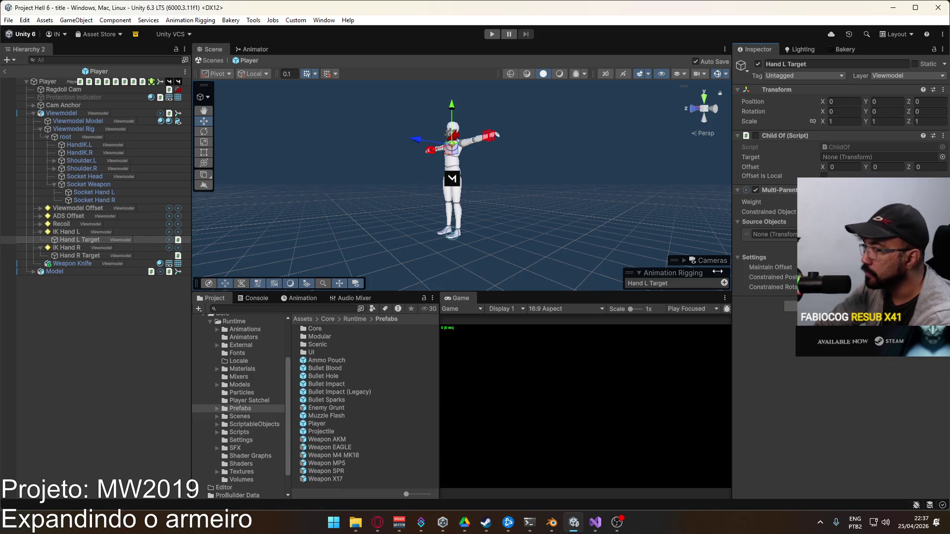
Remove the Multi-Parent Constraint from Hand R Target, then select both IK hands
click(109, 253)
right_click(808, 136)
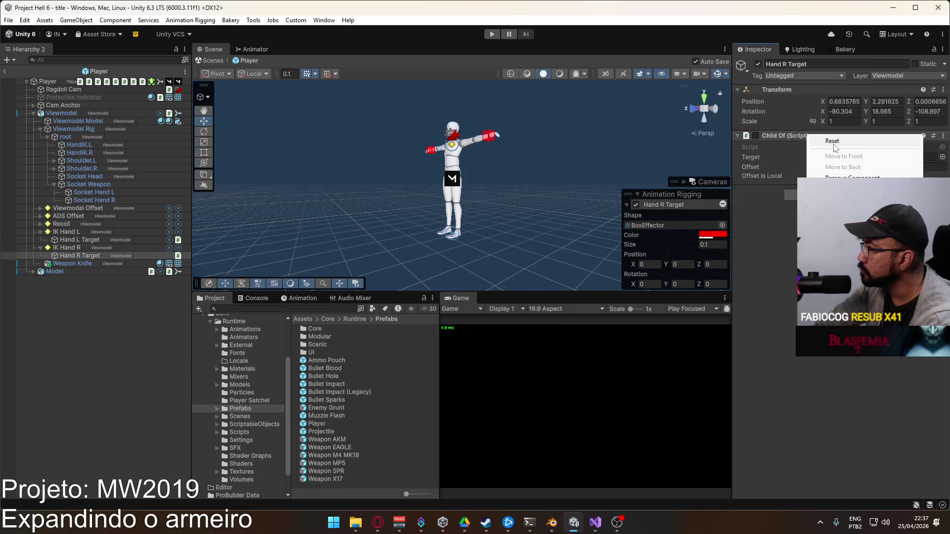
click(791, 216)
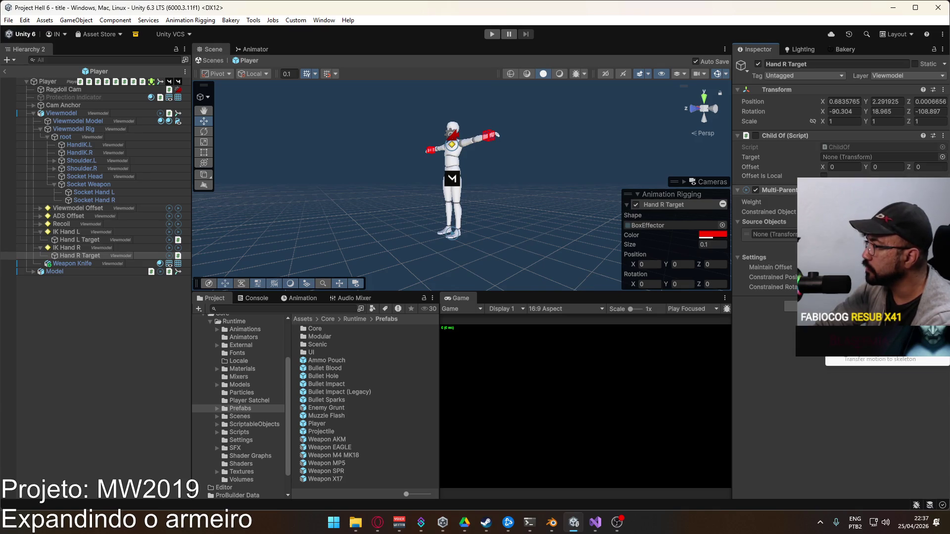
click(851, 214)
click(91, 239)
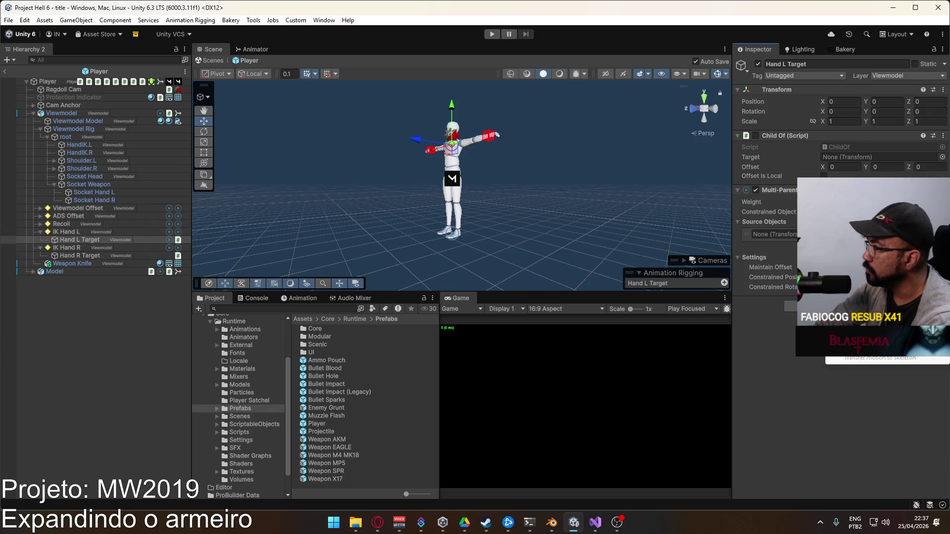
click(87, 248)
ctrl+click(67, 231)
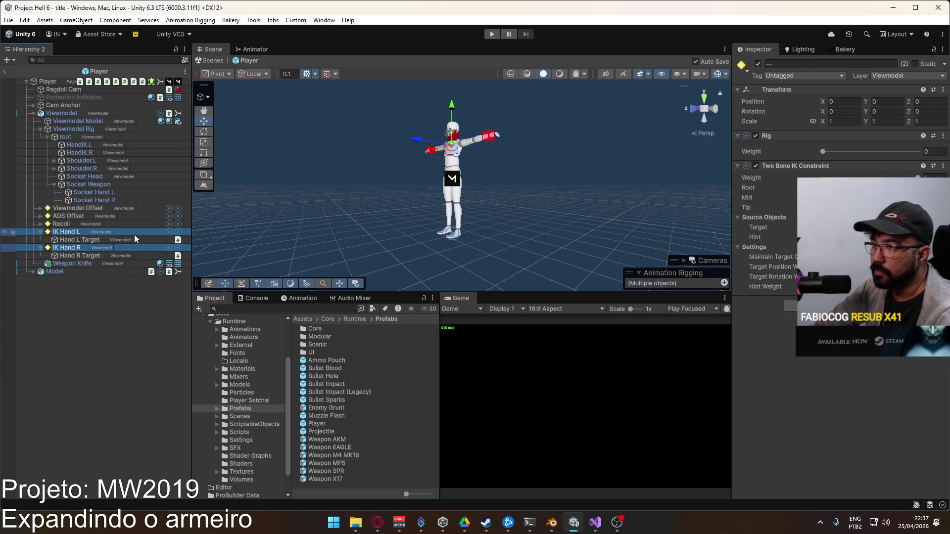
Add a Multi-Parent Constraint to both IK Hand L and IK Hand R
click(840, 306)
click(835, 340)
click(835, 375)
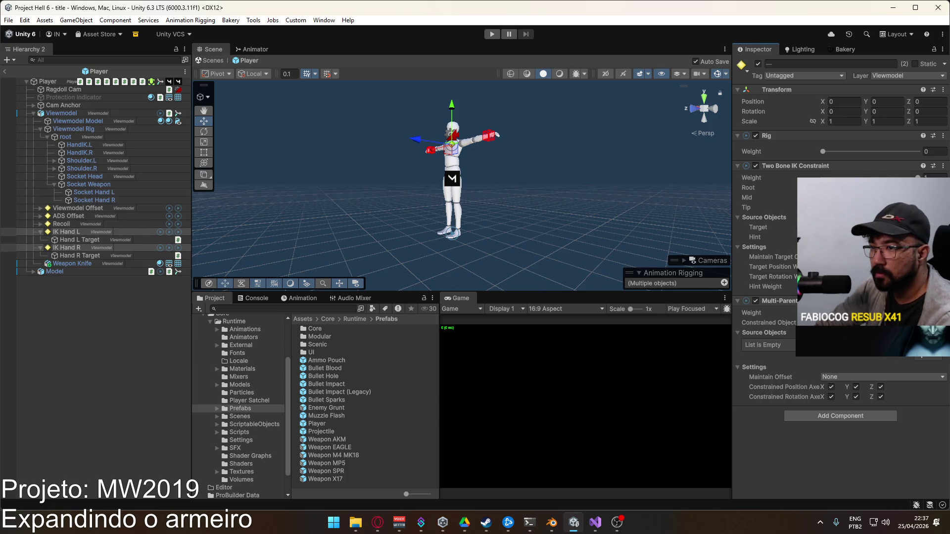
click(66, 231)
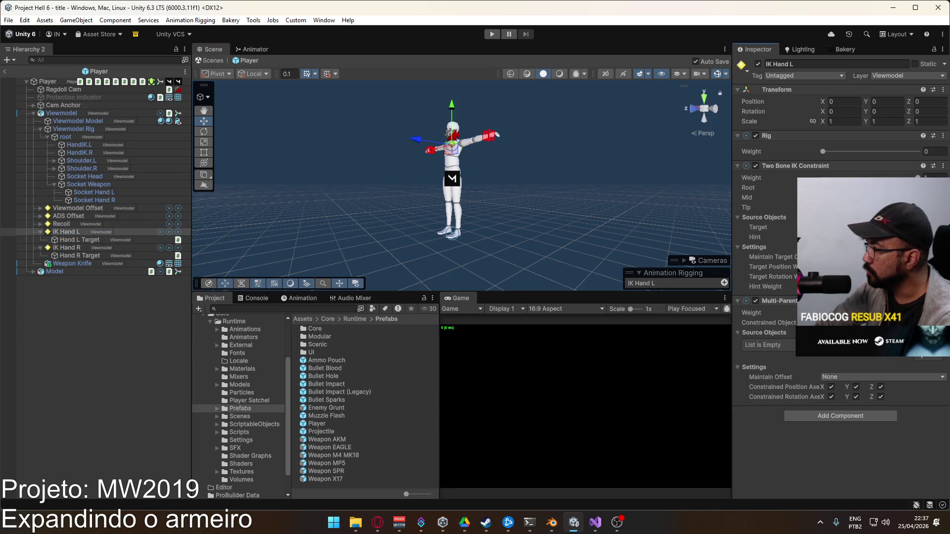
click(91, 248)
ctrl+click(90, 232)
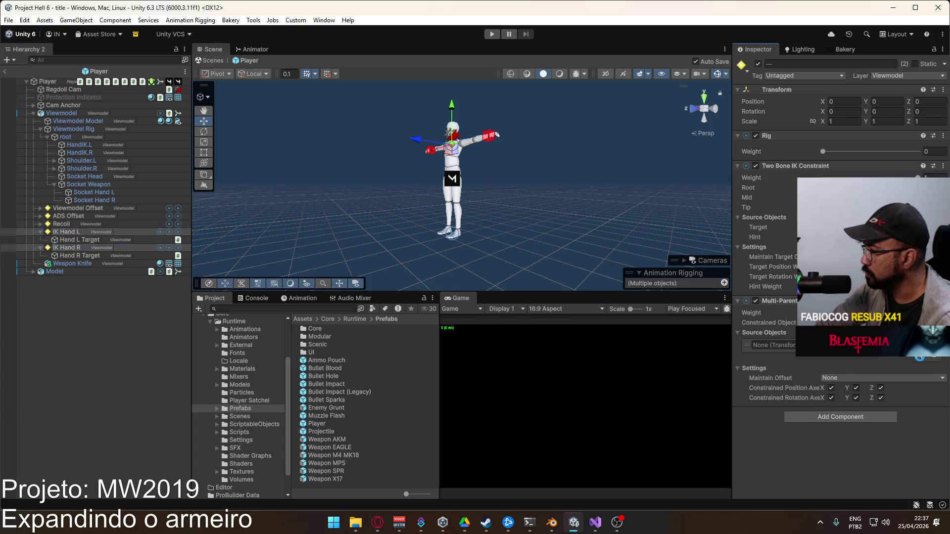
click(75, 256)
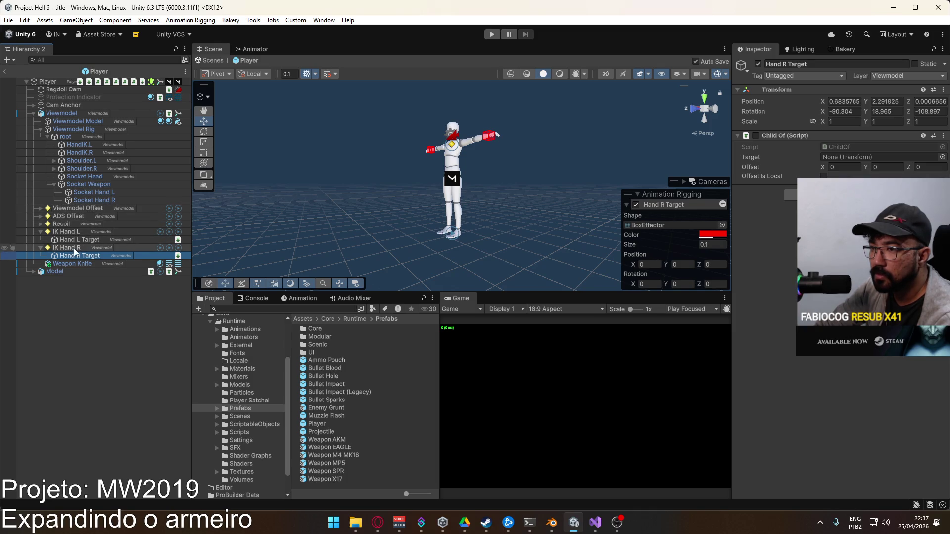
click(74, 248)
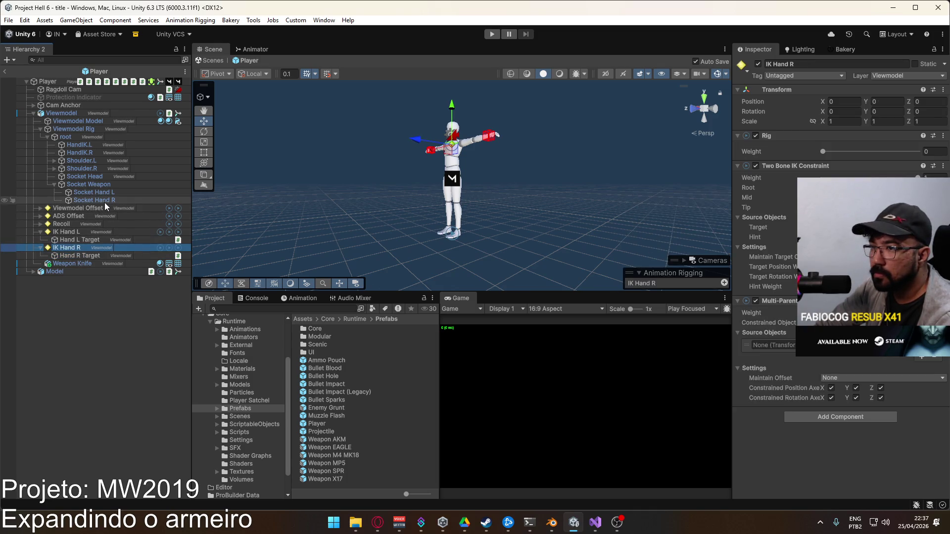
Set Socket Hand R and Socket Hand L as the IK hands' sources, then enter Play mode
drag(90, 200, 242, 194)
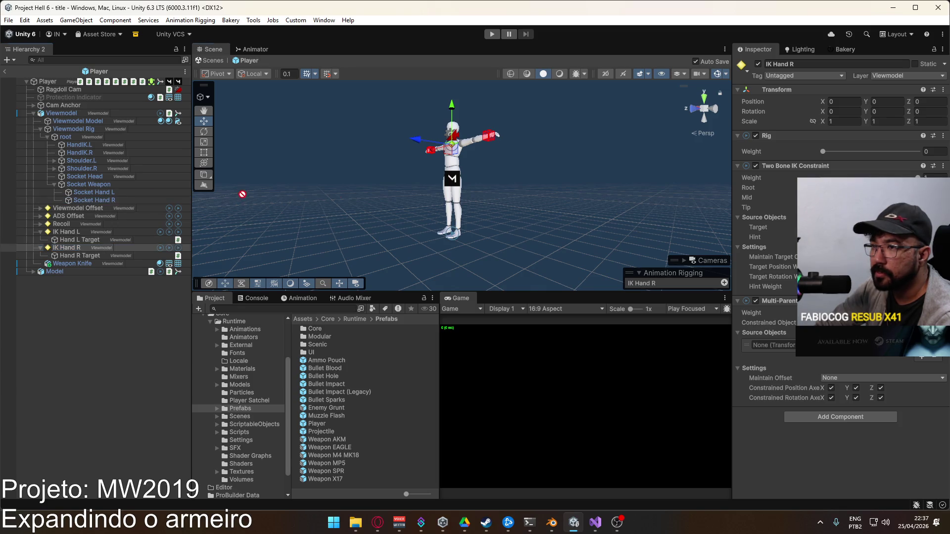
drag(764, 345, 772, 345)
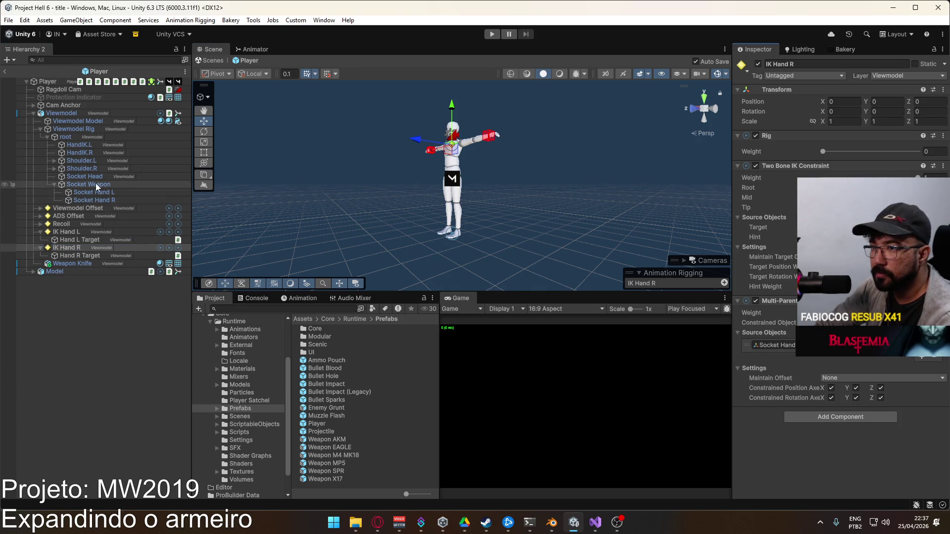
drag(89, 195, 720, 244)
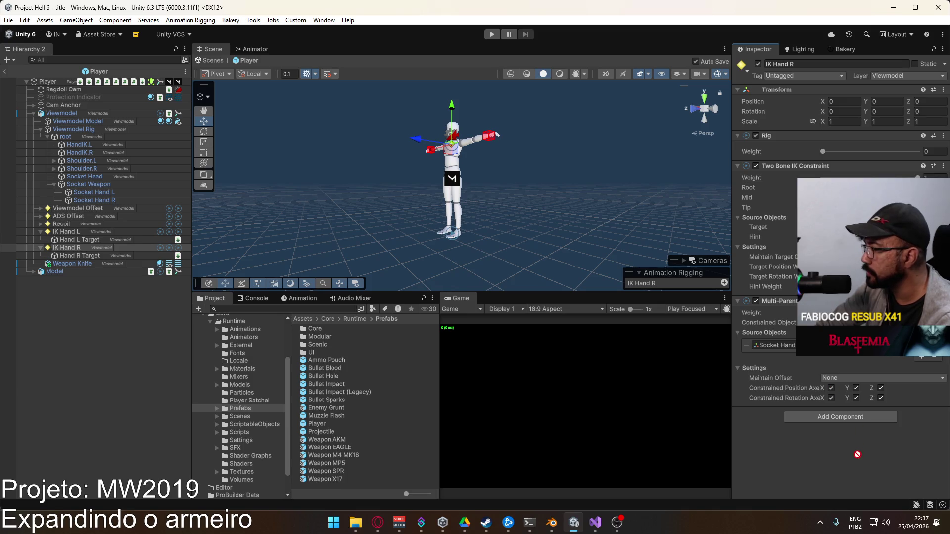
drag(857, 454, 857, 454)
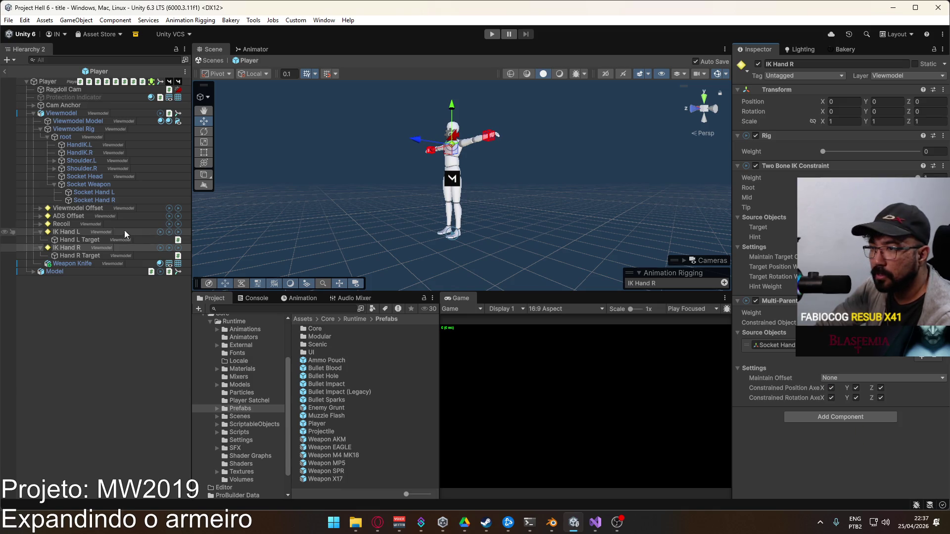
click(84, 232)
drag(91, 192, 773, 345)
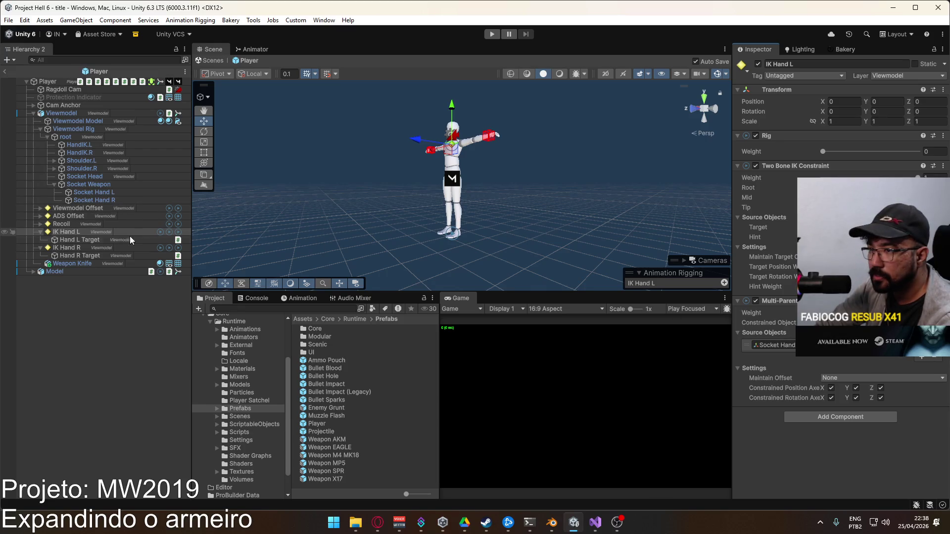
click(97, 251)
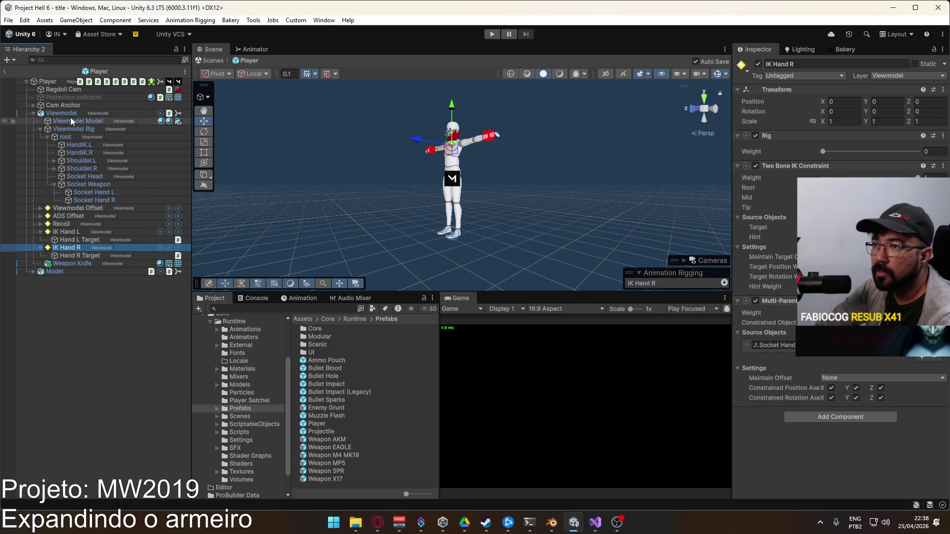
click(499, 33)
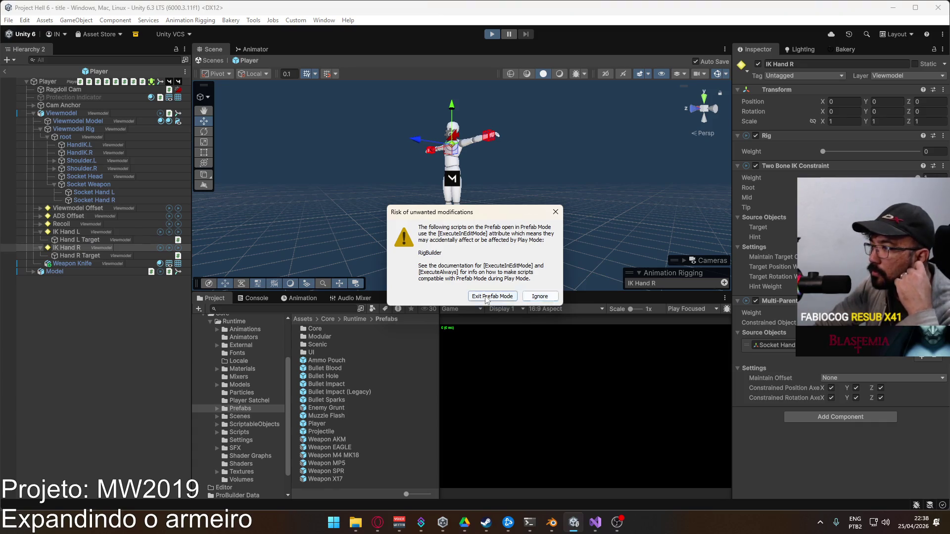
Dismiss the Prefab Mode warning and start a match on the Crash map
click(542, 298)
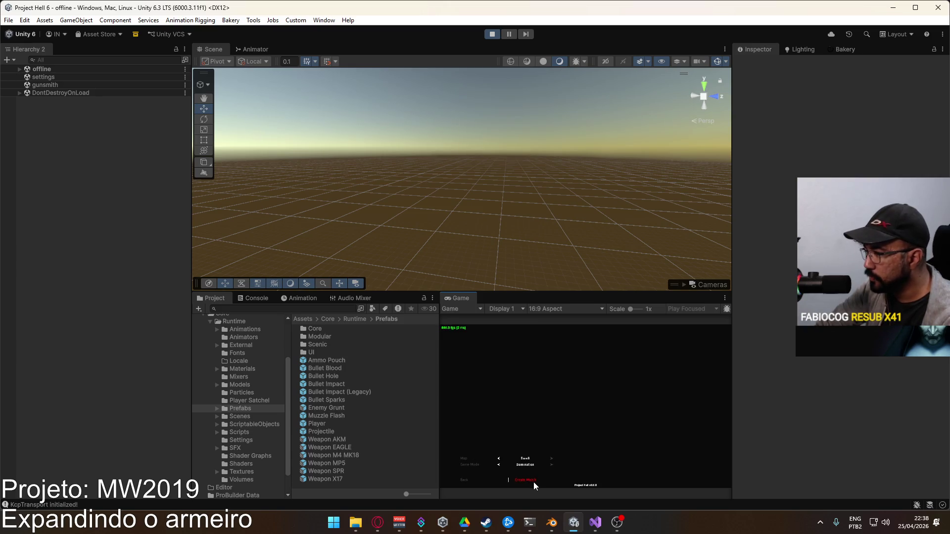
click(533, 482)
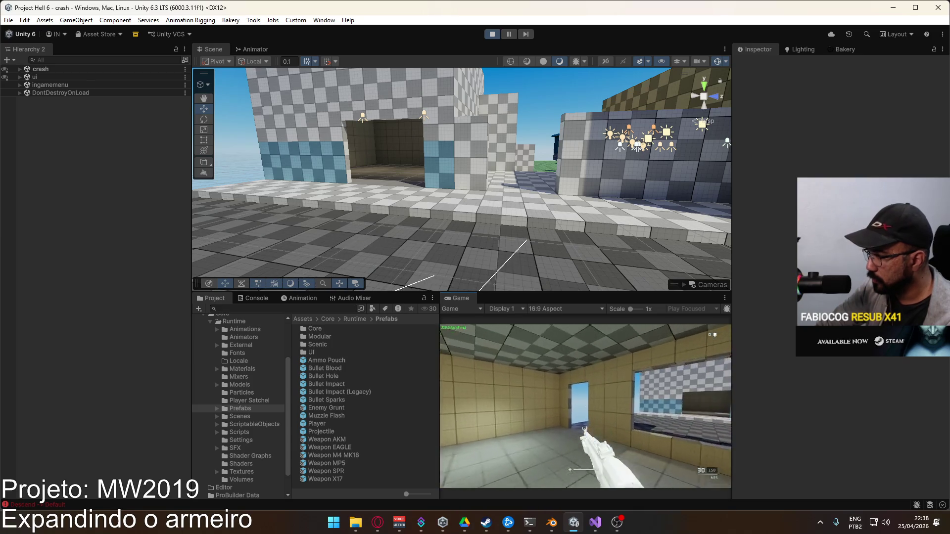
key(super)
mouse_move(362, 241)
mouse_down()
mouse_move(266, 211)
mouse_move(384, 219)
mouse_up()
Select the held MP5 and inspect IK Hand L's constraints during play
click(384, 220)
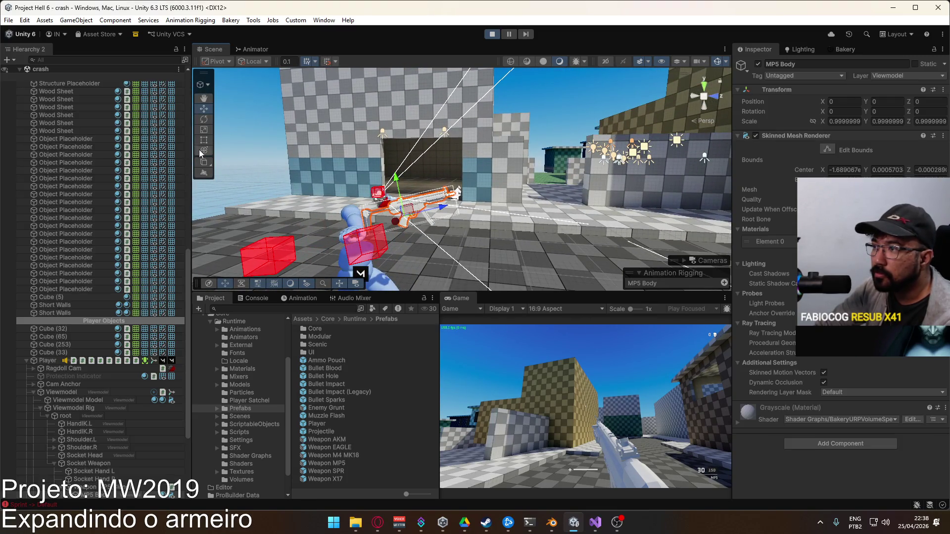
click(49, 448)
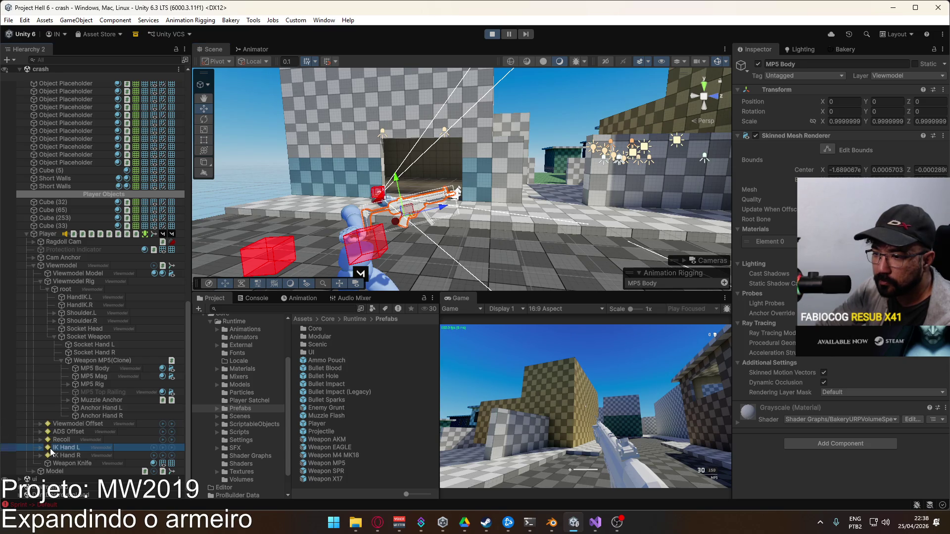
click(921, 355)
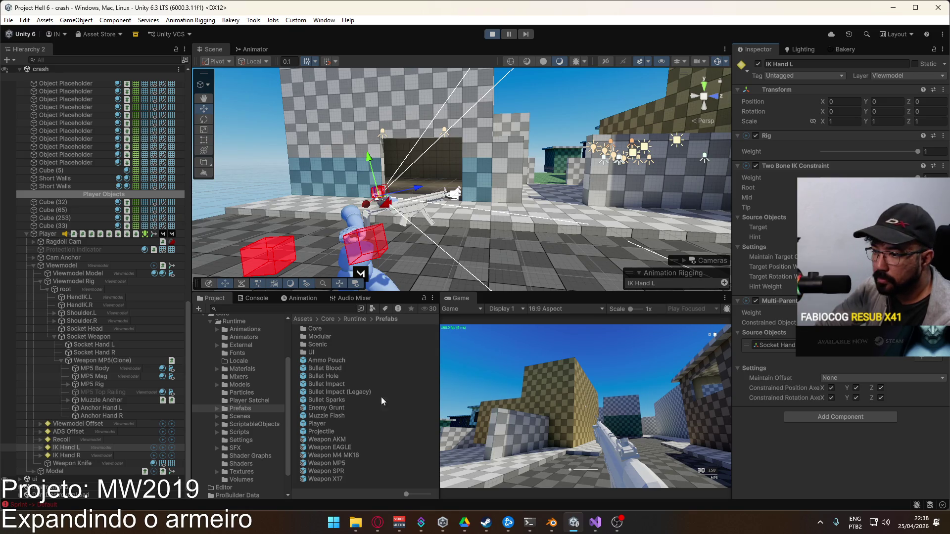
click(55, 449)
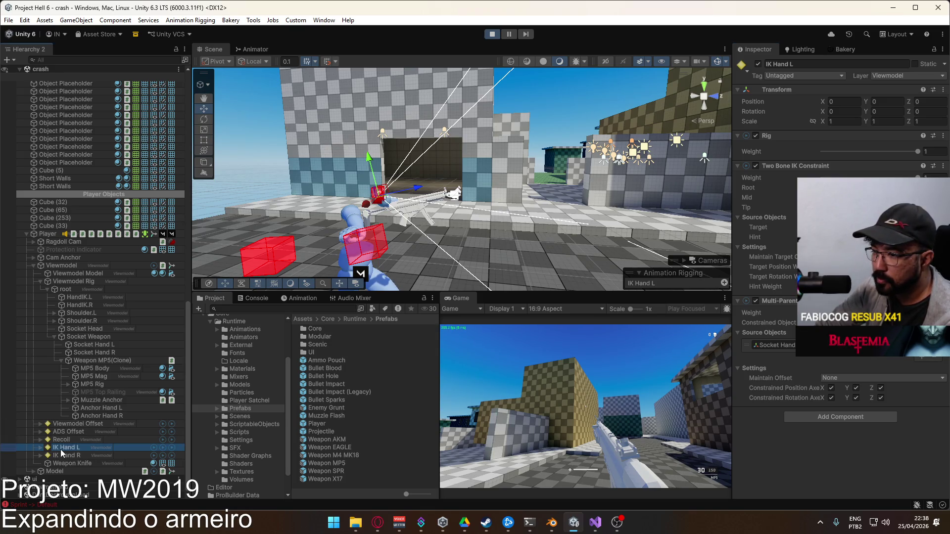
click(921, 355)
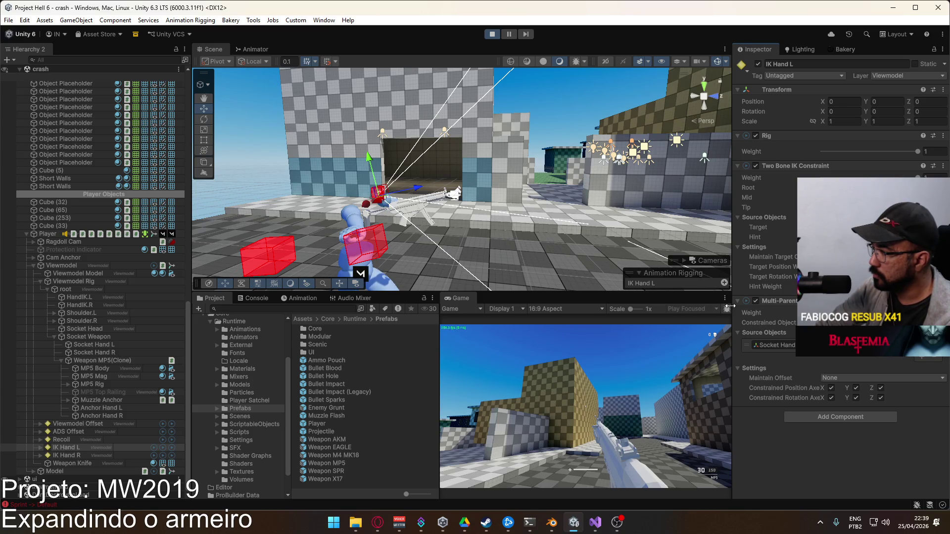
Stop Play mode and reopen the Player prefab for editing
key(super)
key(super)
click(492, 34)
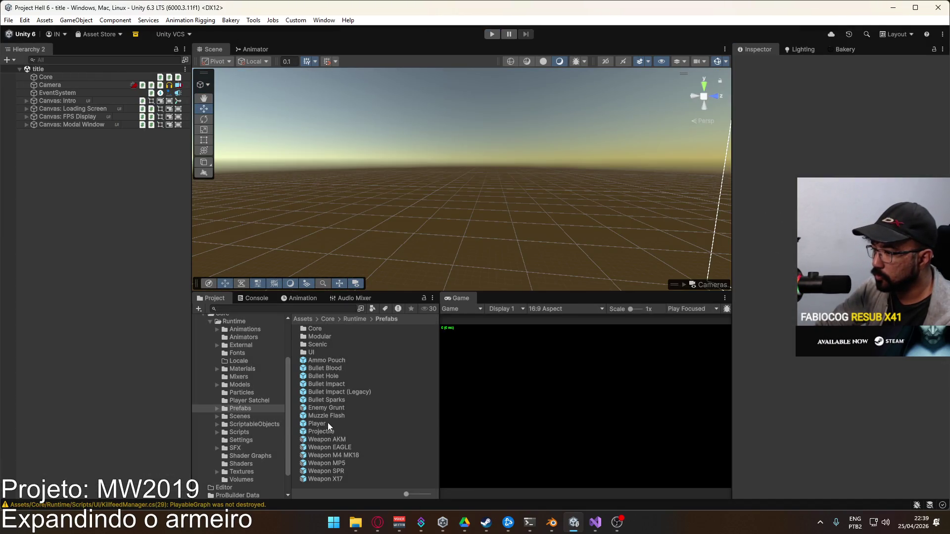
double_click(327, 422)
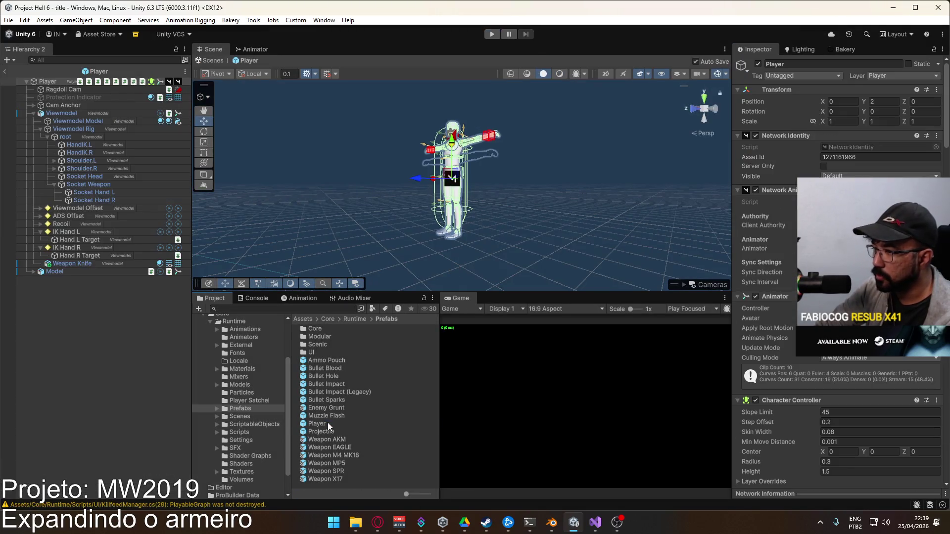
Add a second source slot to the Multi-Parent constraints on both IK hands
click(79, 256)
ctrl+click(76, 239)
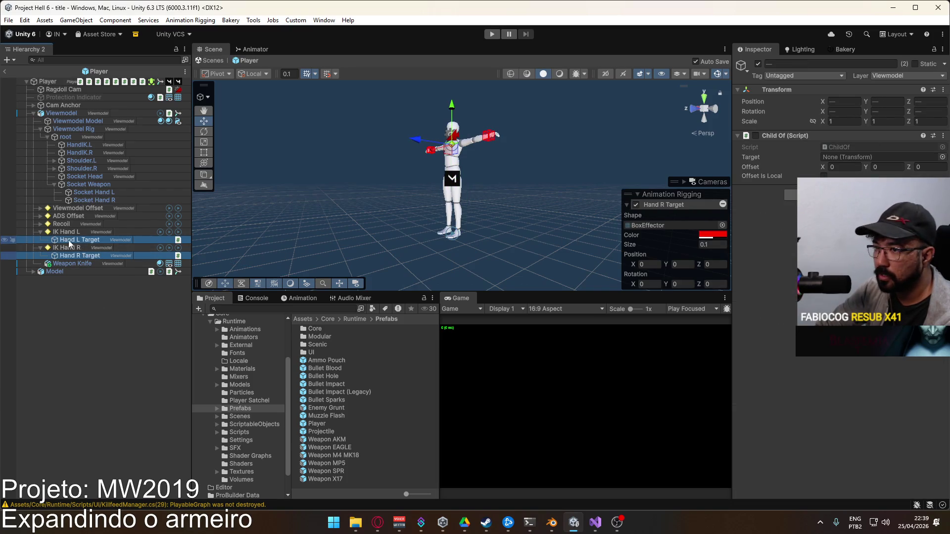
key(Left)
click(919, 357)
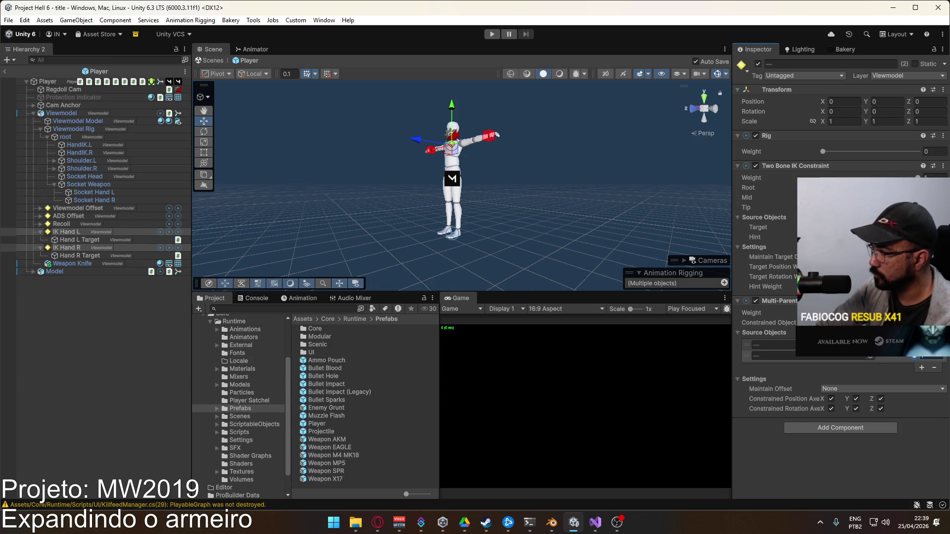
Reselect both hand targets, leave Prefab Mode and start the game
click(102, 360)
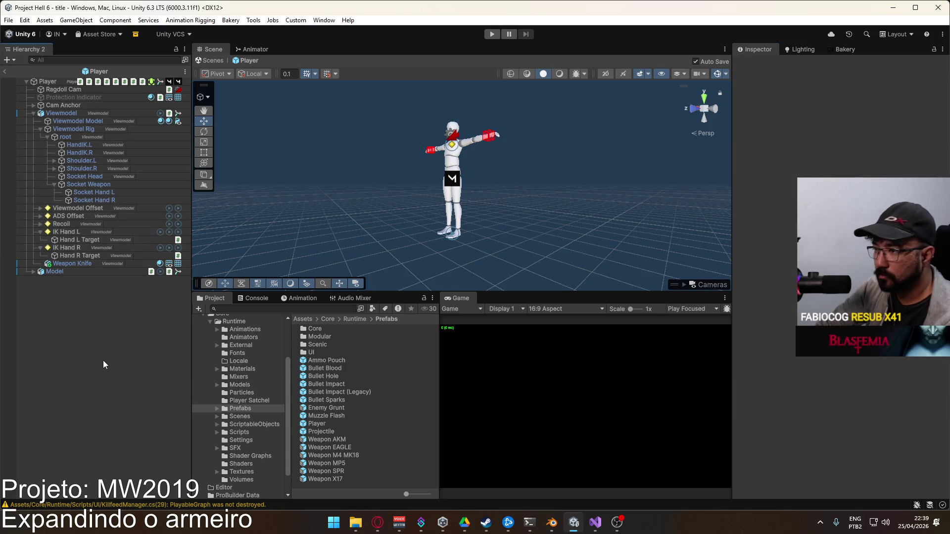
click(85, 256)
ctrl+click(84, 240)
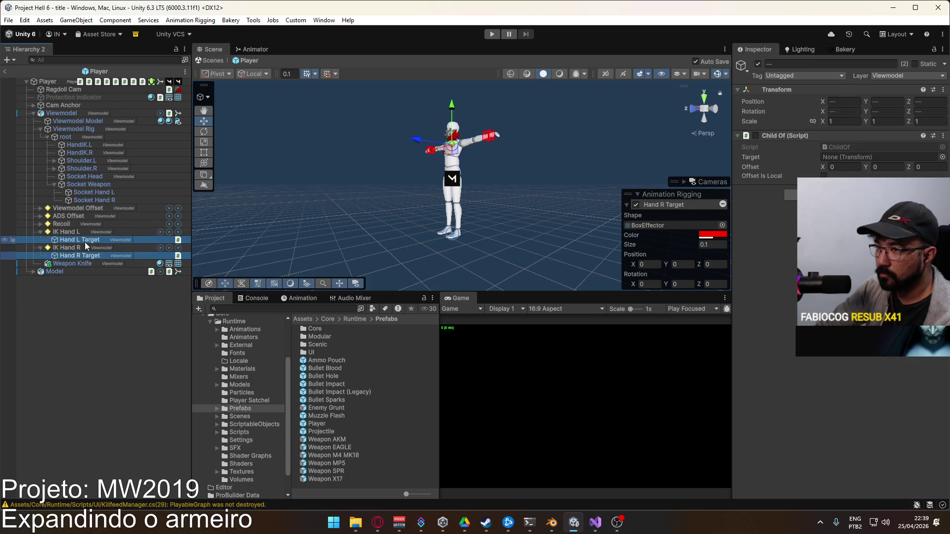
click(12, 71)
click(491, 34)
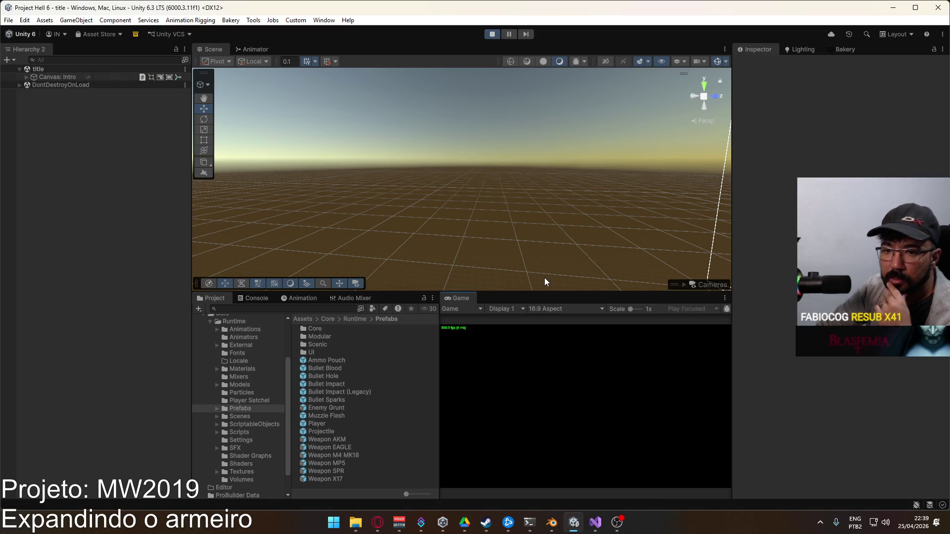
Widen the Game view, free the cursor and select the MP5 weapon body in the Scene view
drag(438, 345, 401, 364)
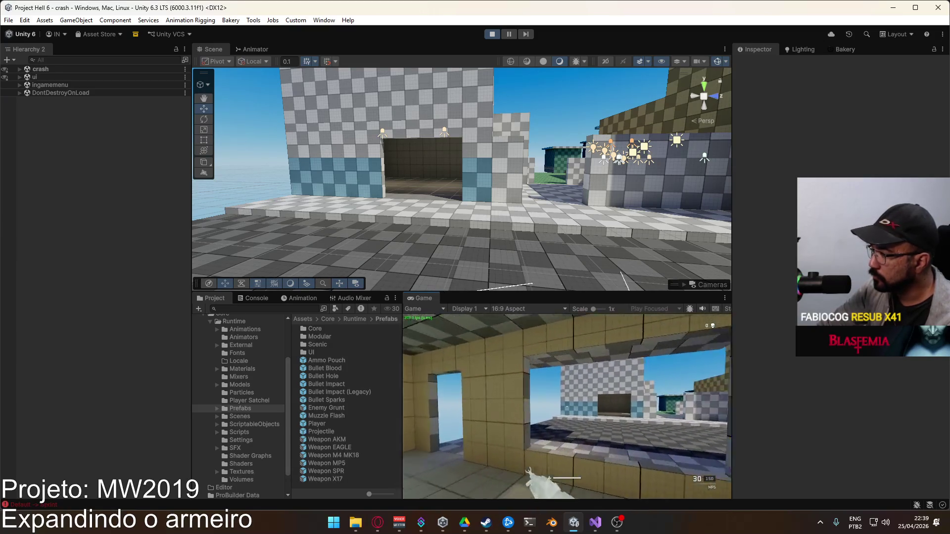
key(super)
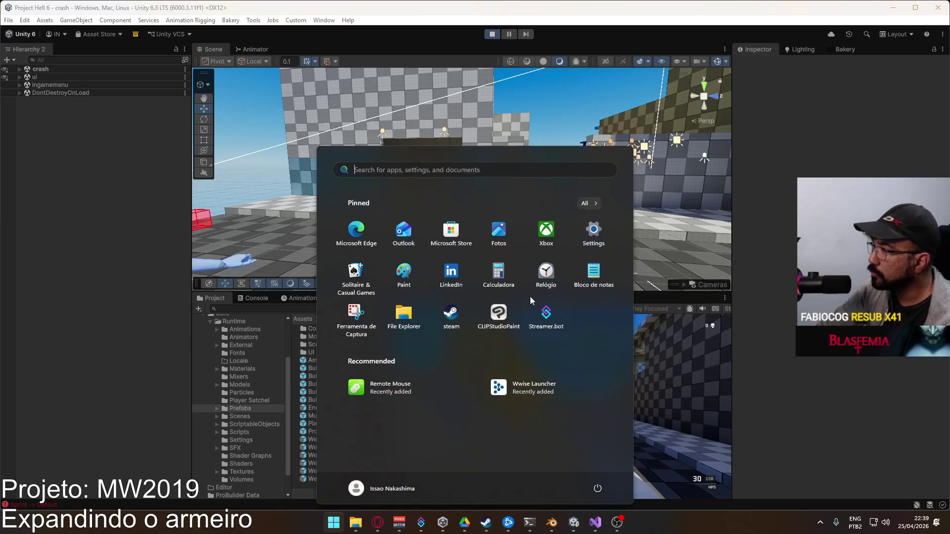
click(392, 131)
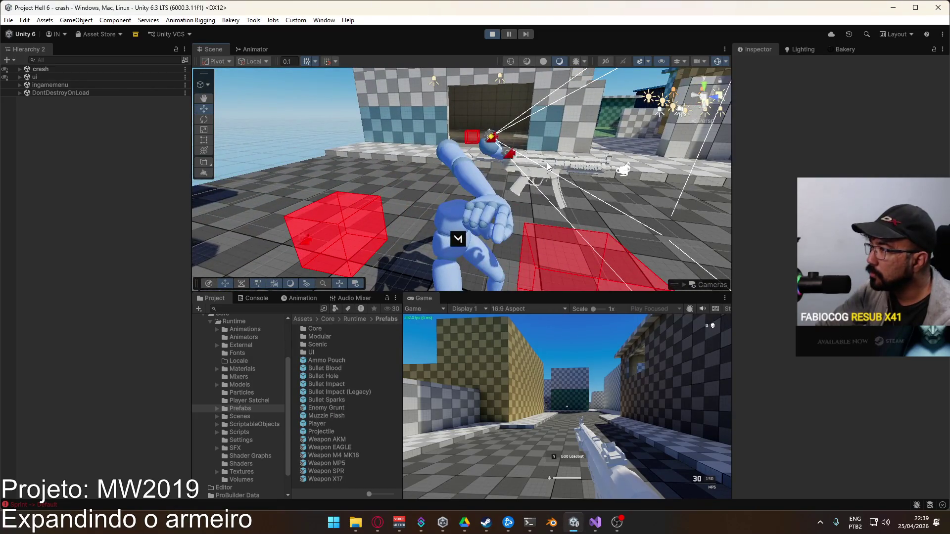
click(544, 163)
scroll(108, 476, down, 3)
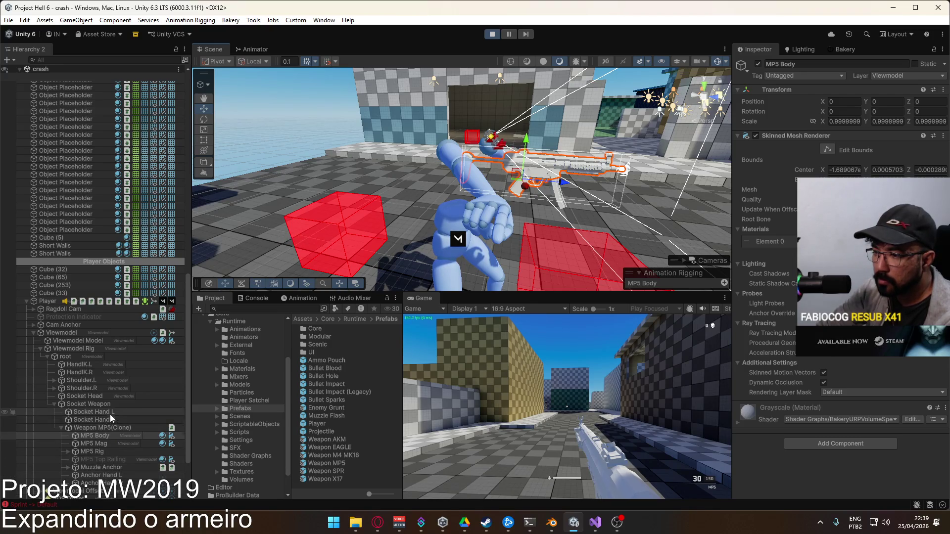
Assign Anchor Hand R and Anchor Hand L as the second sources of IK Hand R and IK Hand L
scroll(104, 421, down, 3)
click(73, 454)
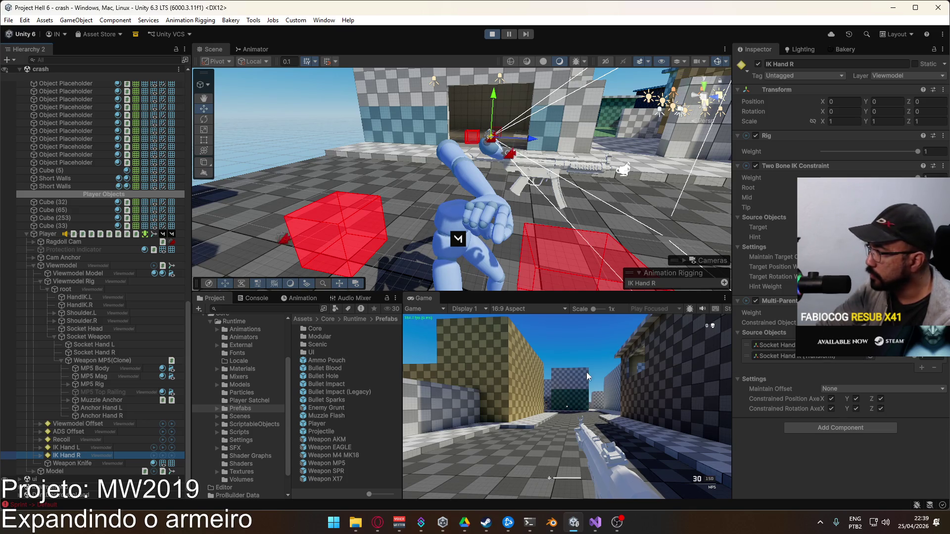
drag(113, 419, 811, 356)
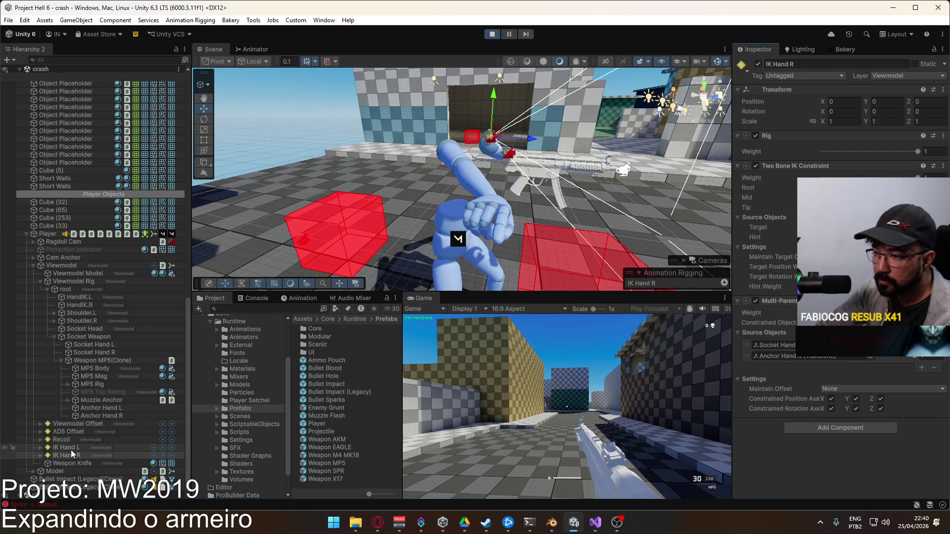
click(41, 447)
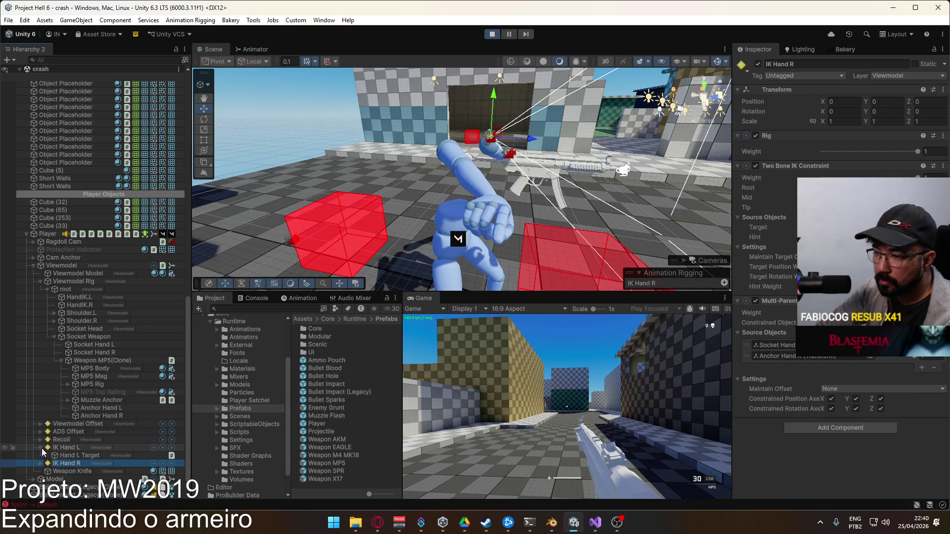
click(67, 447)
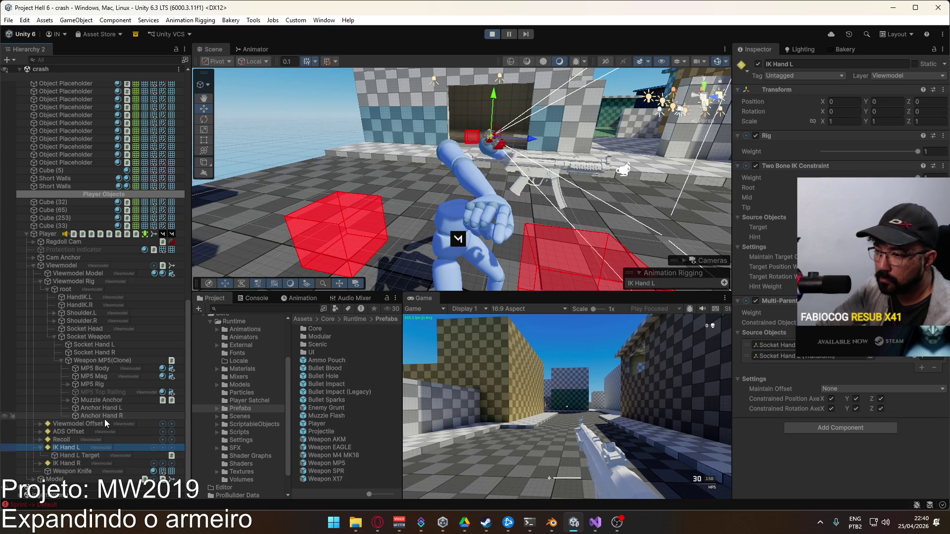
drag(111, 410, 817, 356)
Adjust the Anchor Hand source weight and view the player from the front and above
mouse_move(495, 198)
mouse_down()
mouse_move(305, 289)
mouse_move(288, 283)
mouse_up()
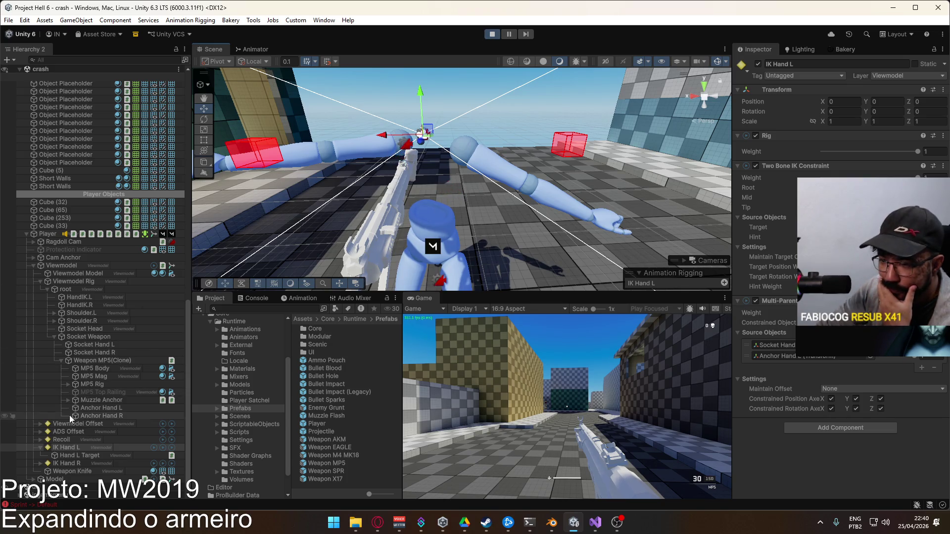
click(40, 463)
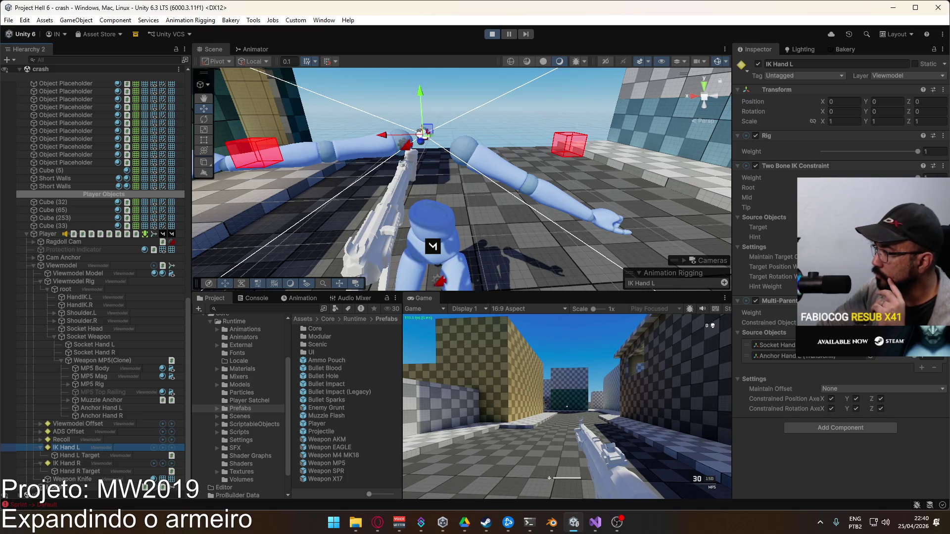
click(908, 357)
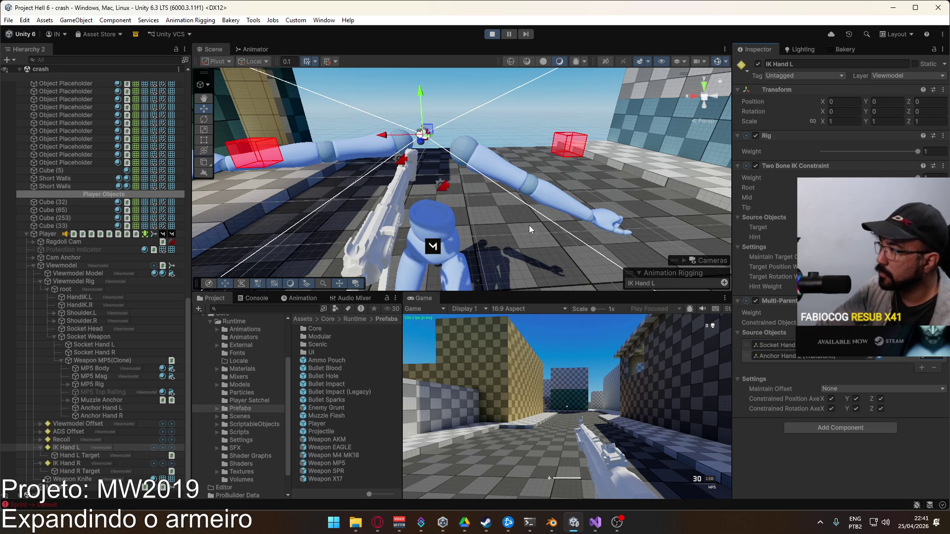
scroll(530, 229, down, 5)
mouse_move(529, 229)
mouse_down()
mouse_move(493, 263)
mouse_move(225, 73)
mouse_up()
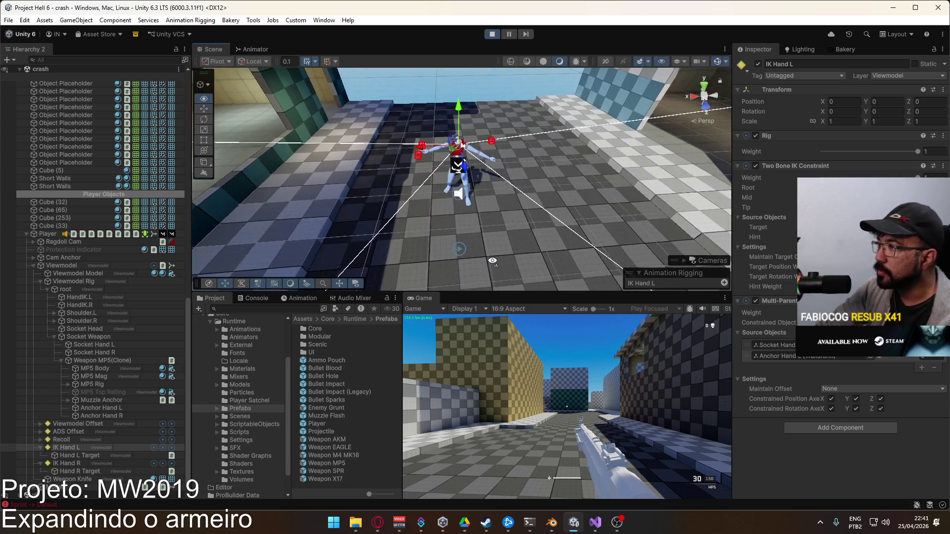
click(45, 20)
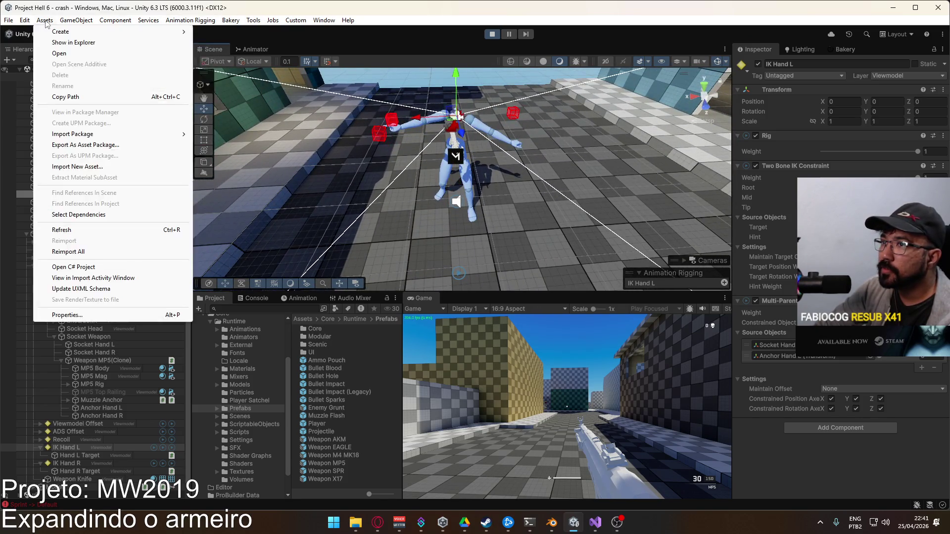
mouse_move(76, 20)
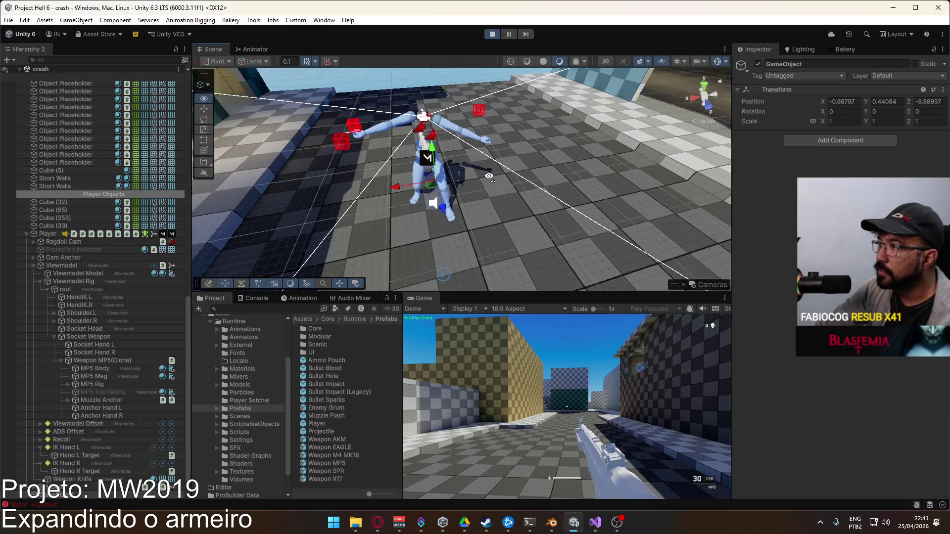
click(65, 447)
click(69, 20)
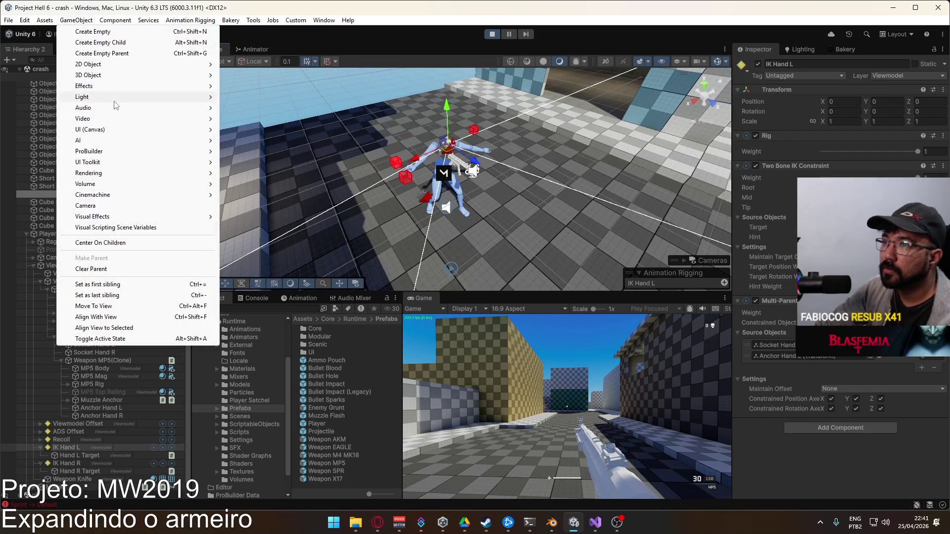
mouse_move(119, 75)
click(261, 77)
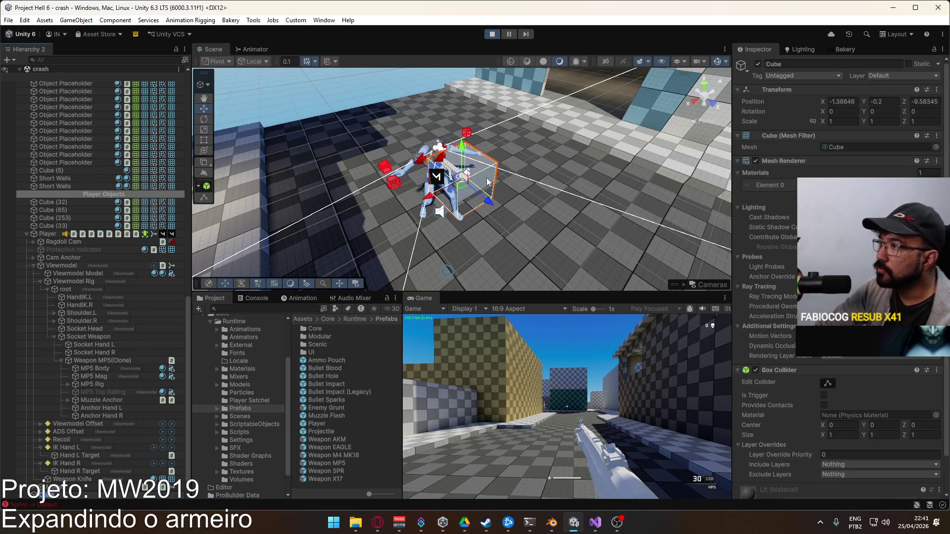
drag(514, 216, 544, 186)
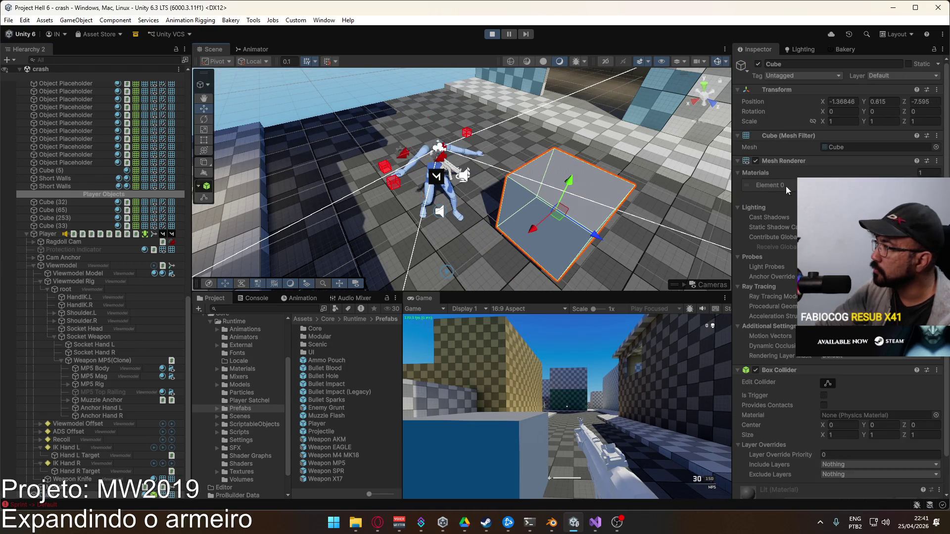
scroll(438, 181, up, 5)
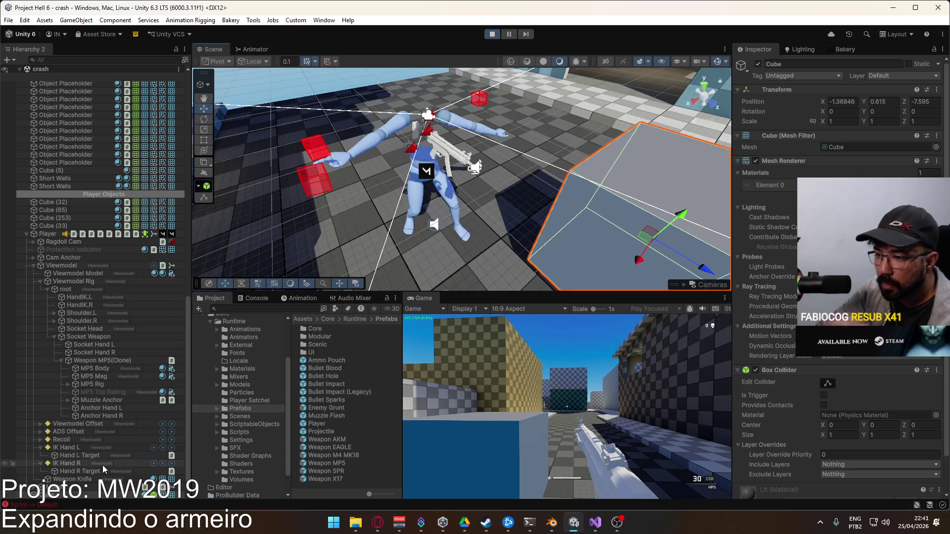
click(101, 464)
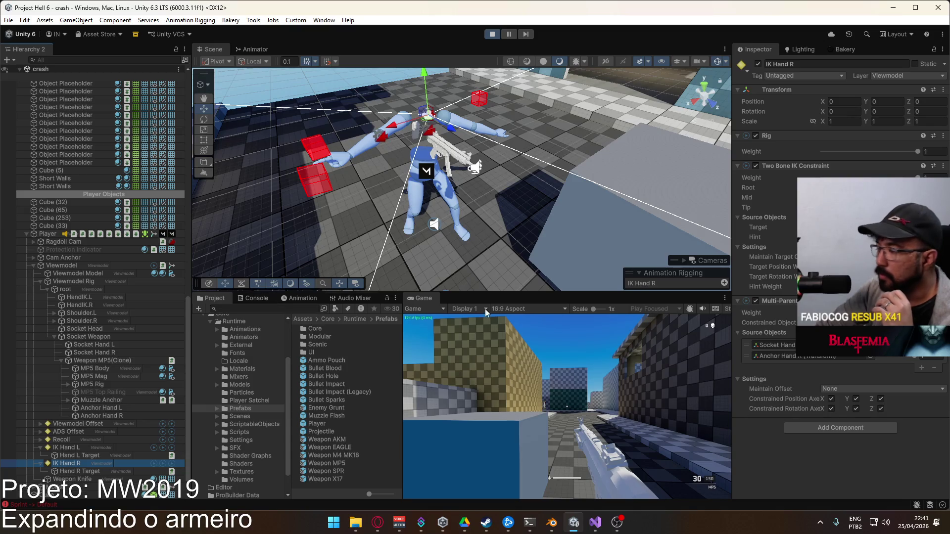
click(866, 322)
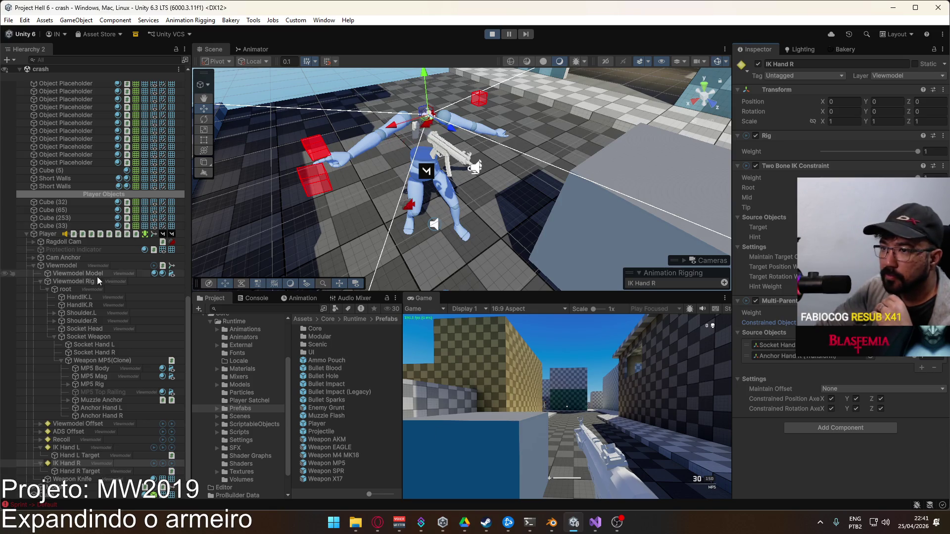
click(581, 247)
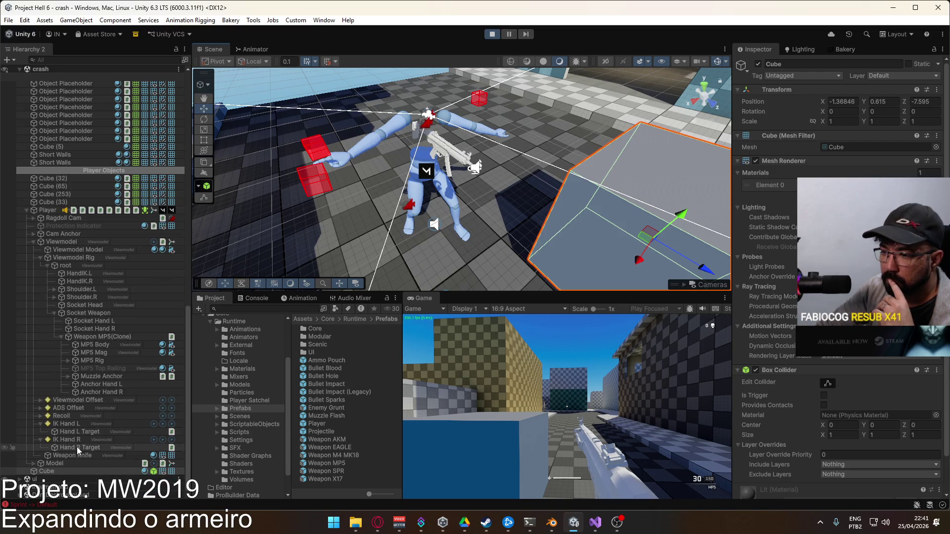
click(77, 440)
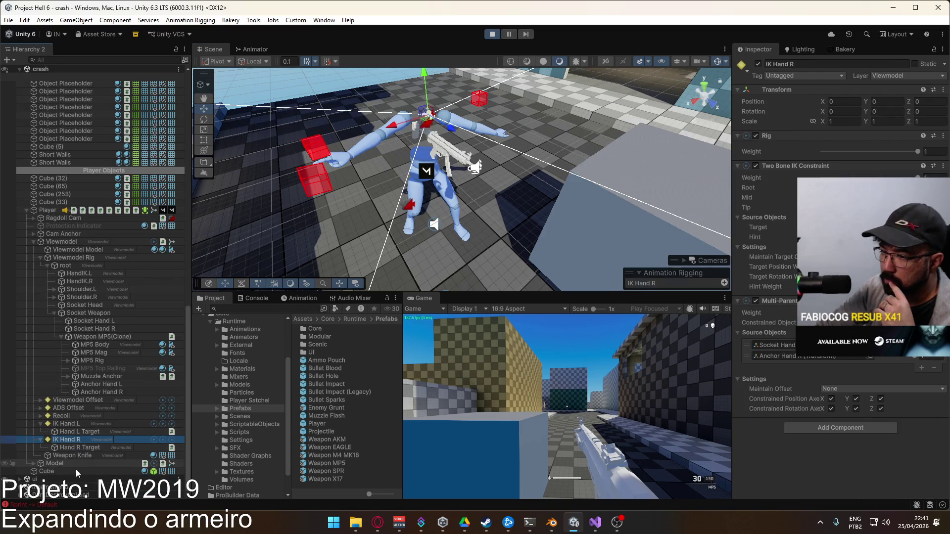
click(793, 361)
drag(793, 361, 796, 358)
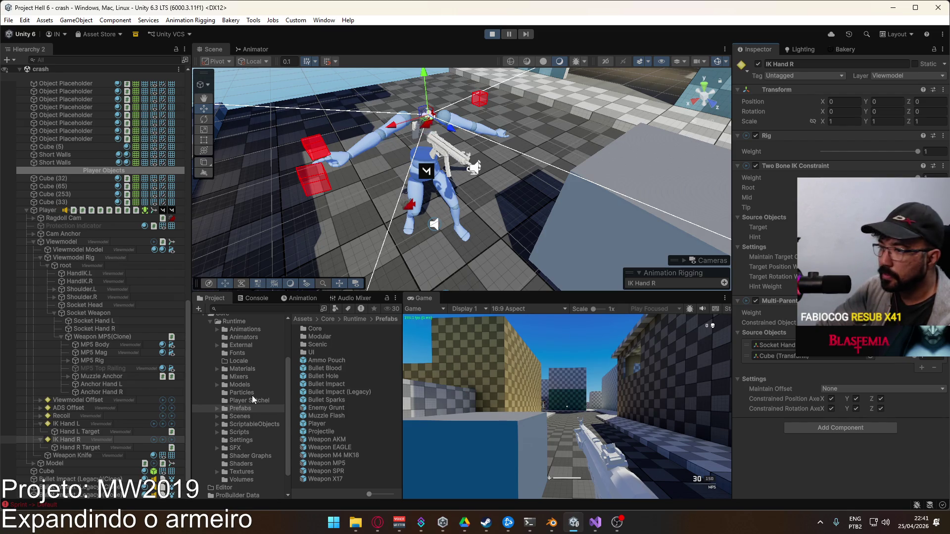
mouse_move(460, 208)
mouse_down()
mouse_move(485, 226)
mouse_move(297, 319)
mouse_move(564, 213)
mouse_move(488, 232)
mouse_move(402, 202)
mouse_up()
click(572, 226)
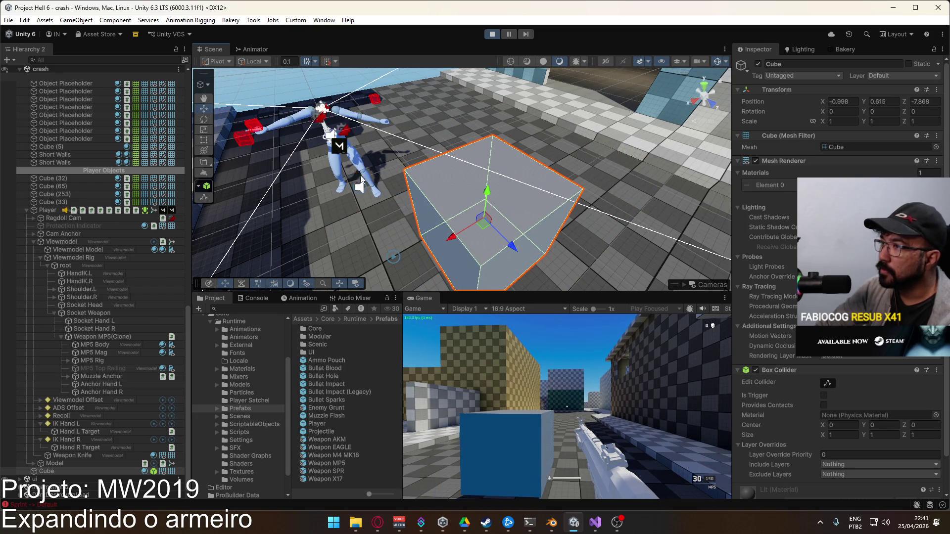
click(343, 167)
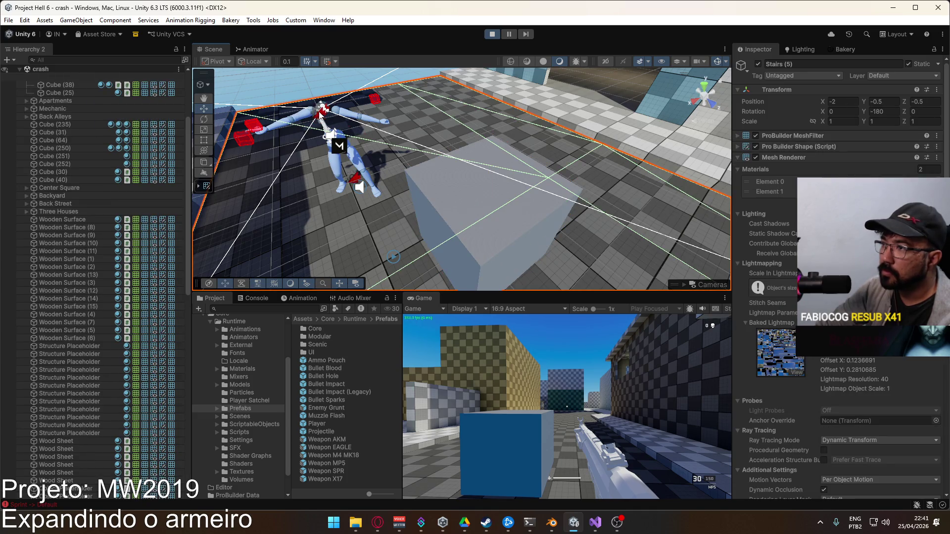
click(321, 114)
scroll(102, 355, down, 3)
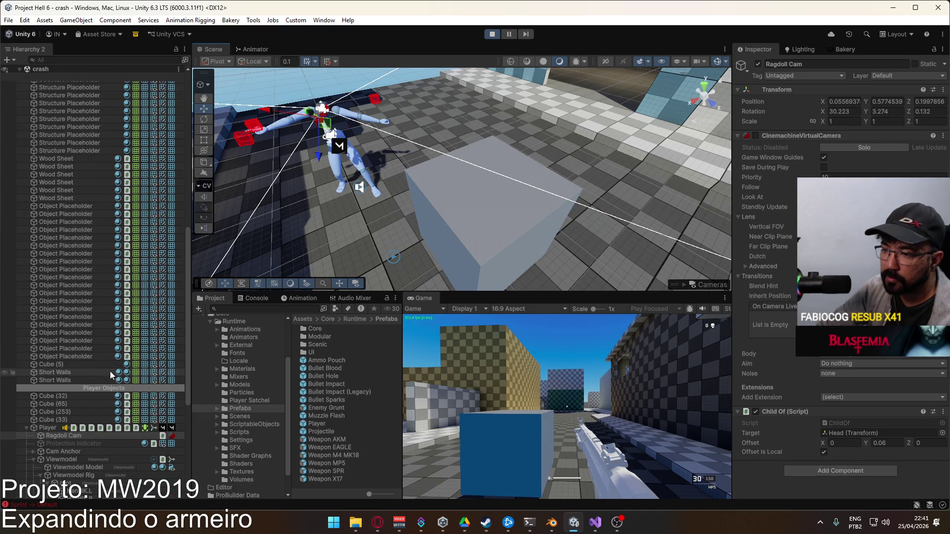
Stop the game, open the Player prefab and inspect Ragdoll Cam's camera settings
click(492, 34)
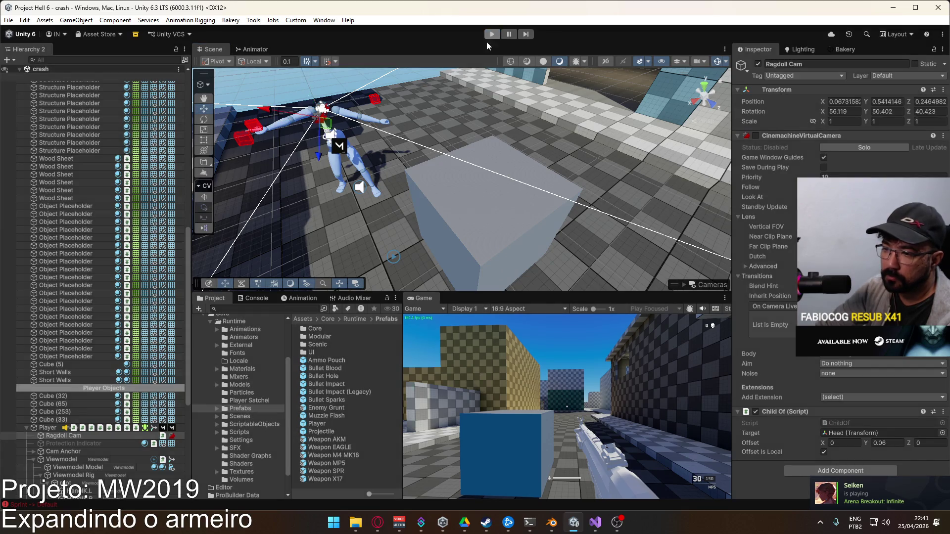
double_click(319, 424)
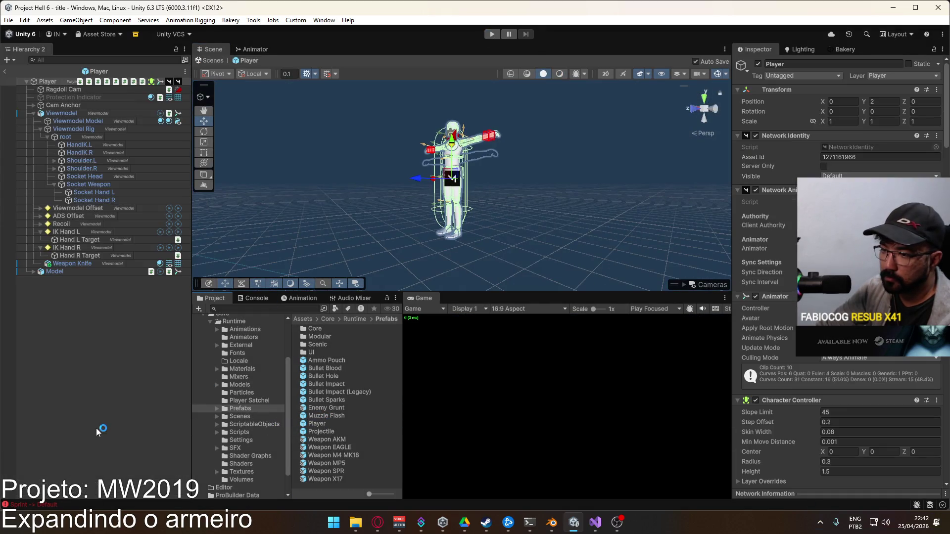
click(63, 89)
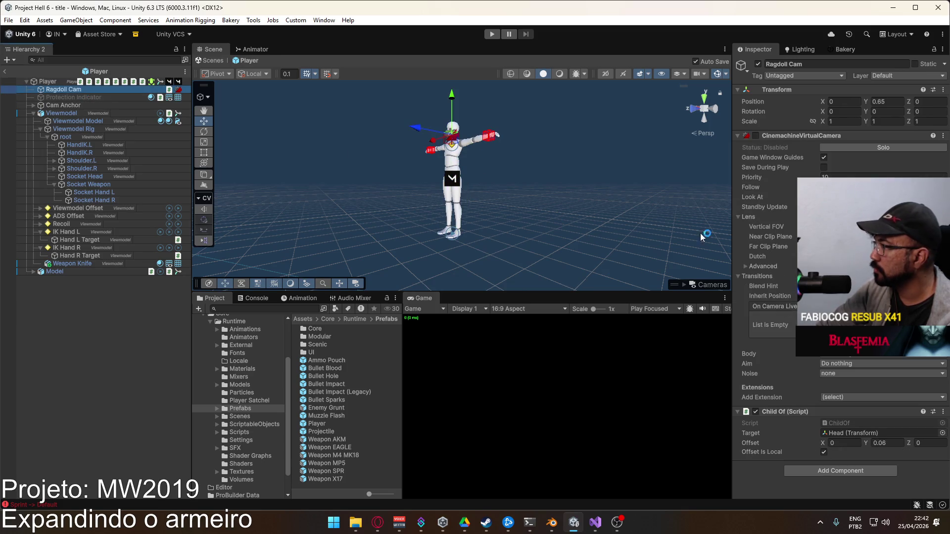
mouse_move(775, 191)
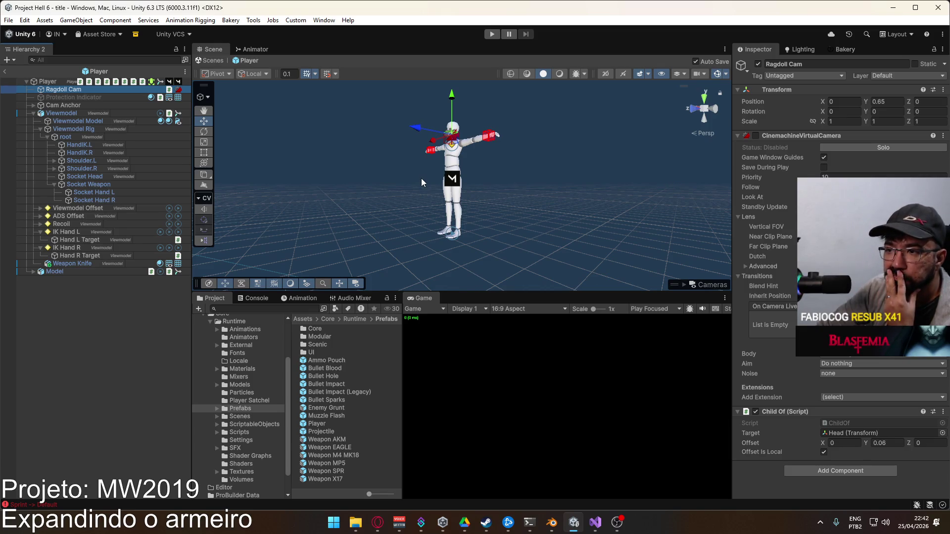
Review Hand R Target and the IK Hand R and IK Hand L constraints
click(77, 257)
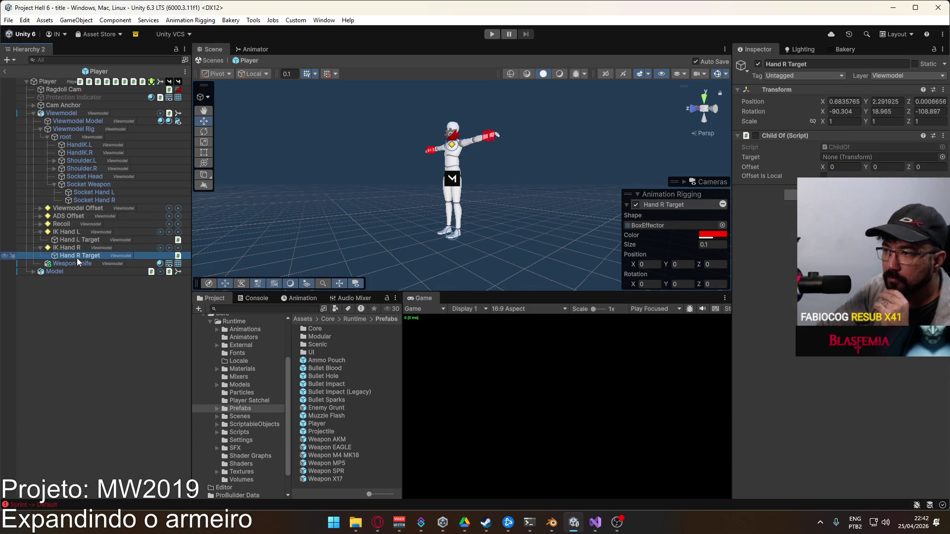
click(83, 250)
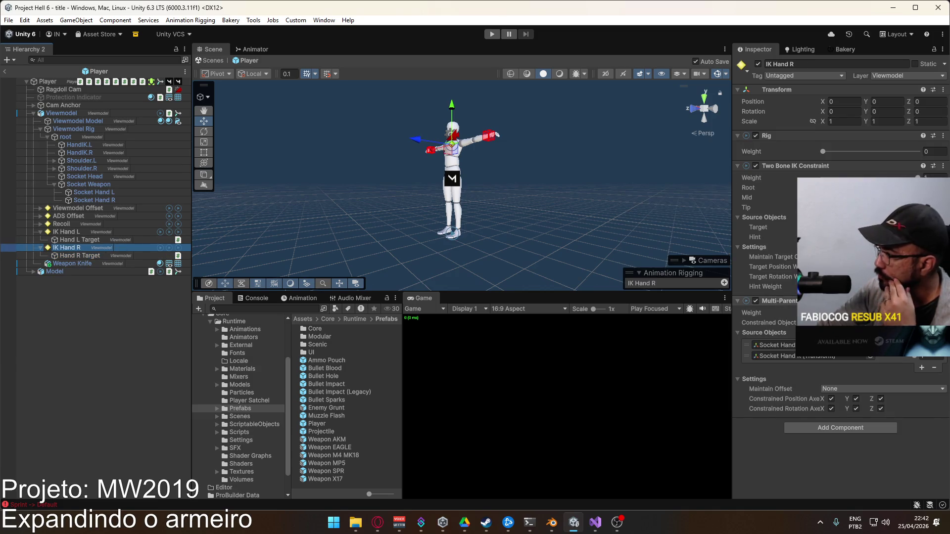
click(77, 257)
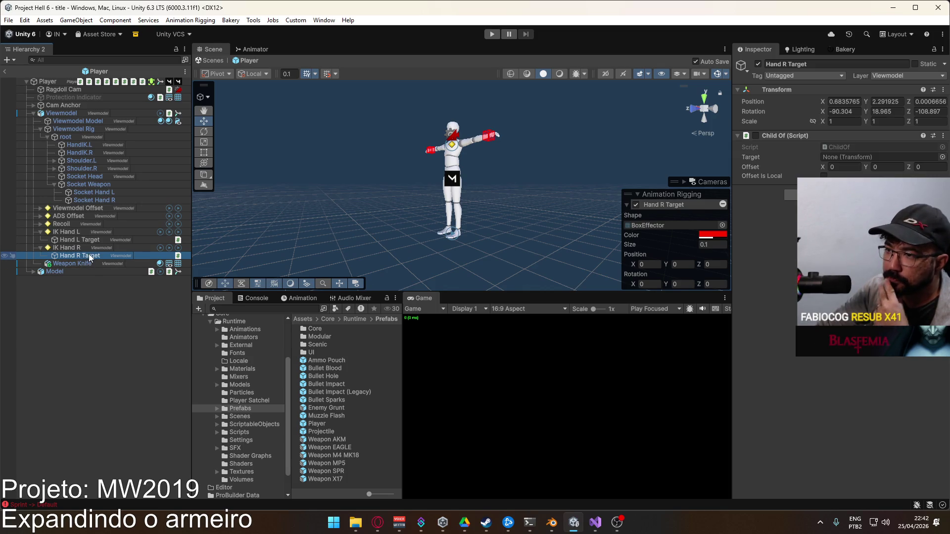
click(91, 250)
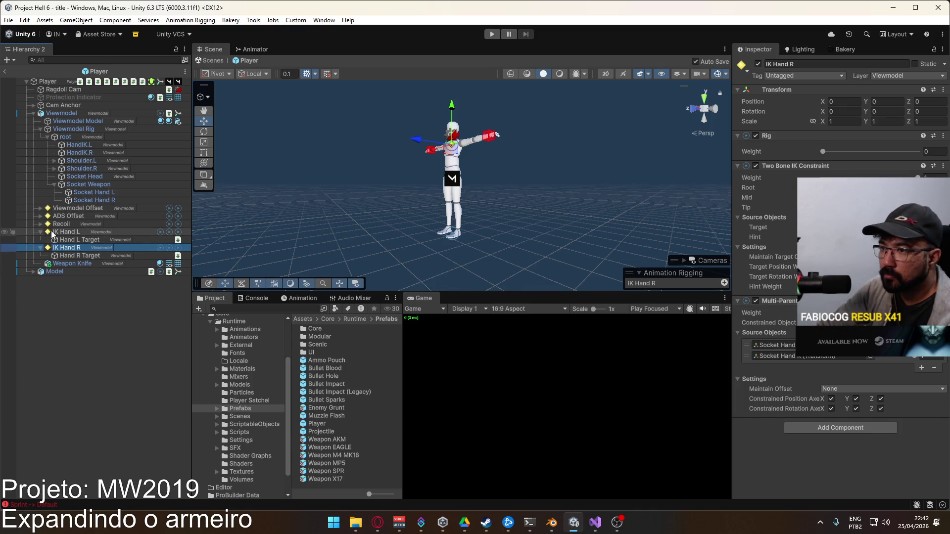
click(66, 232)
Remove the Multi-Parent Constraint from IK Hand R
right_click(794, 306)
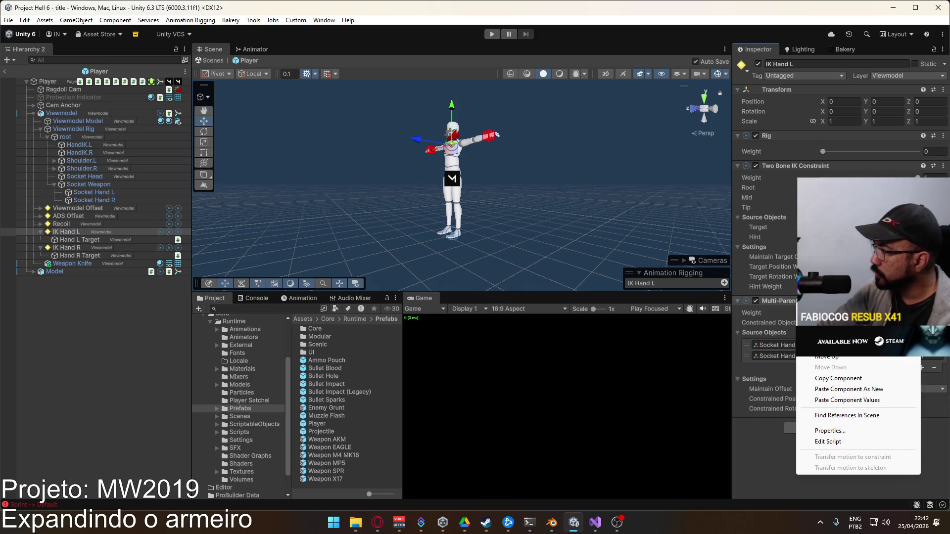
click(67, 248)
right_click(798, 356)
click(821, 373)
Add a Multi-Referential Constraint with one reference slot to IK Hand R and view its documentation
click(840, 304)
click(812, 380)
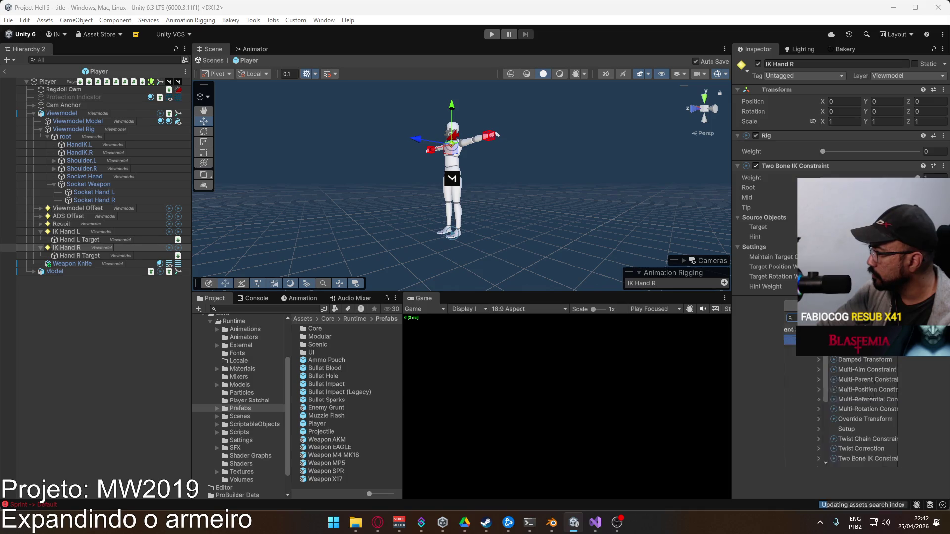
click(851, 401)
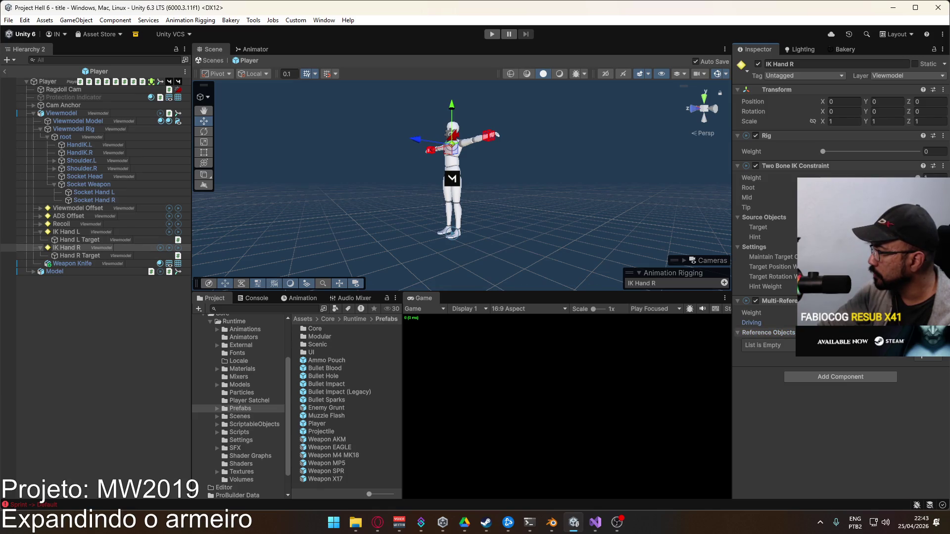
click(920, 358)
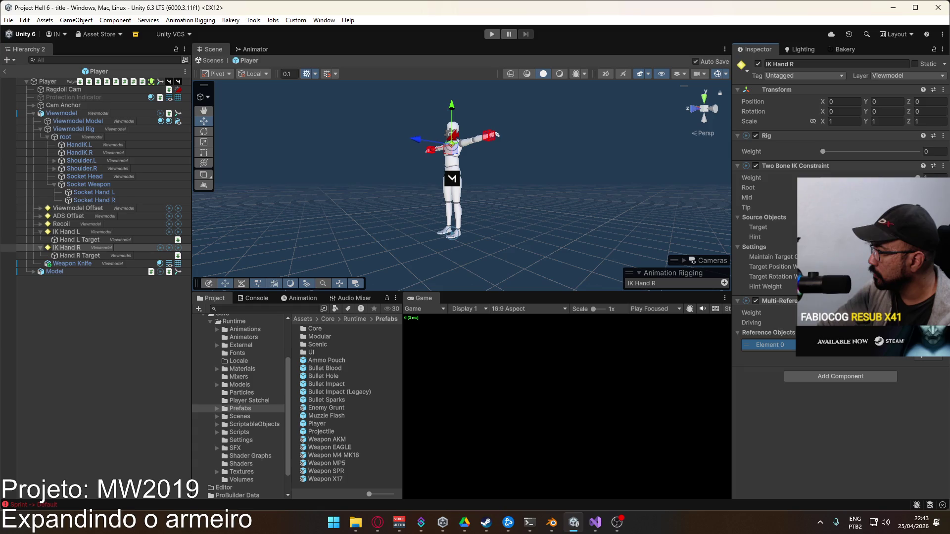
click(743, 323)
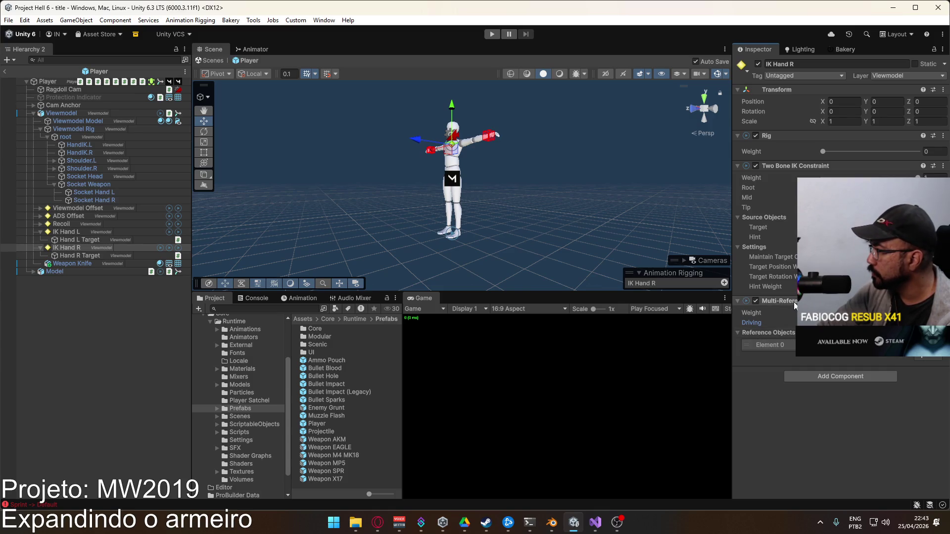
click(923, 301)
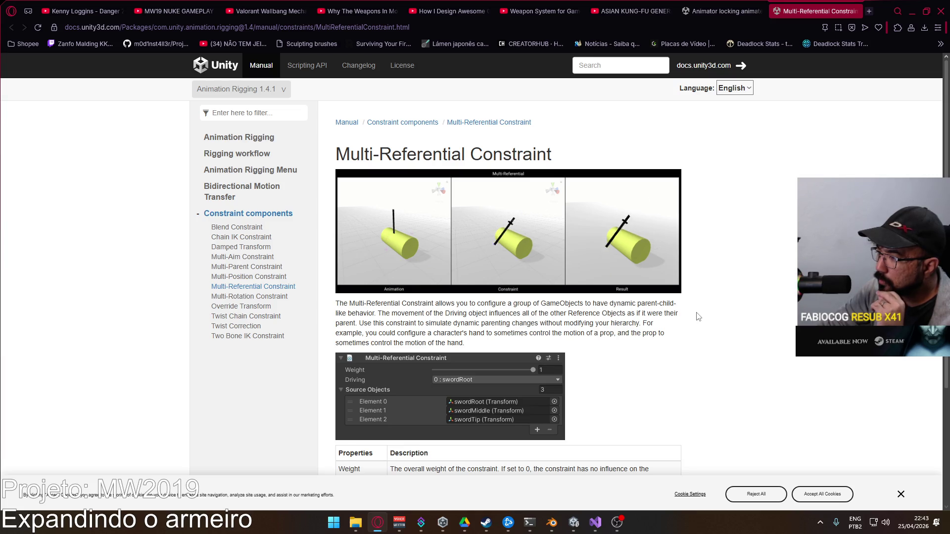
Skim the rest of the Multi-Referential Constraint docs, then switch to the Multi-Parent Constraint page
scroll(699, 319, down, 3)
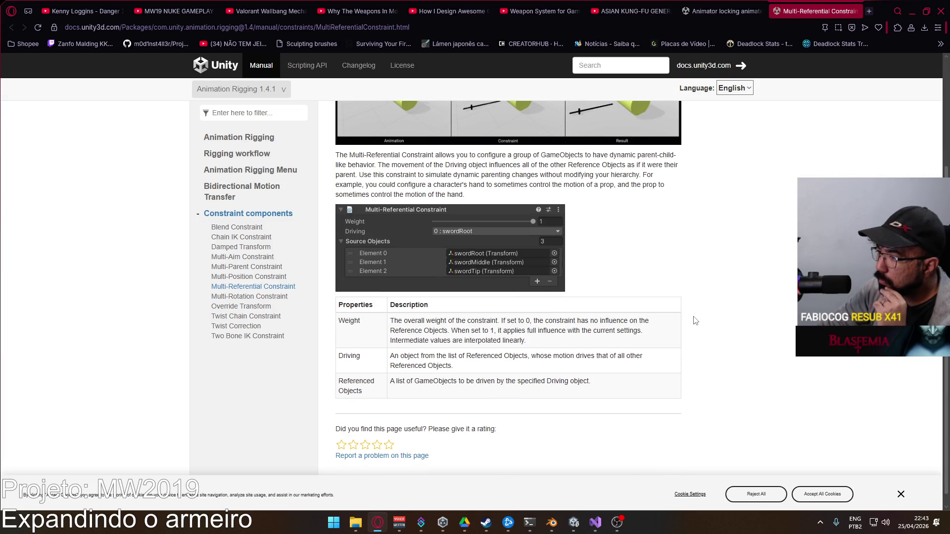
scroll(692, 322, down, 1)
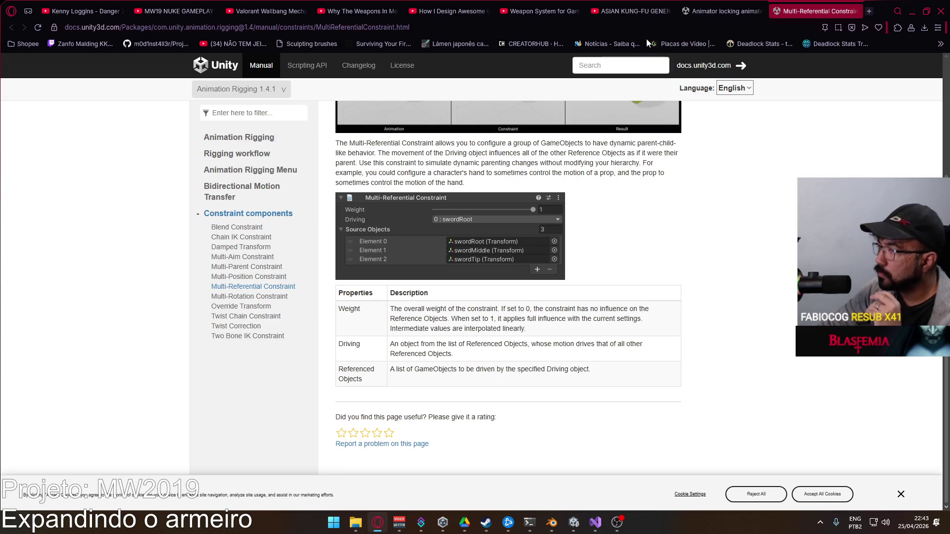
click(253, 268)
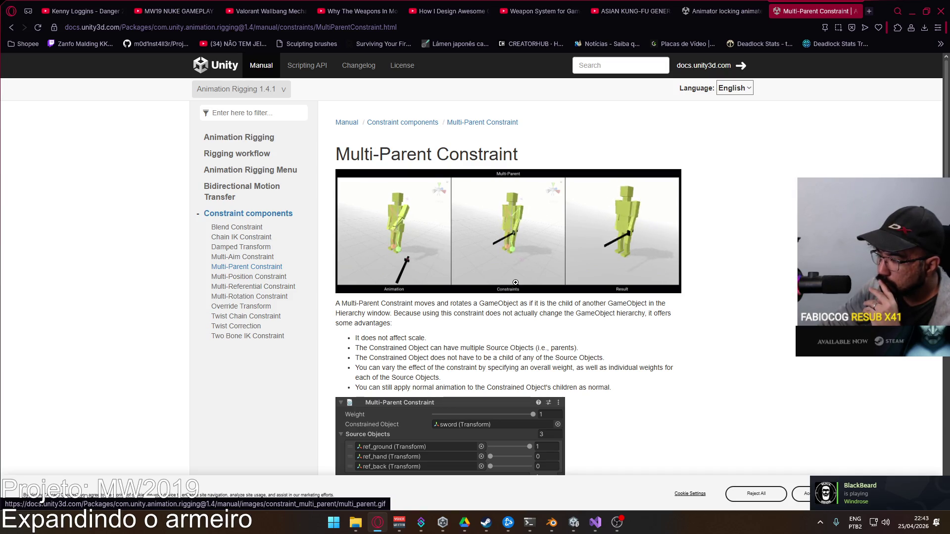
Read through the Multi-Parent Constraint page down to its source-object weights example
scroll(515, 282, down, 2)
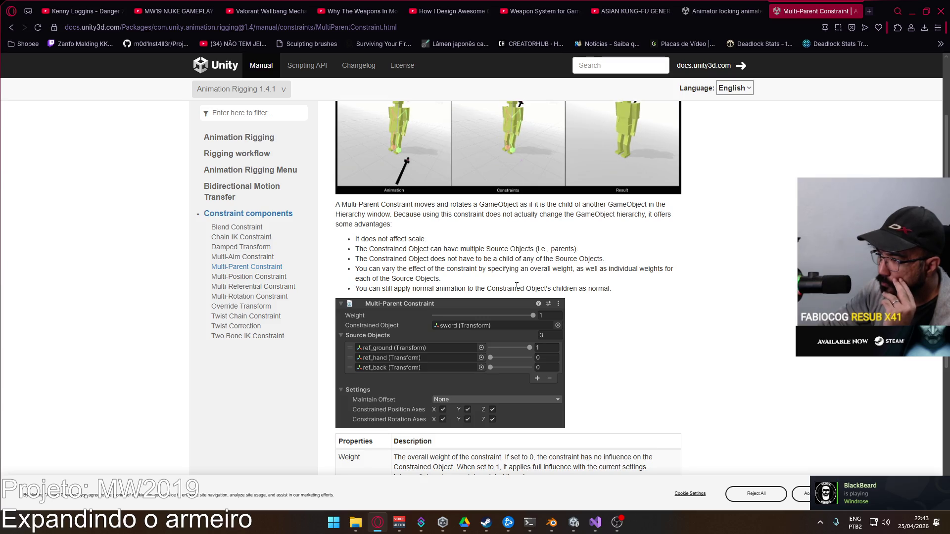
scroll(516, 286, down, 1)
scroll(515, 286, down, 3)
scroll(516, 290, up, 4)
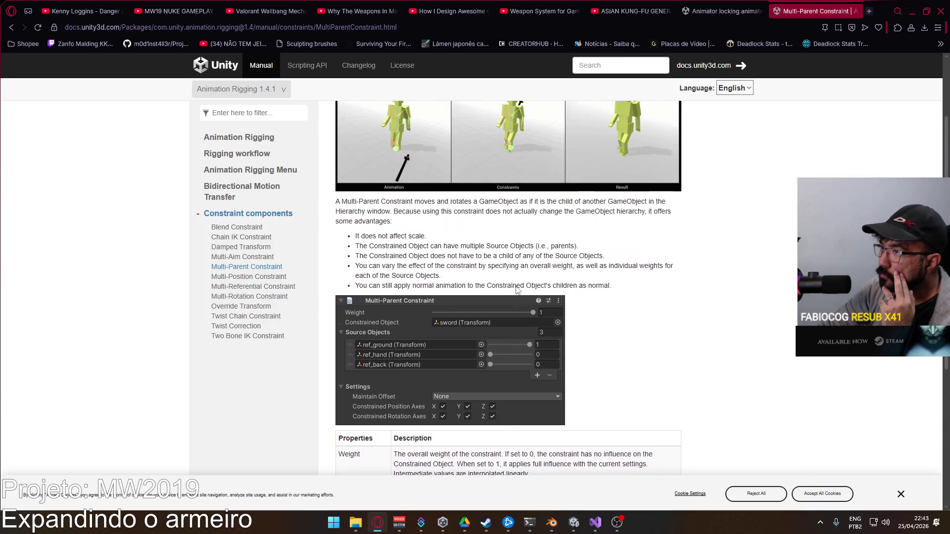
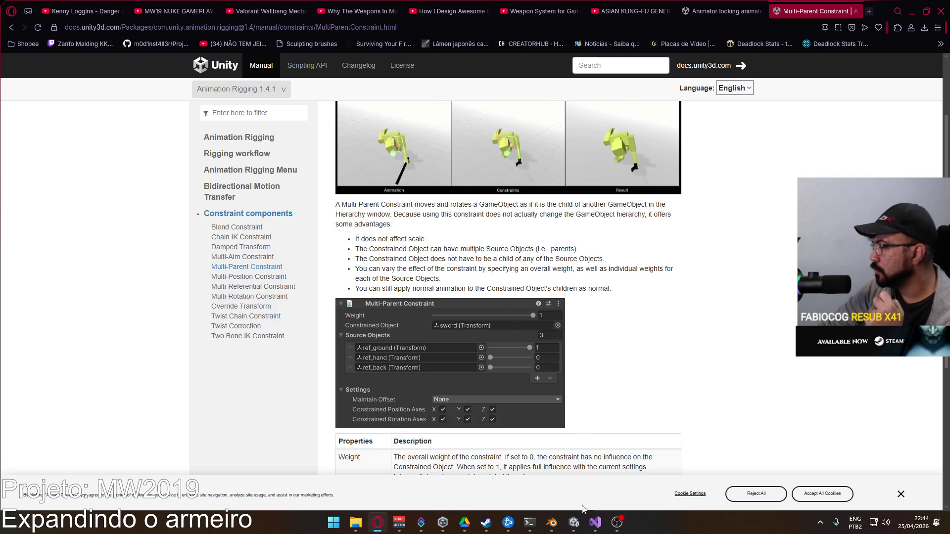
Switch from the Multi-Parent Constraint documentation back to the Unity Editor
click(574, 522)
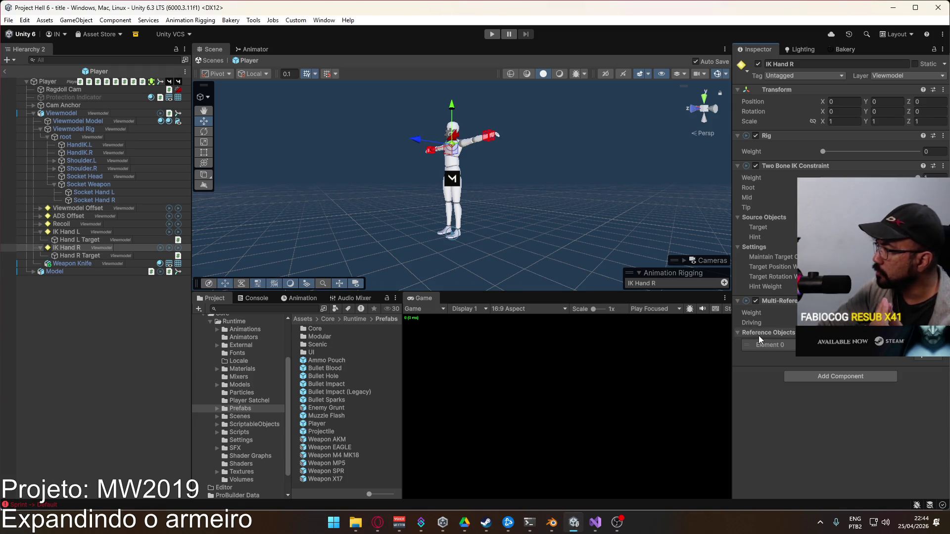
Remove the Multi-Referential Constraint from IK Hand R
right_click(816, 301)
click(858, 346)
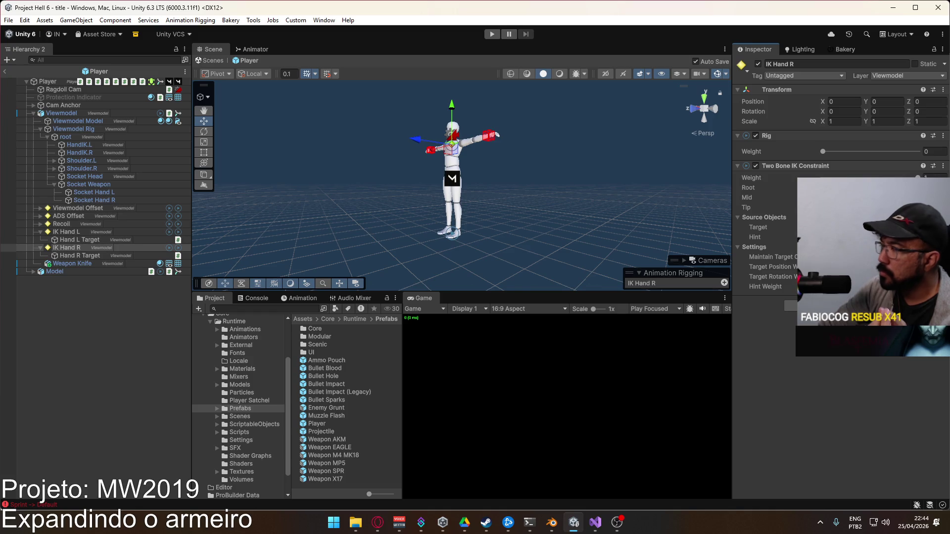
click(76, 234)
click(81, 248)
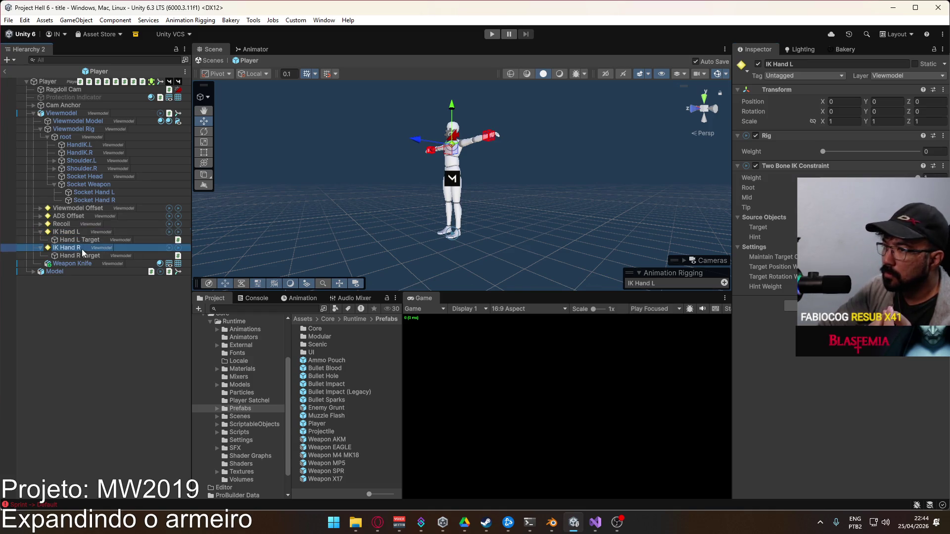
Add a Multi-Parent Constraint to IK Hand R with Socket Hand R as first source, then play
click(841, 305)
click(841, 350)
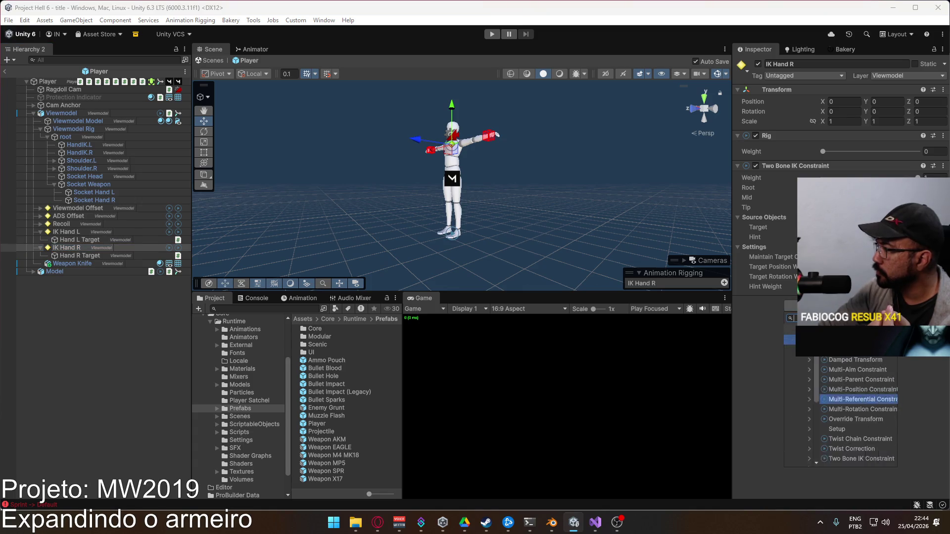
click(847, 380)
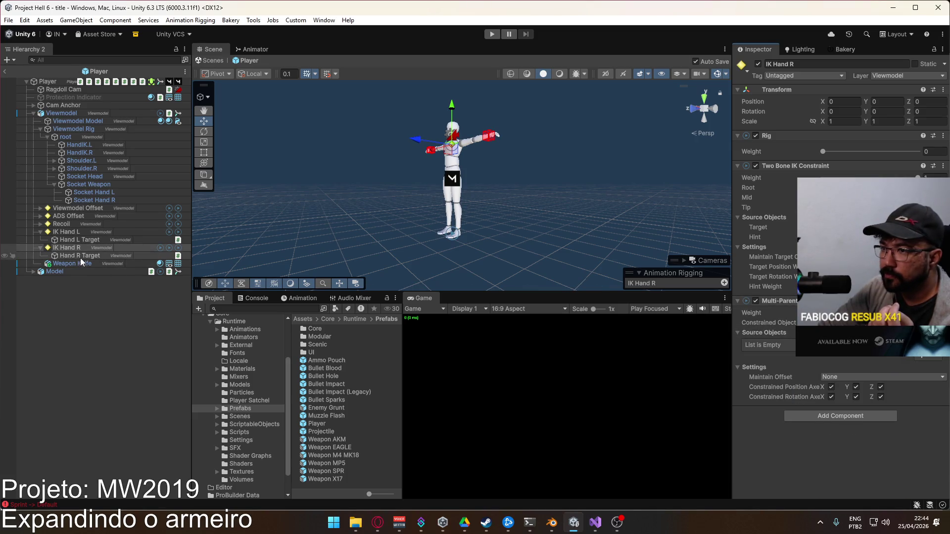
double_click(922, 359)
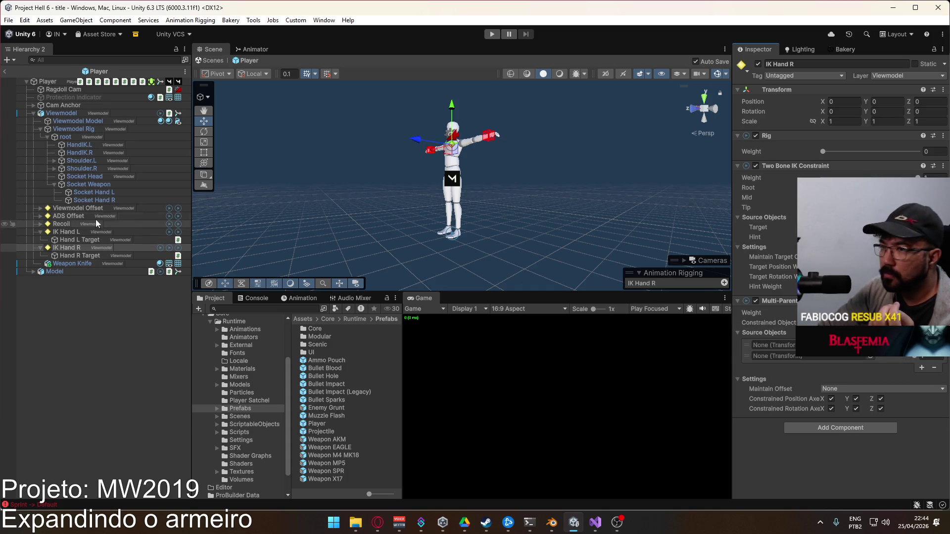
drag(94, 200, 773, 345)
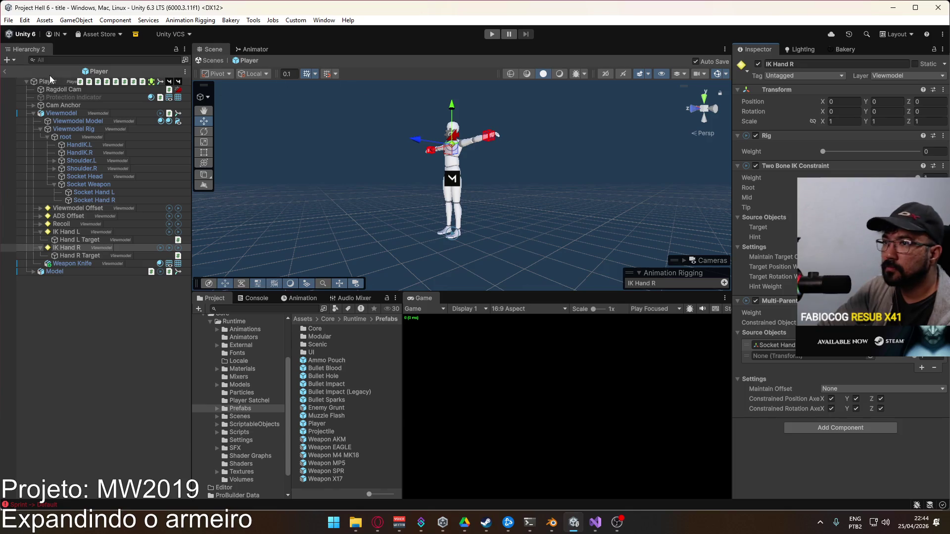
click(492, 34)
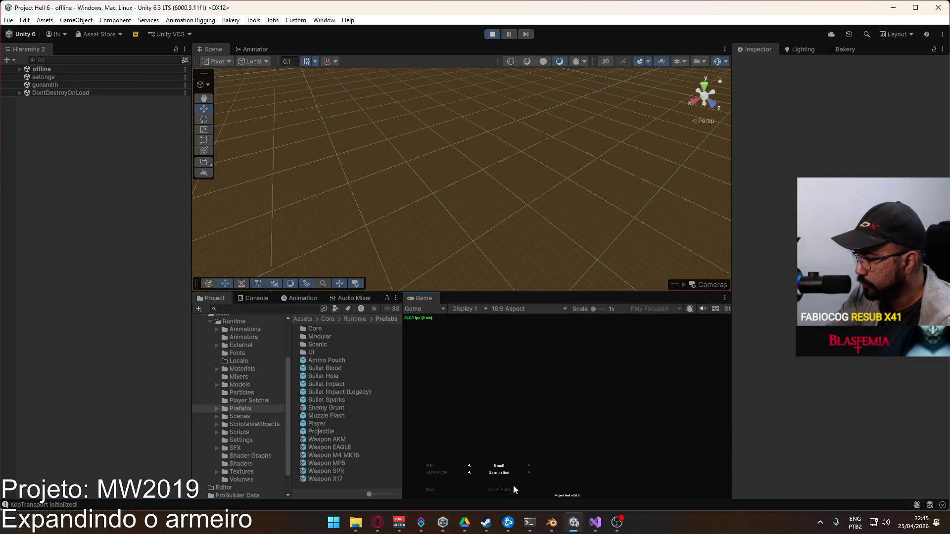
Start a crash-map match, then select the rifle and IK Hand R to inspect its constraints
click(513, 488)
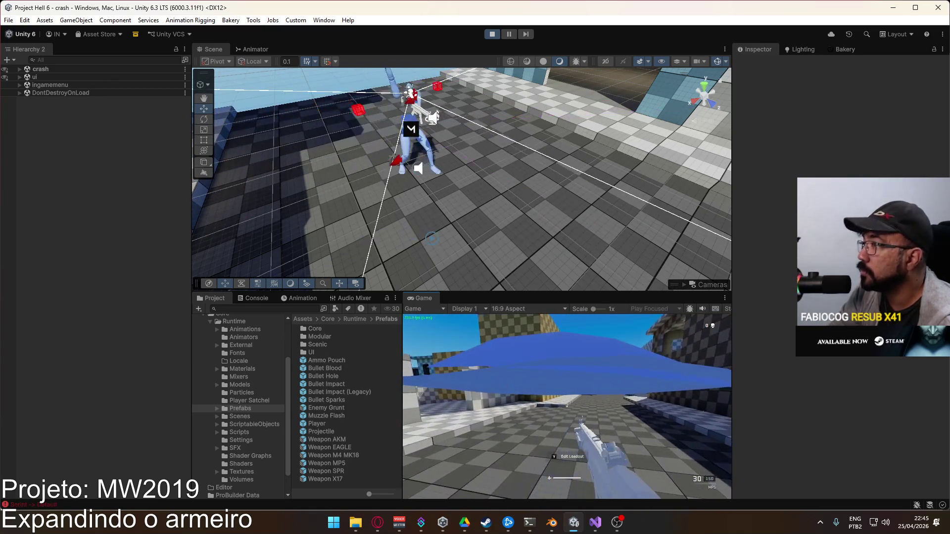
key(super)
key(super)
drag(473, 155, 241, 113)
click(448, 181)
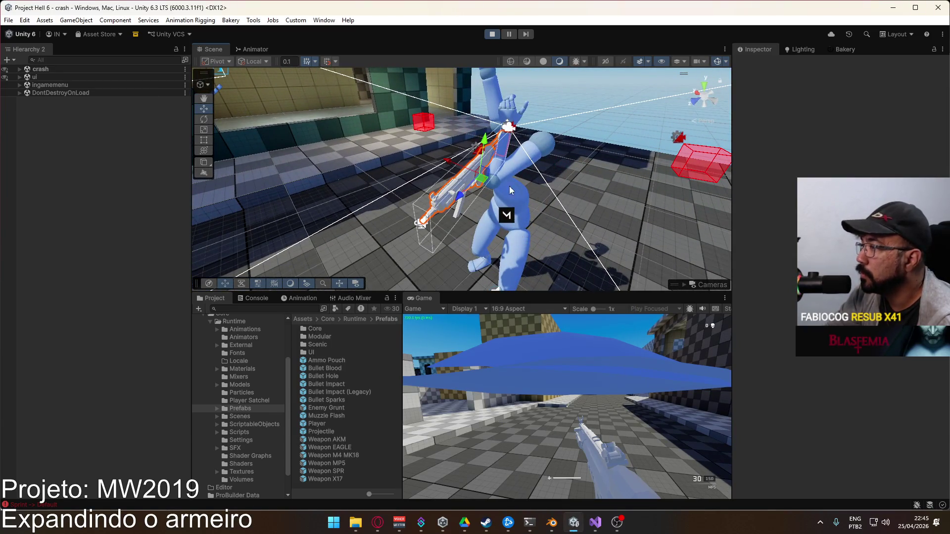
scroll(133, 426, down, 3)
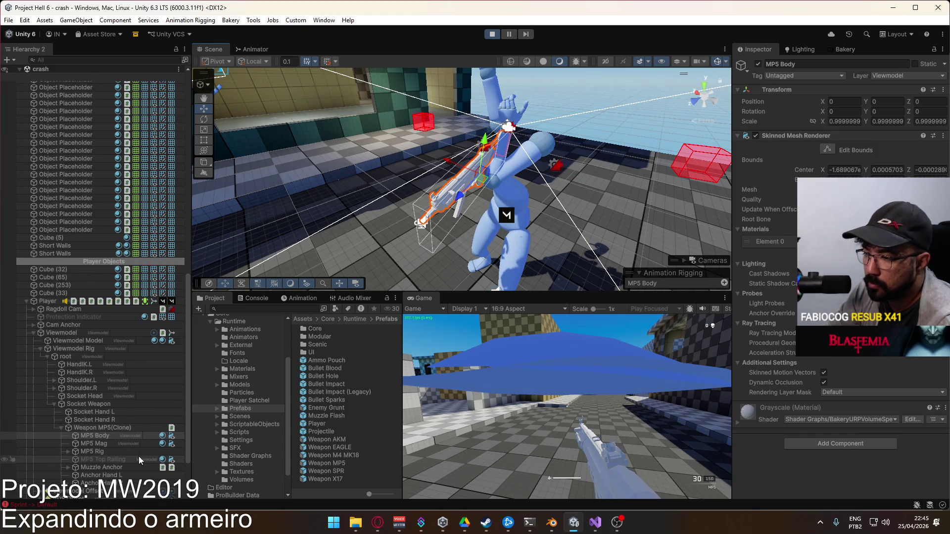
scroll(102, 403, down, 3)
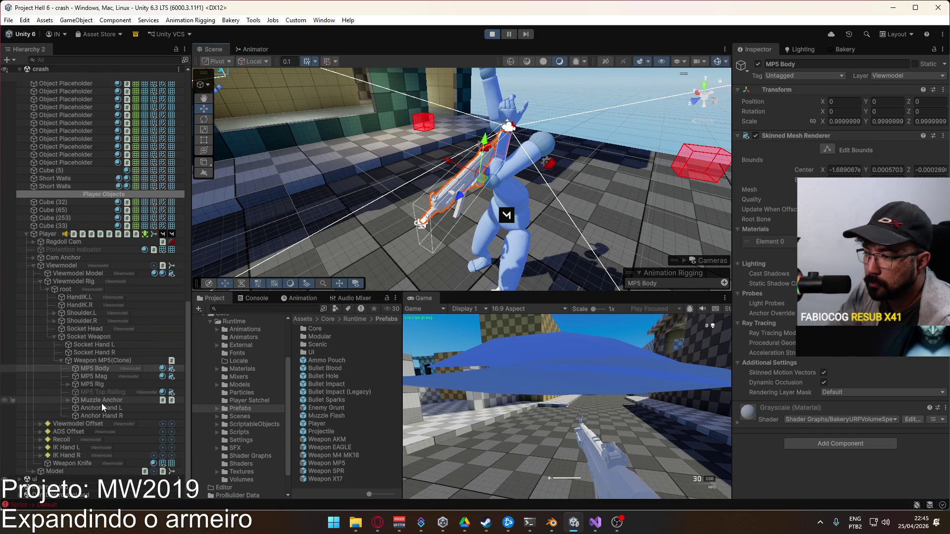
click(80, 456)
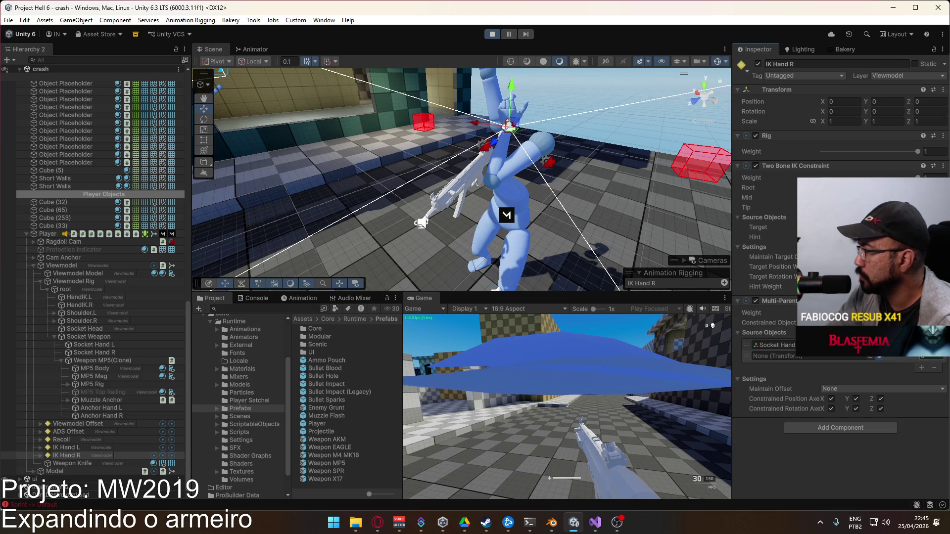
Move IK Hand R's Multi-Parent Constraint above its Two Bone IK Constraint
drag(777, 344, 791, 160)
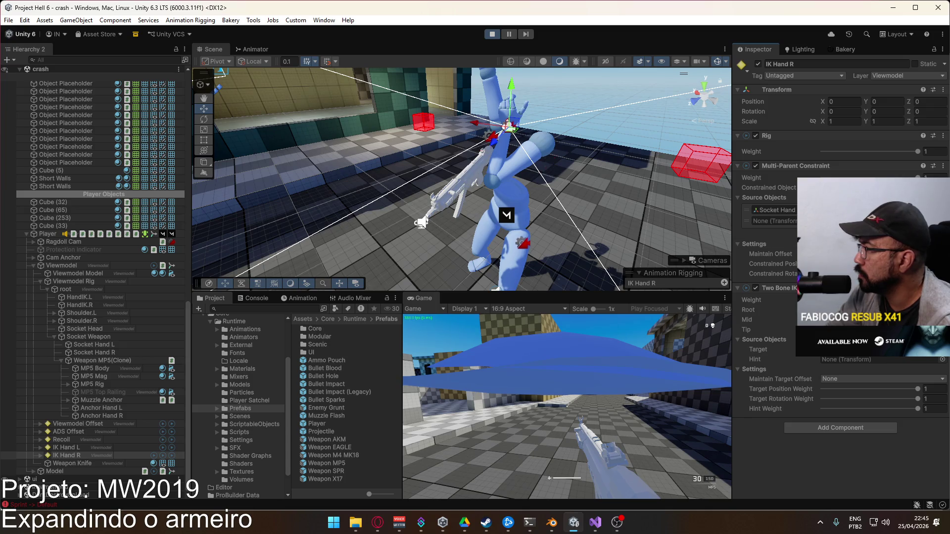
drag(420, 223, 639, 187)
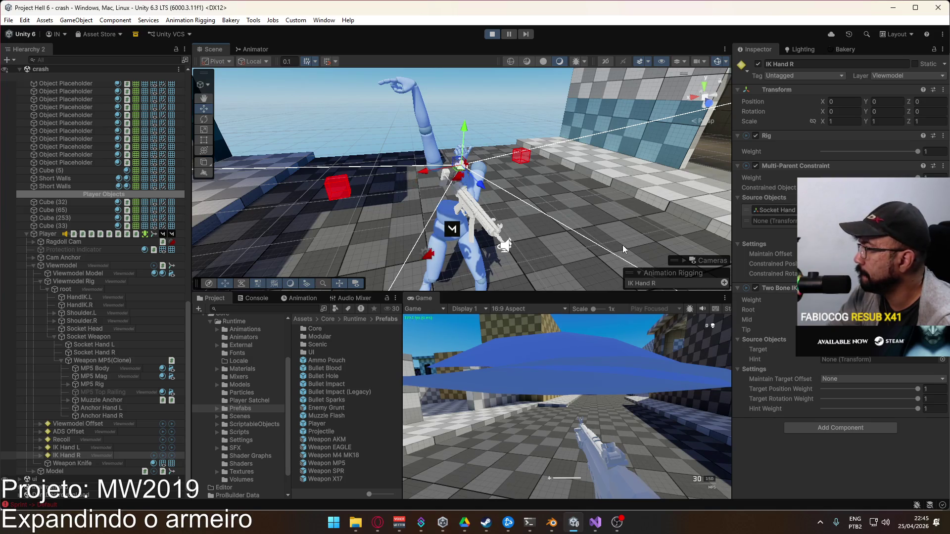
click(41, 455)
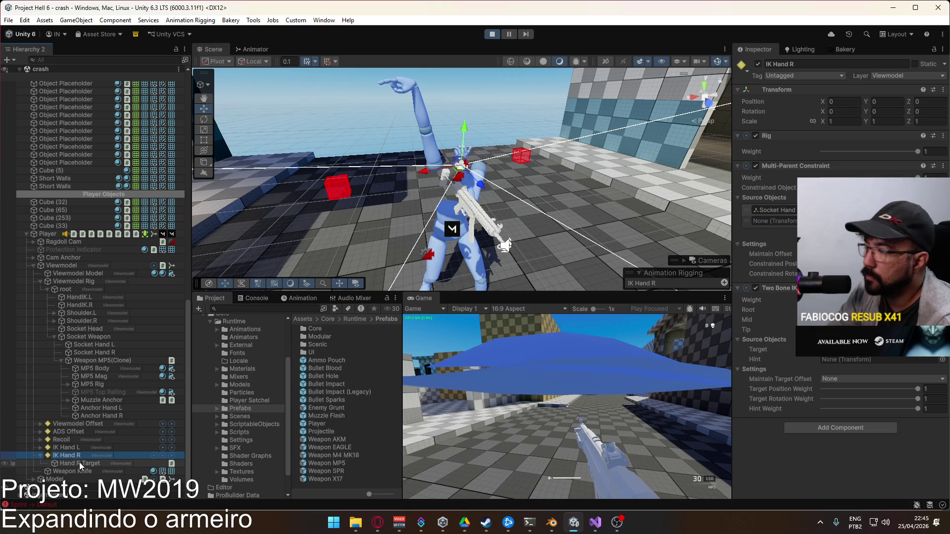
click(79, 462)
mouse_move(495, 208)
mouse_down()
mouse_move(537, 265)
mouse_move(553, 230)
mouse_move(396, 227)
mouse_up()
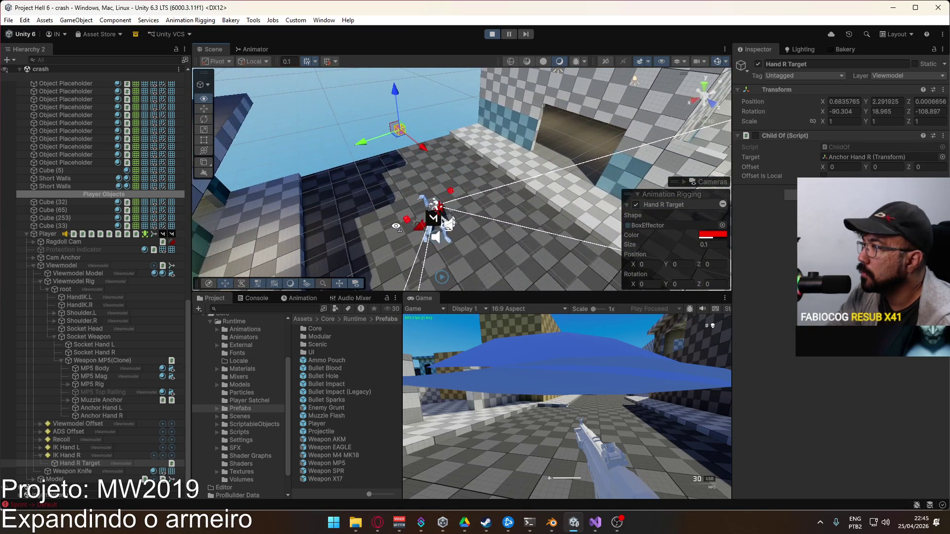
drag(601, 219, 377, 204)
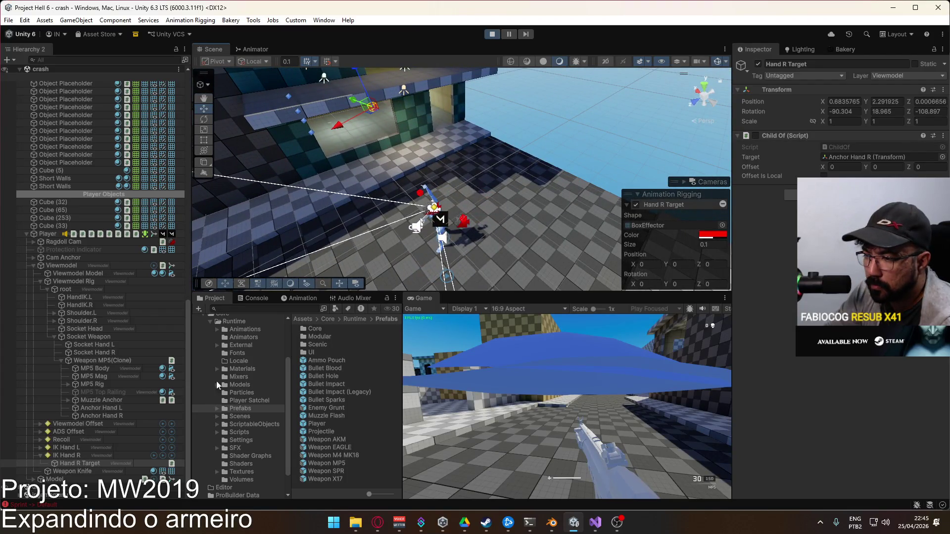
Zero Hand R Target's position and rotation values in the Transform
click(83, 454)
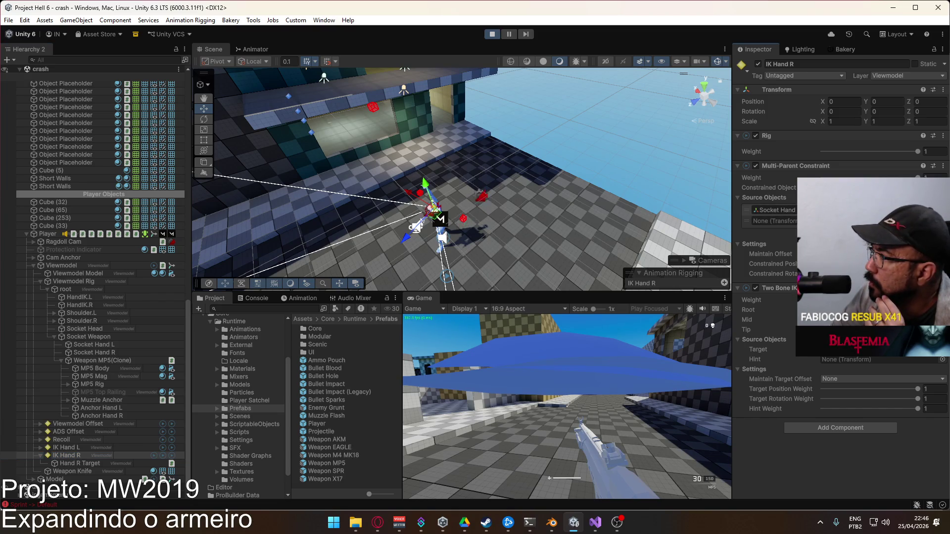
click(851, 187)
click(81, 463)
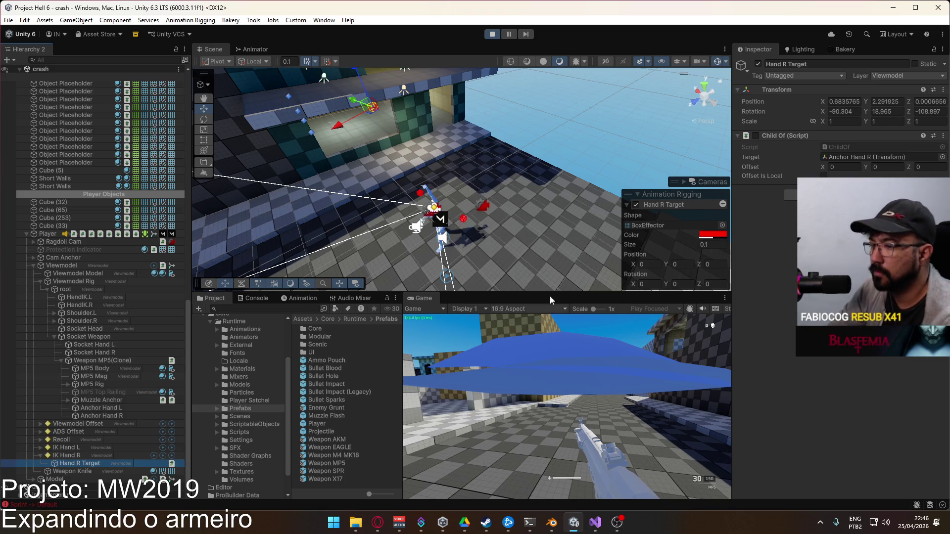
text(0)
mouse_move(850, 114)
mouse_down()
mouse_move(844, 102)
mouse_move(899, 110)
mouse_up()
text(0)
click(925, 112)
text(0)
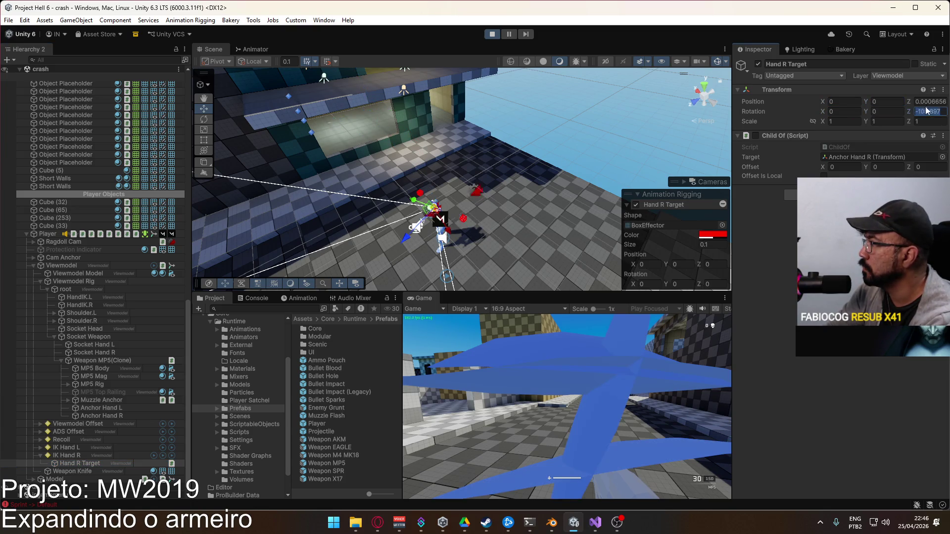
click(926, 101)
text(0)
Reselect IK Hand R to review its constraints and bring up the object-creation menu
mouse_move(688, 124)
mouse_down()
mouse_move(695, 182)
mouse_move(199, 293)
mouse_up()
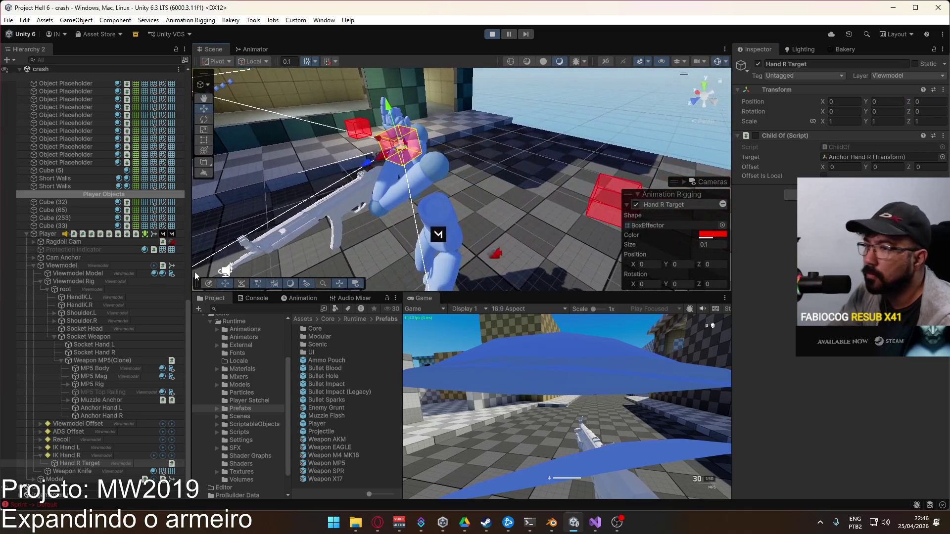
click(82, 454)
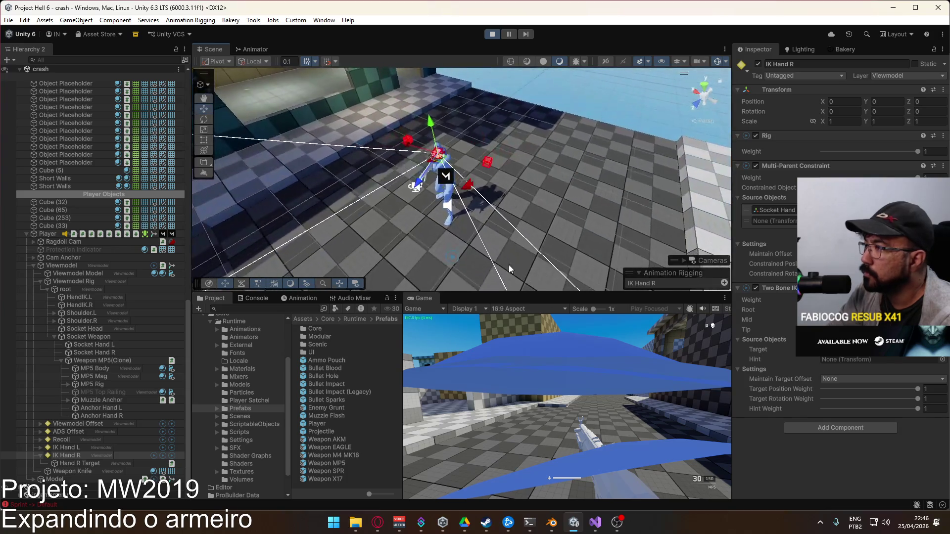
click(76, 19)
Add a Cube to the running scene
mouse_move(89, 74)
click(233, 75)
drag(513, 159, 527, 160)
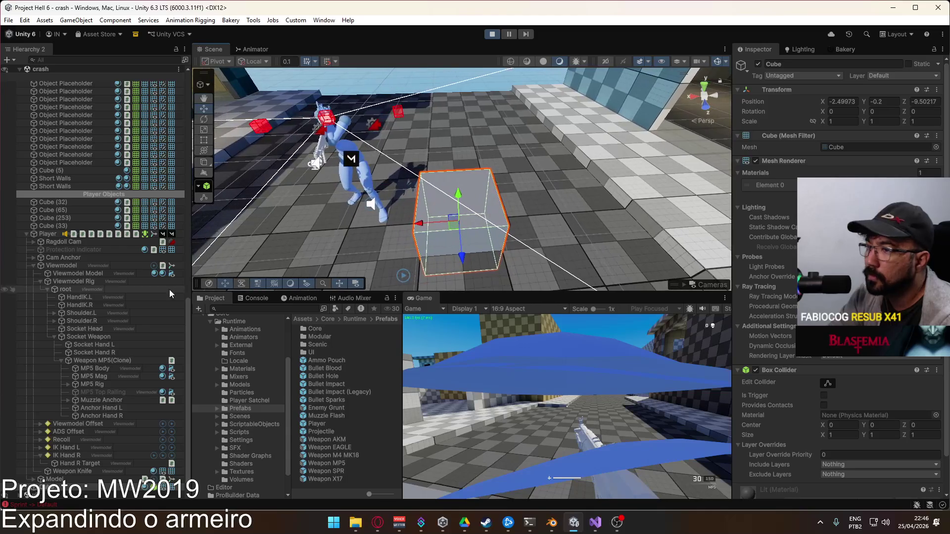
Set the new Cube as the second source of IK Hand R's Multi-Parent Constraint
click(106, 354)
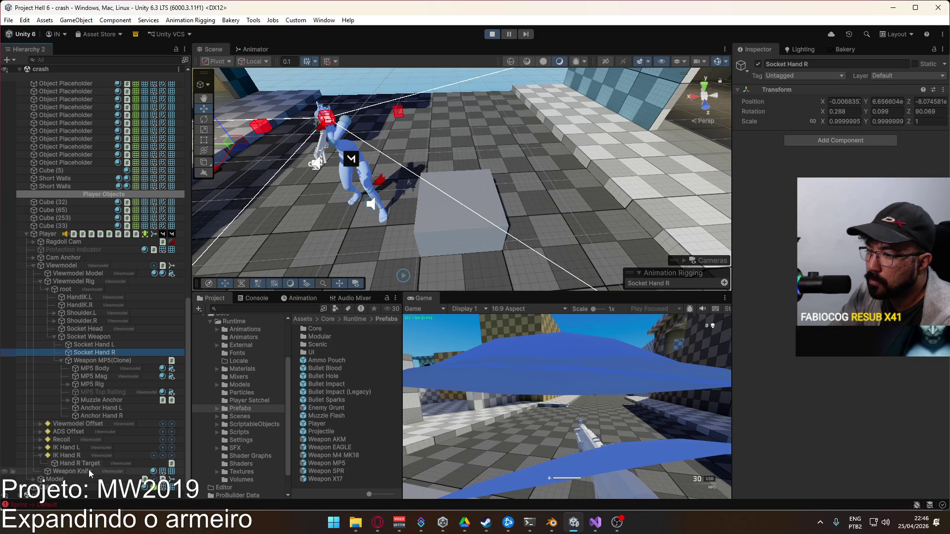
click(79, 486)
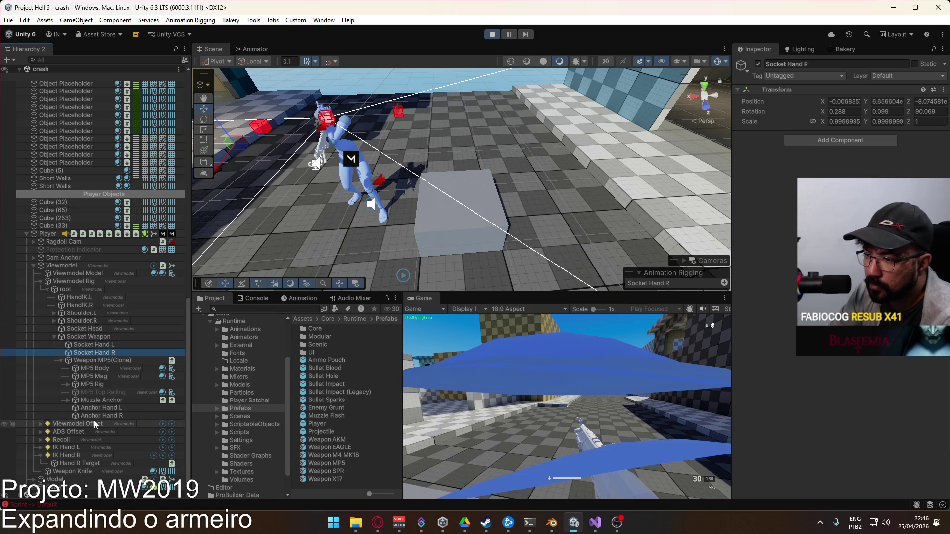
scroll(105, 408, down, 2)
click(85, 439)
click(84, 472)
drag(84, 474, 774, 221)
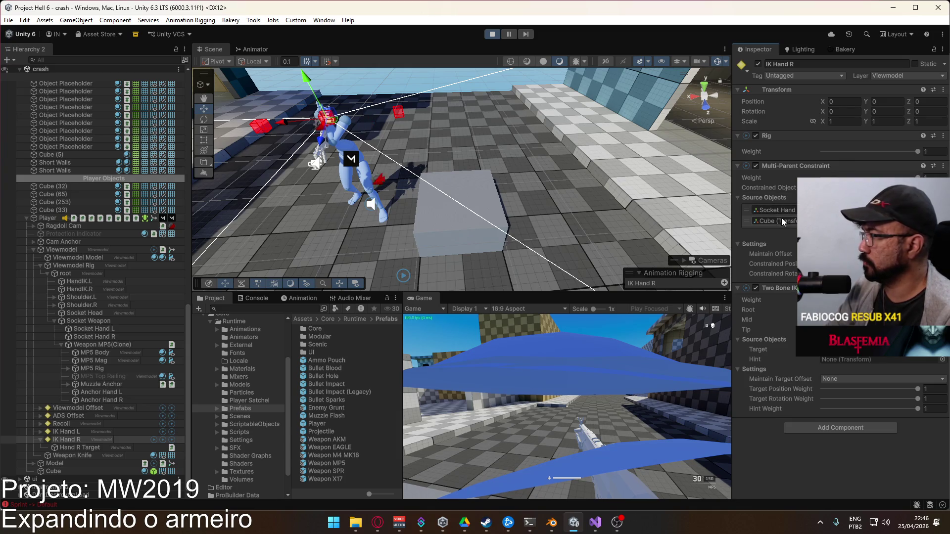
Move Hand R Target along X to 0.362, then stop the game
click(871, 188)
click(72, 446)
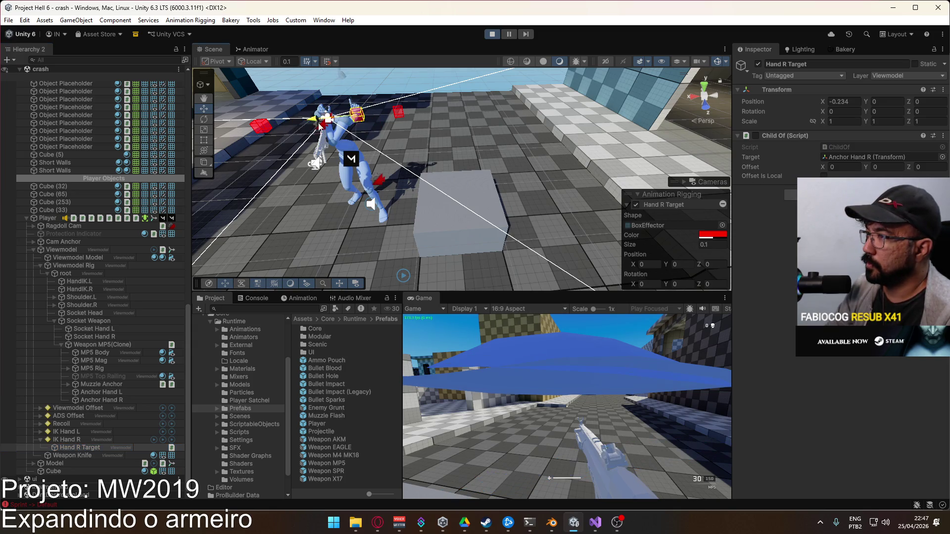
drag(288, 130, 254, 141)
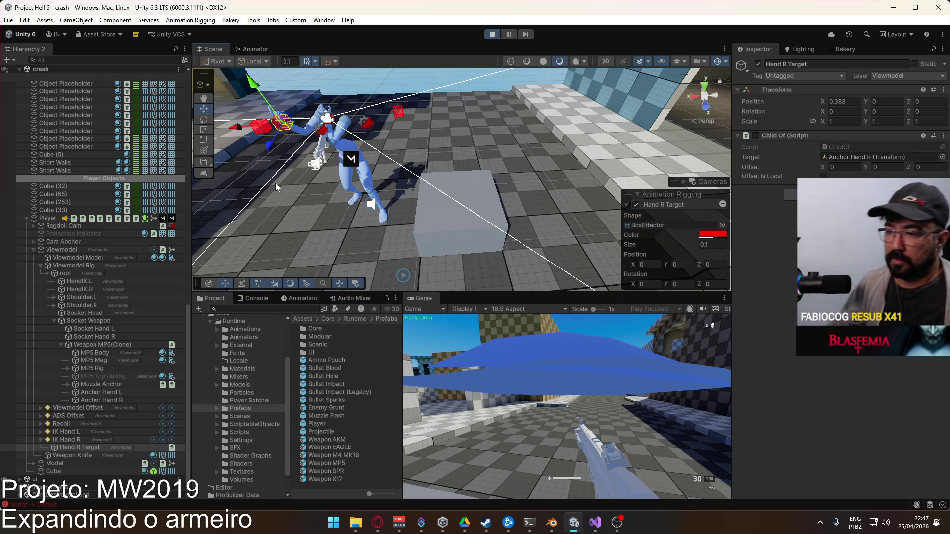
click(72, 450)
drag(67, 440, 68, 436)
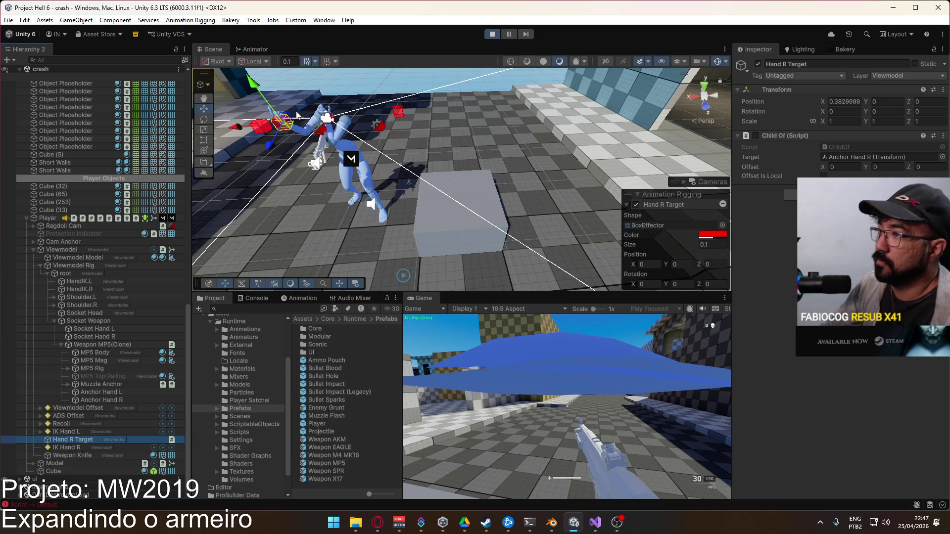
click(276, 130)
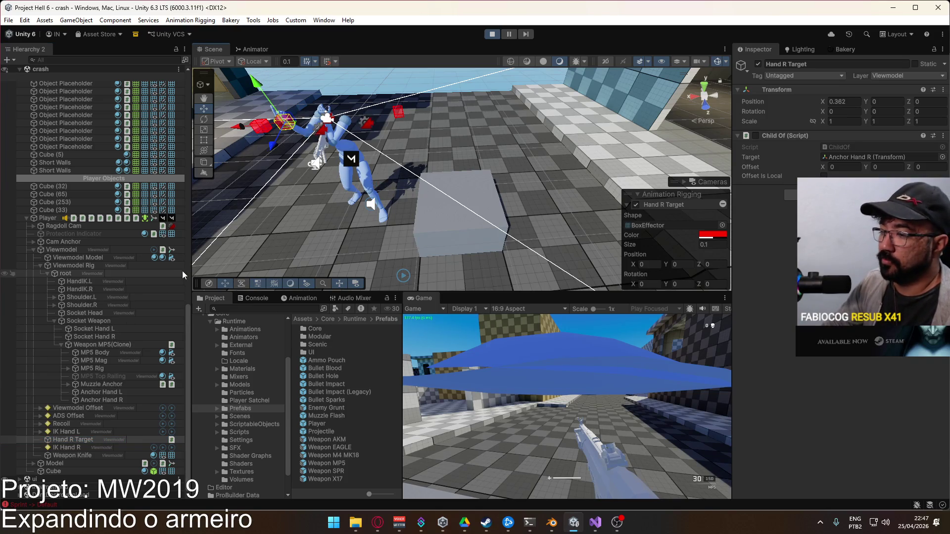
click(491, 34)
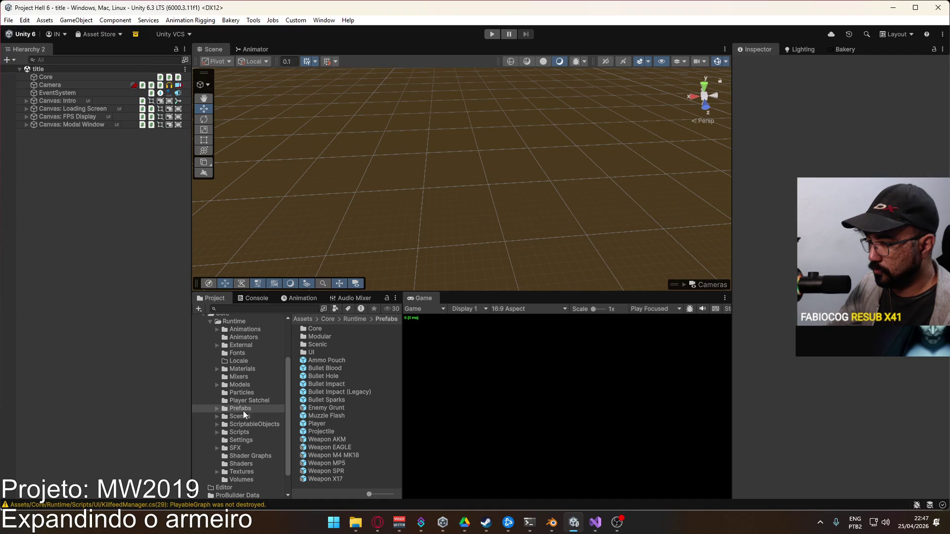
Add a Rig Transform to Hand R Target in the Player prefab, exit Prefab Mode, and play
double_click(328, 424)
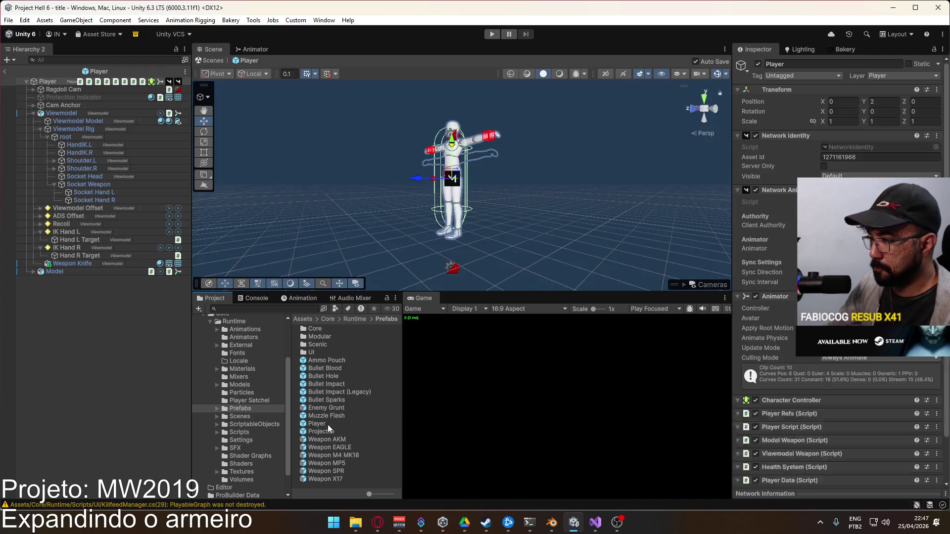
click(93, 256)
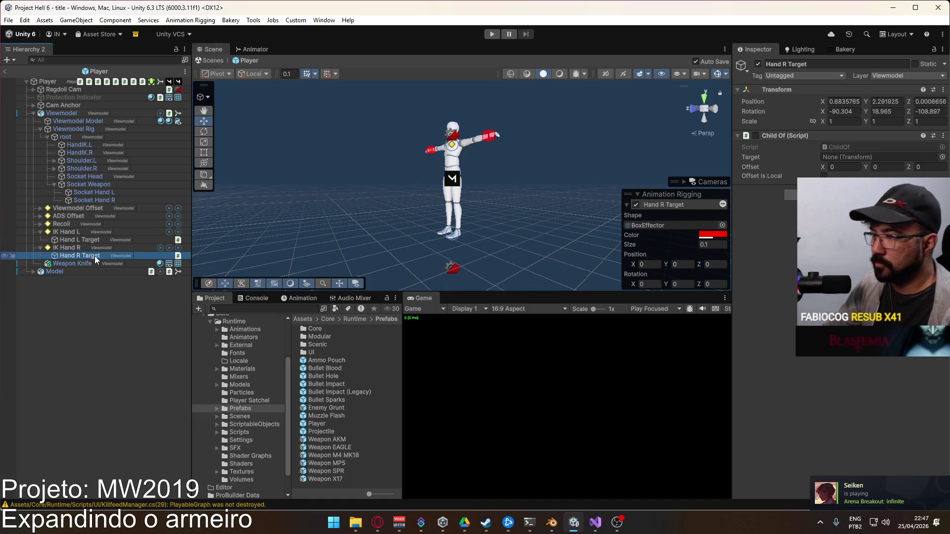
click(841, 195)
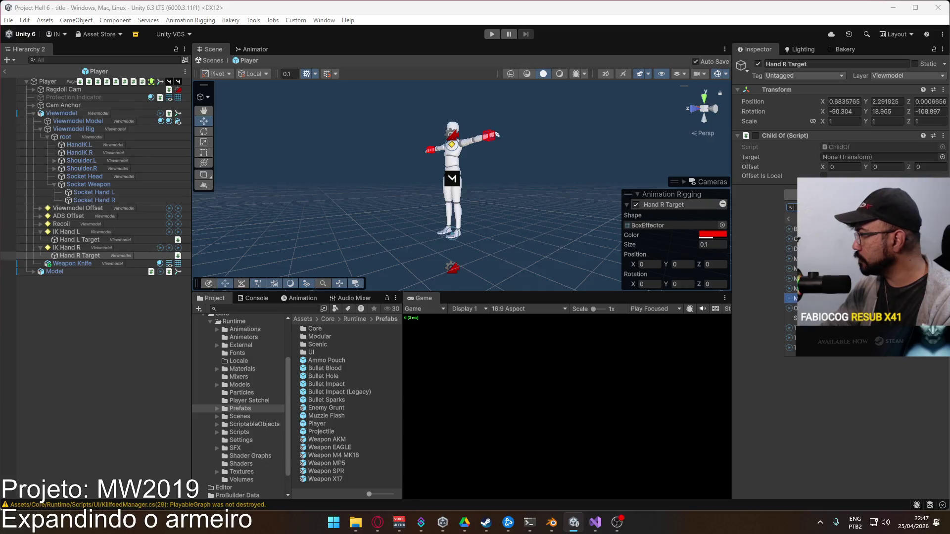
text(rig)
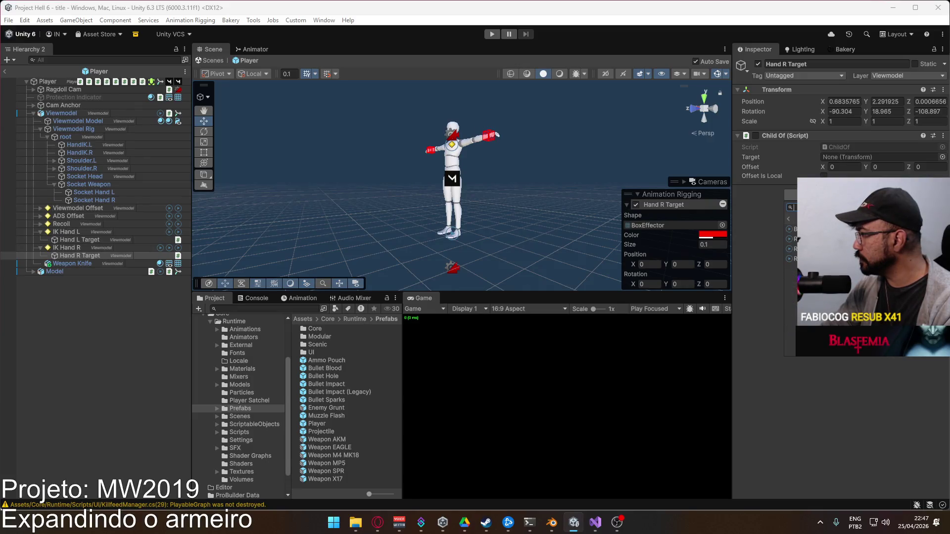
key(Return)
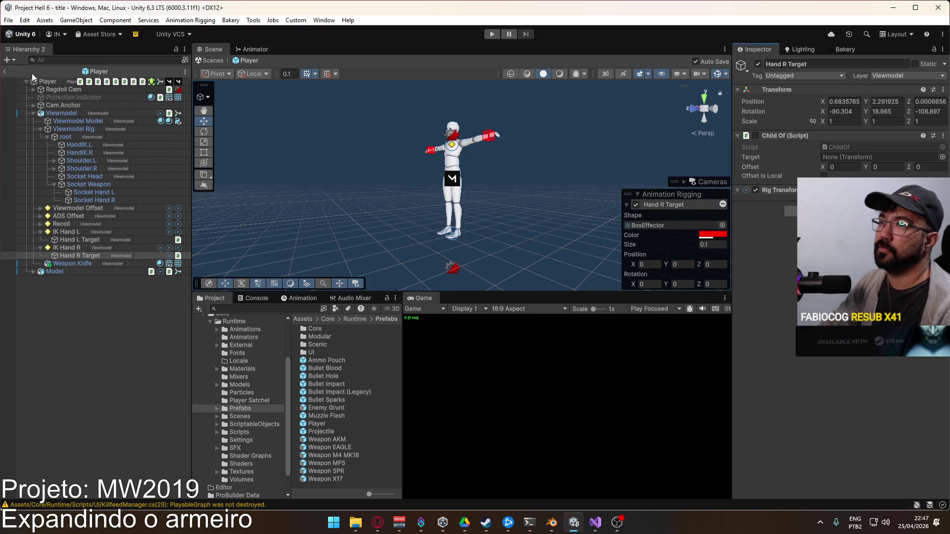
click(4, 71)
click(490, 34)
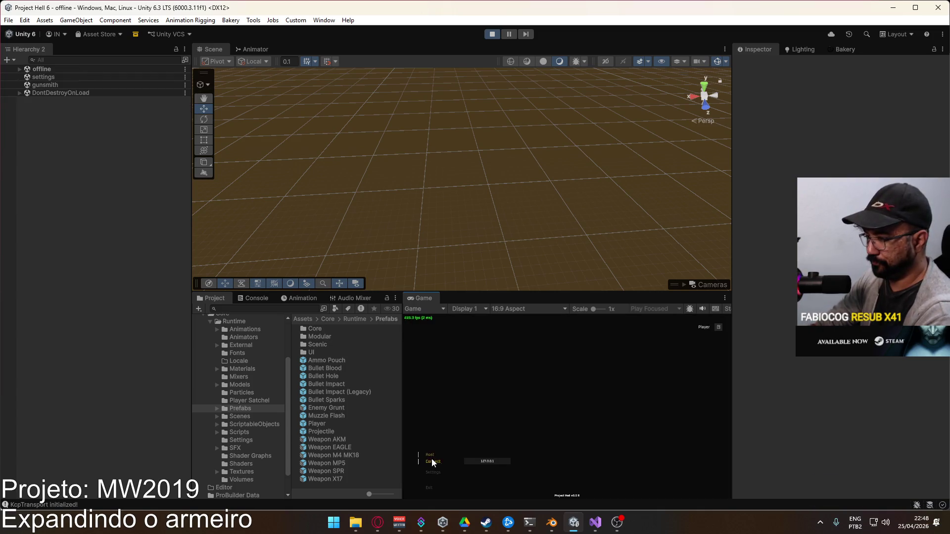
Start a crash-map match and inspect IK Hand R's constraints under Viewmodel
click(500, 489)
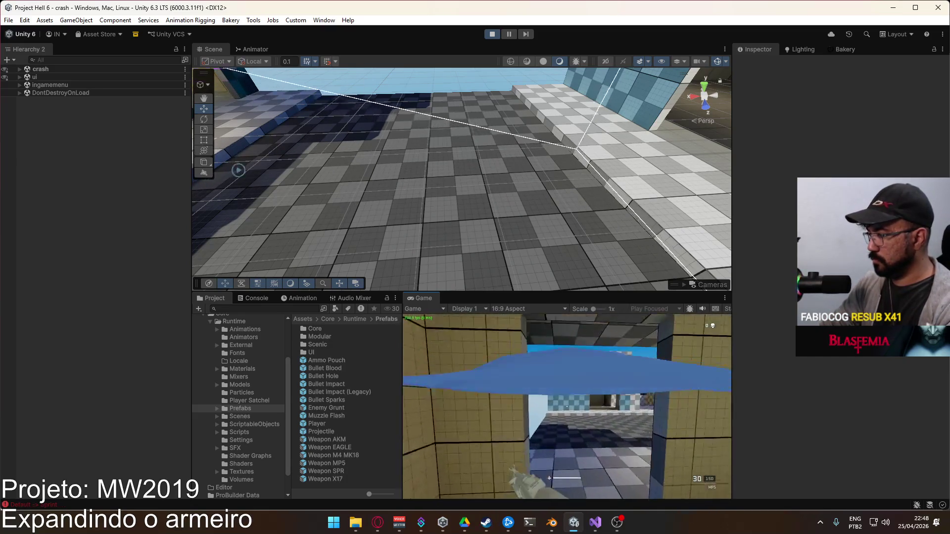
key(super)
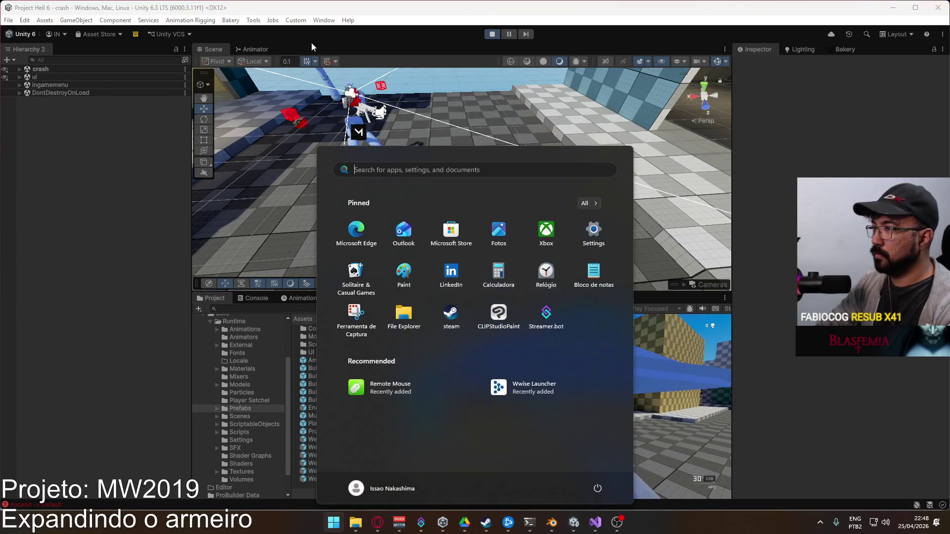
key(super)
drag(310, 149, 265, 126)
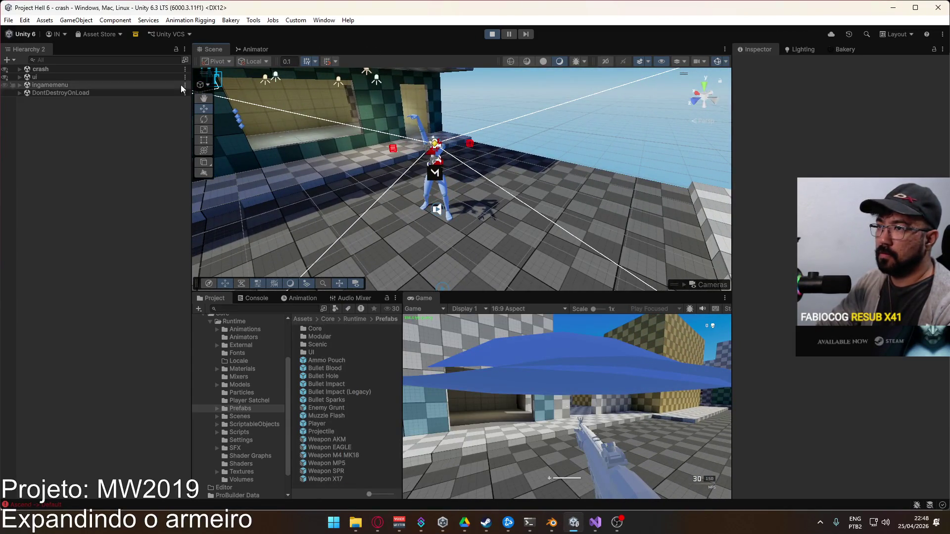
click(392, 148)
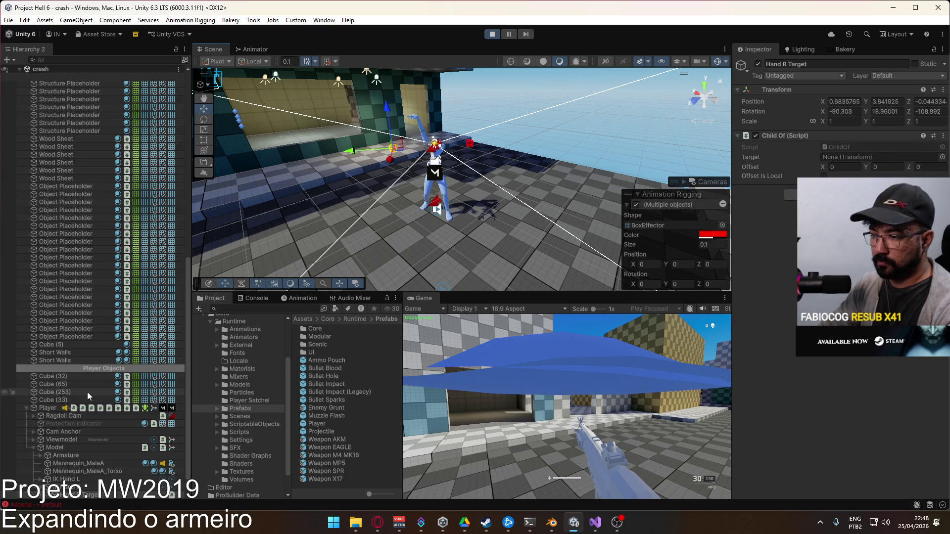
scroll(103, 451, down, 1)
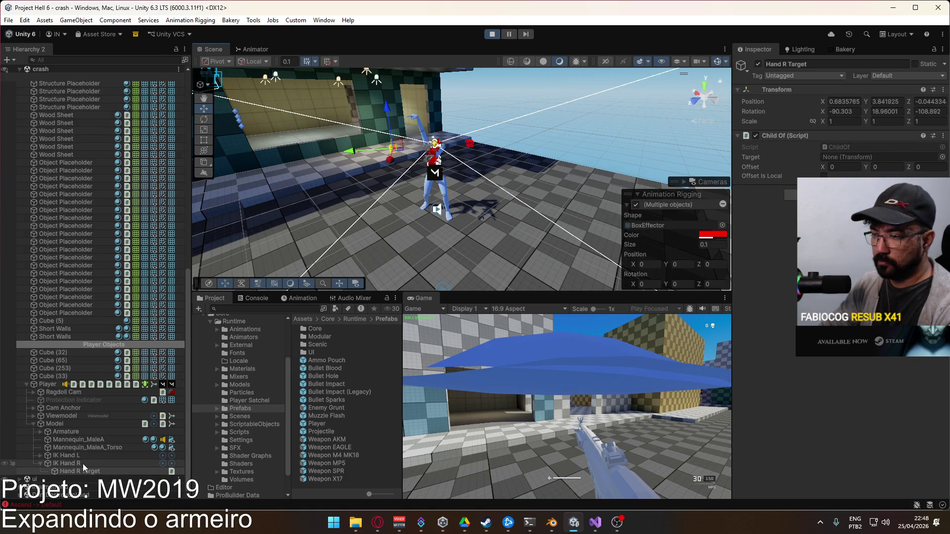
click(34, 424)
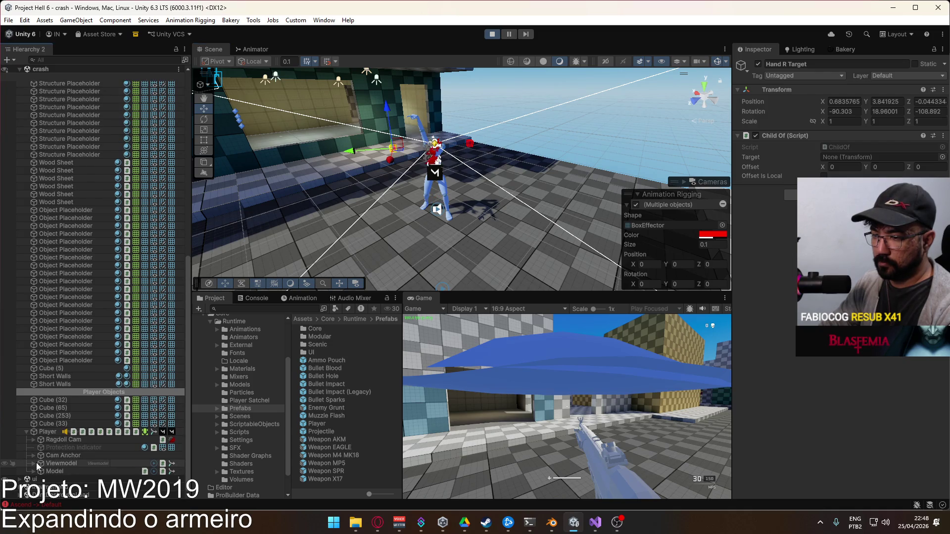
click(34, 463)
click(94, 455)
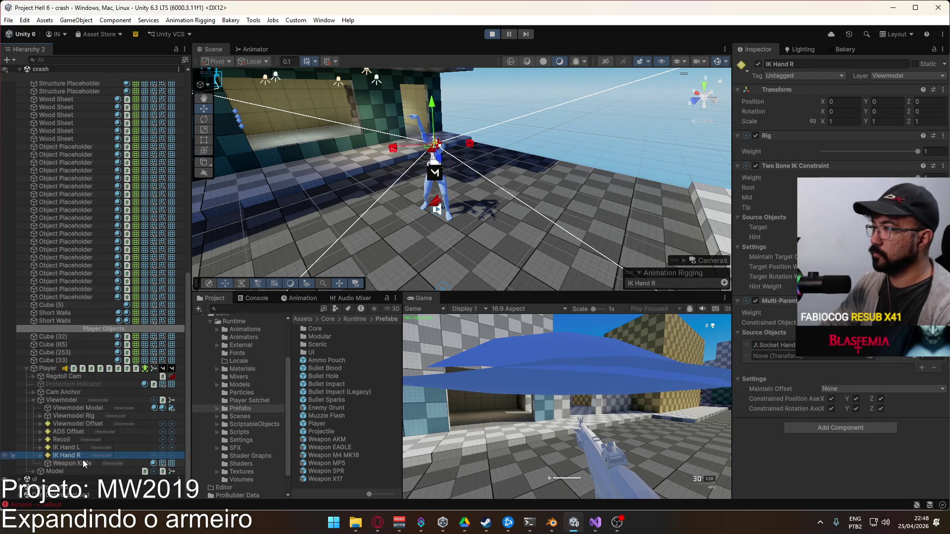
drag(561, 254, 587, 216)
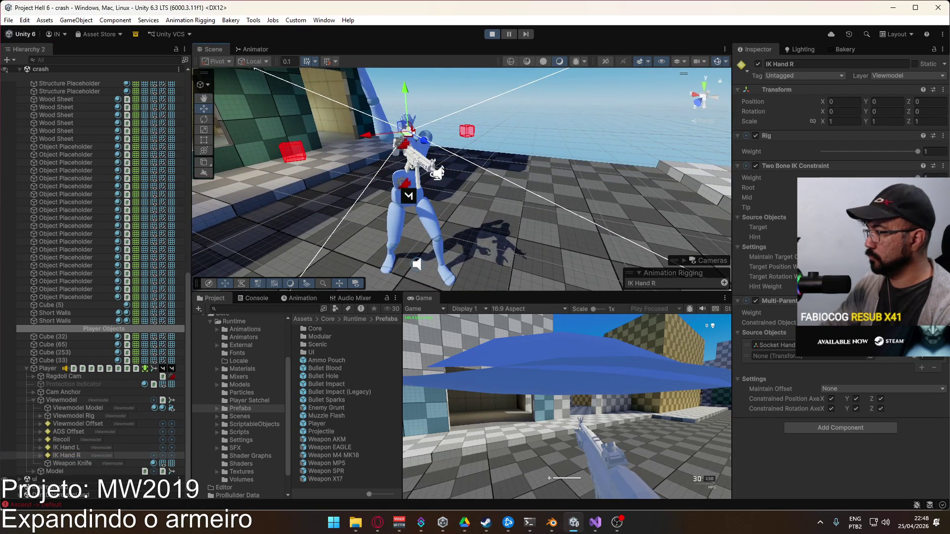
Frame Hand R Target and zero its transform values
click(40, 456)
click(74, 464)
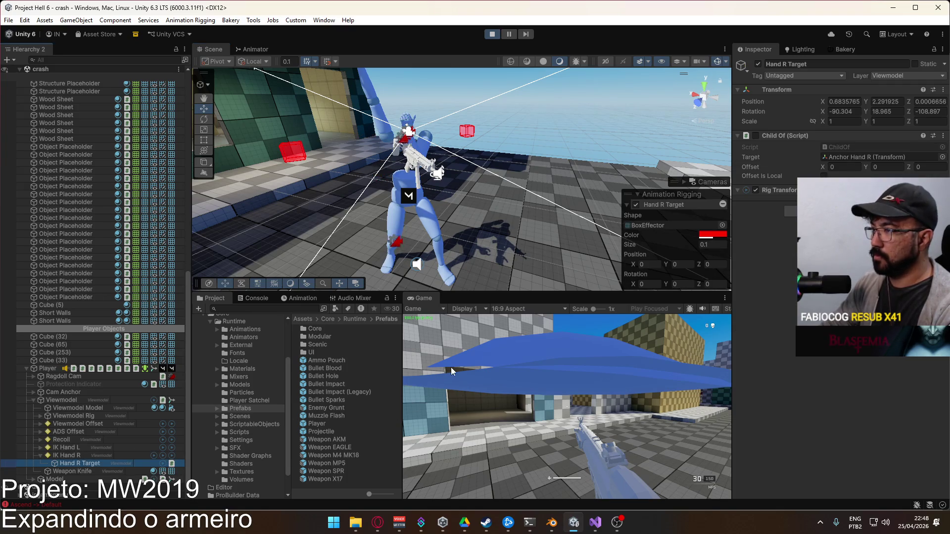
drag(499, 163, 483, 157)
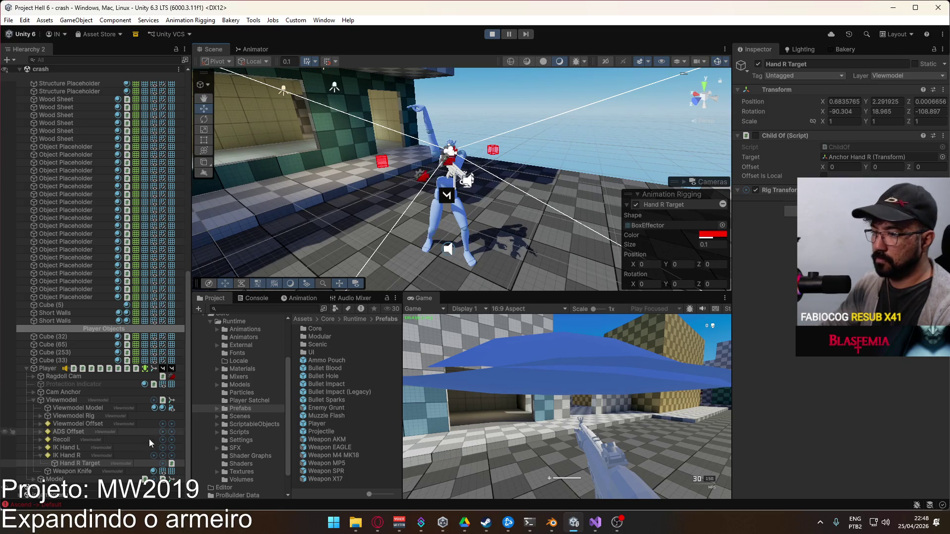
double_click(99, 464)
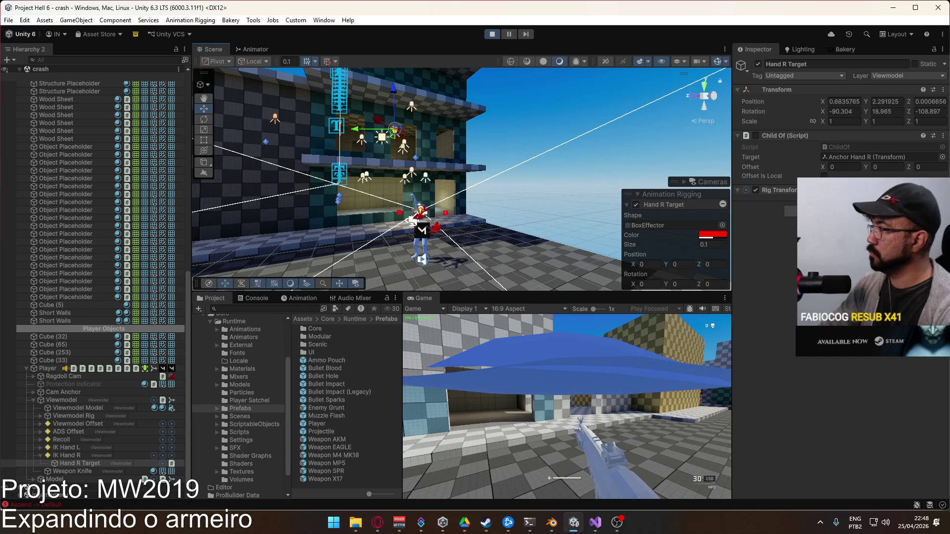
click(851, 112)
text(0)
click(885, 112)
text(0)
click(929, 111)
text(0)
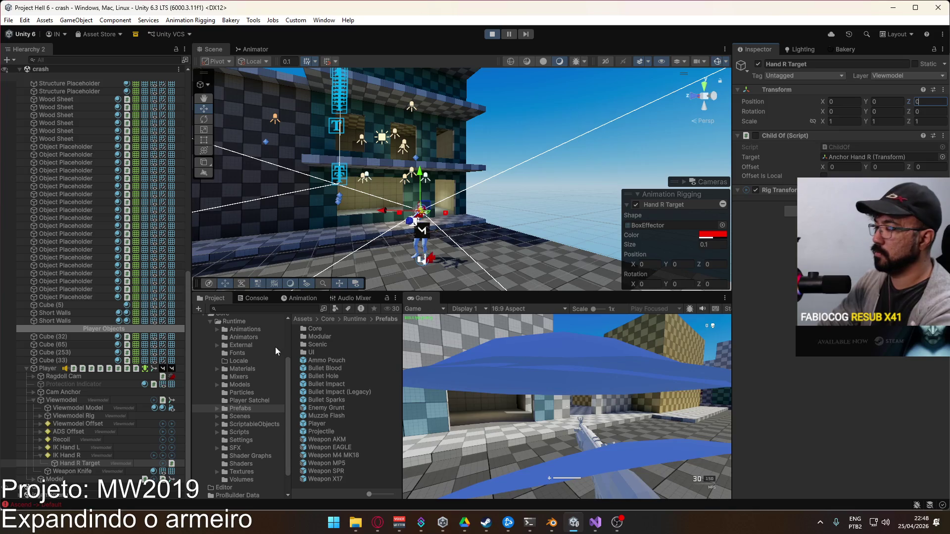
Shift Hand R Target sideways to X 0.292 and stop playing with Ctrl+P
click(85, 457)
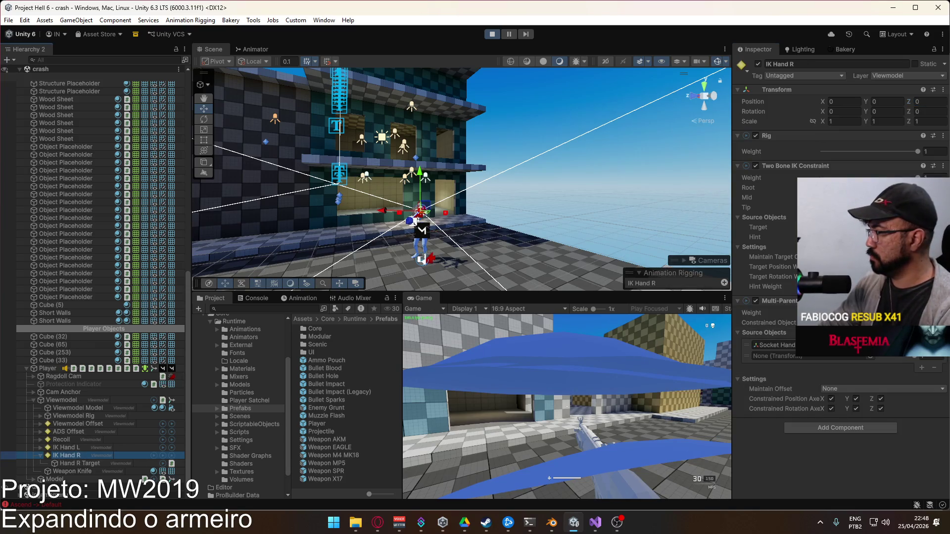
click(512, 380)
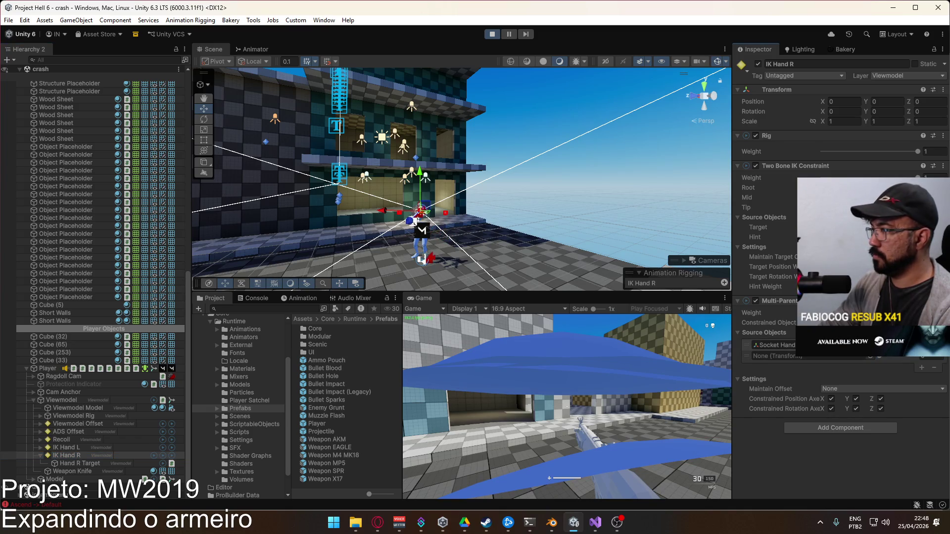
mouse_move(581, 276)
mouse_down()
mouse_move(556, 294)
mouse_move(560, 304)
mouse_up()
drag(446, 260, 277, 277)
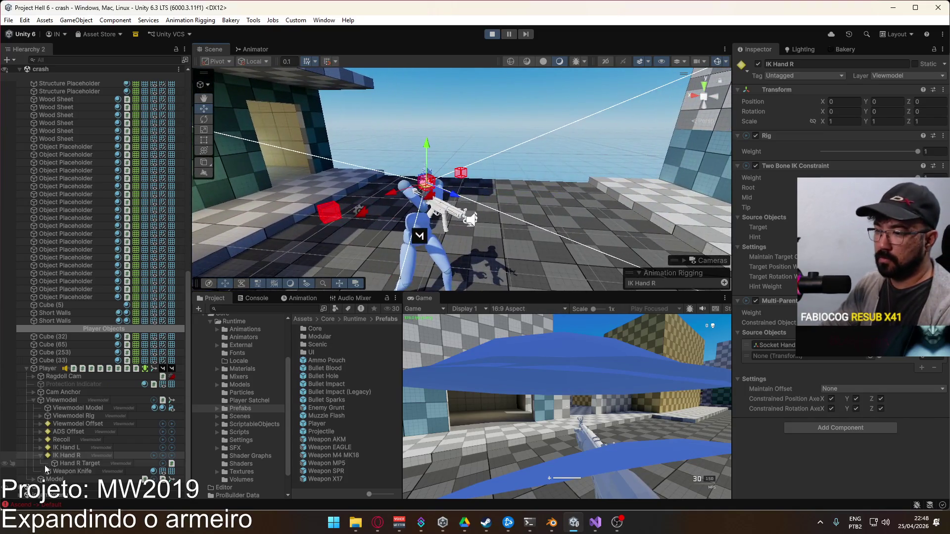
click(75, 465)
drag(404, 198, 372, 207)
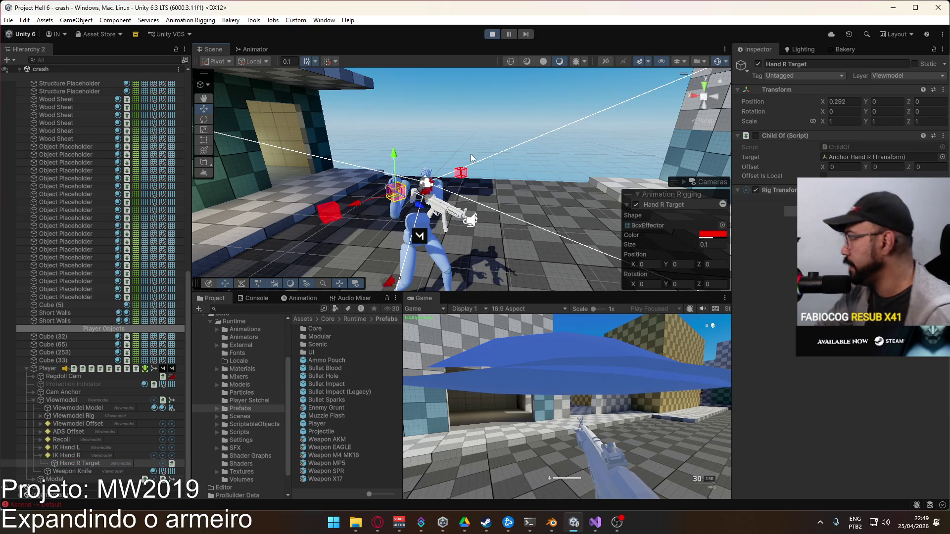
key(ctrl+p)
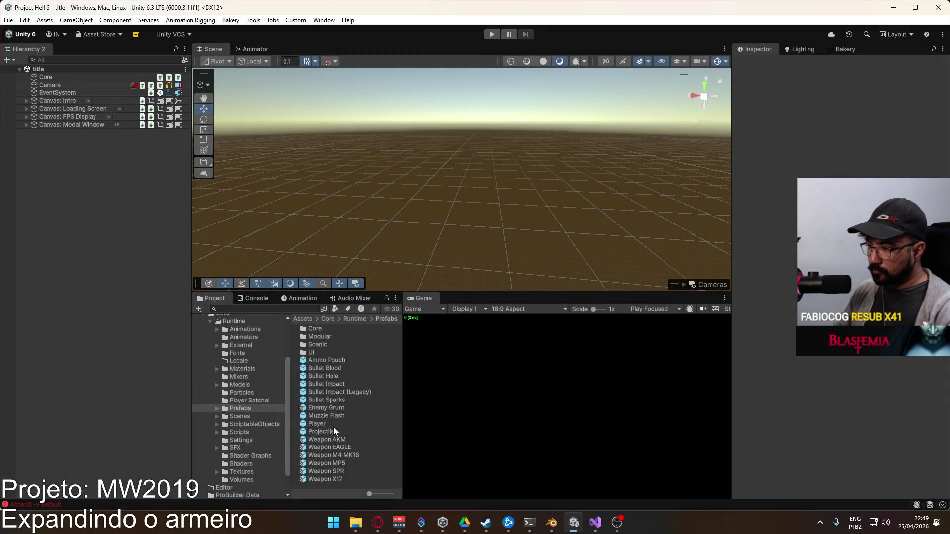
Open the Player prefab and remove the Multi-Parent Constraint from IK Hand R
double_click(334, 423)
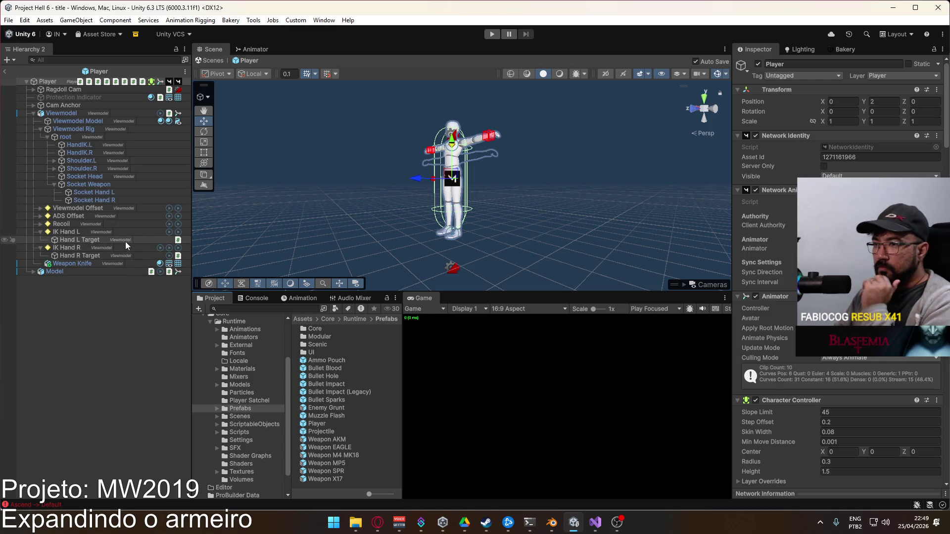
click(96, 256)
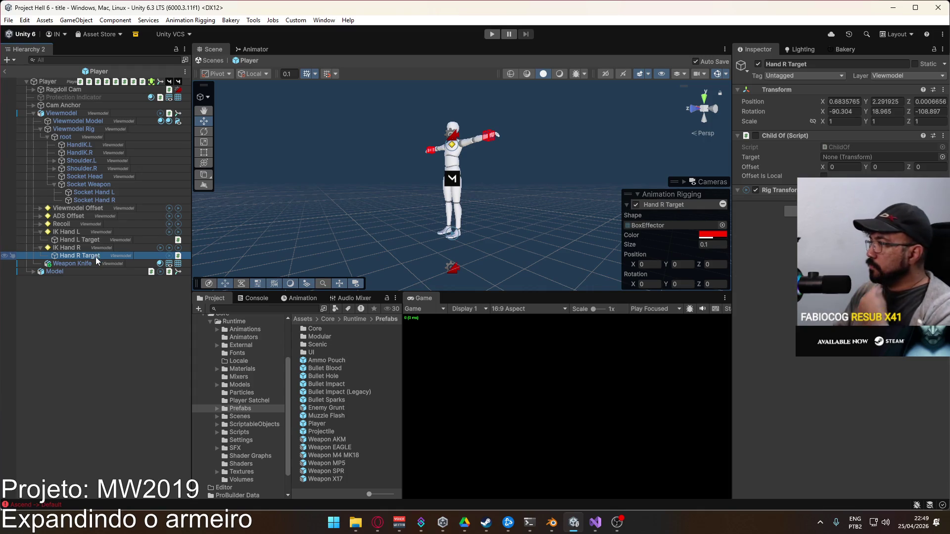
click(788, 211)
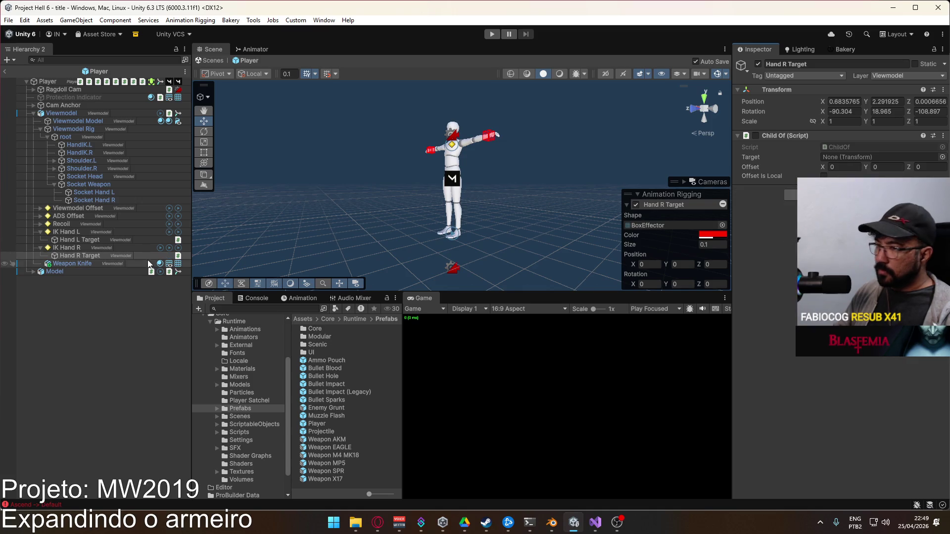
click(91, 242)
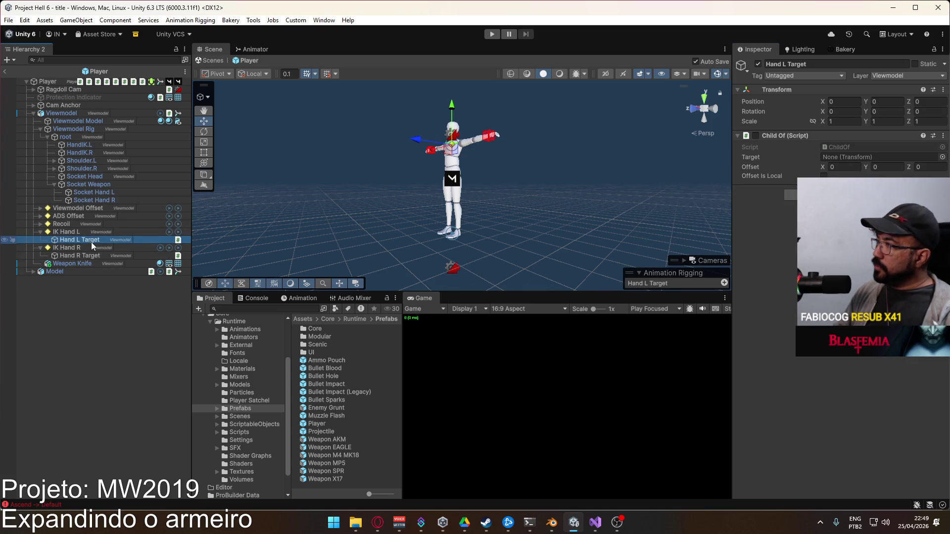
click(68, 250)
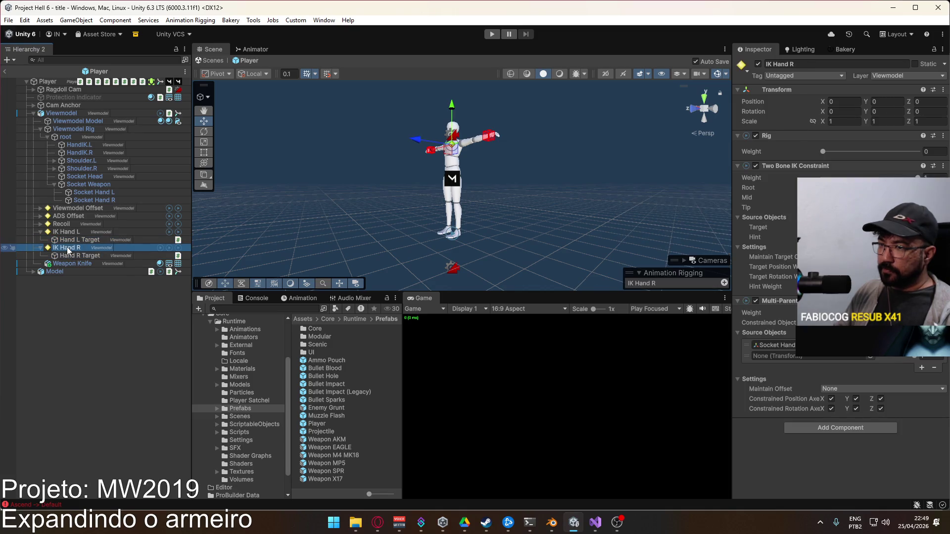
right_click(795, 310)
click(836, 372)
Review IK Hand L's constraint and collapse the IK Hand L and IK Hand R branches
click(85, 234)
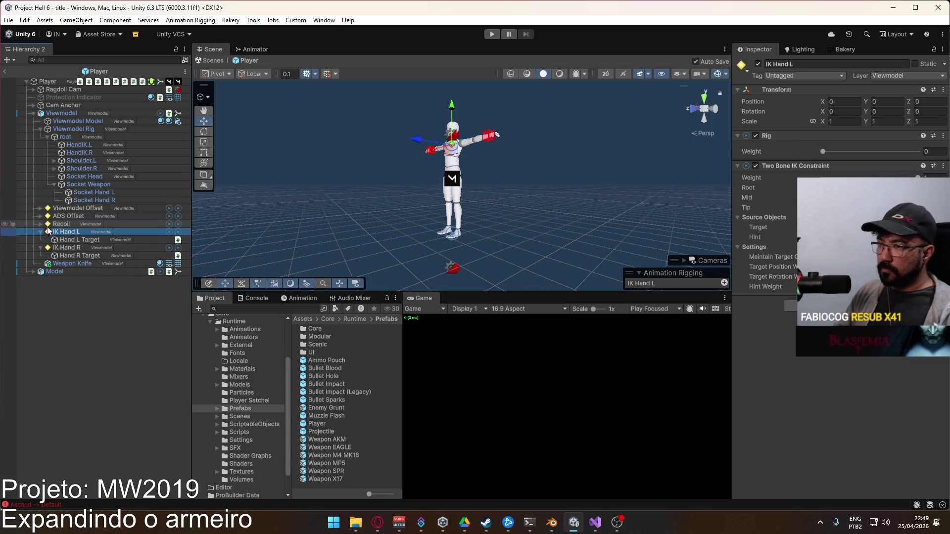
right_click(795, 166)
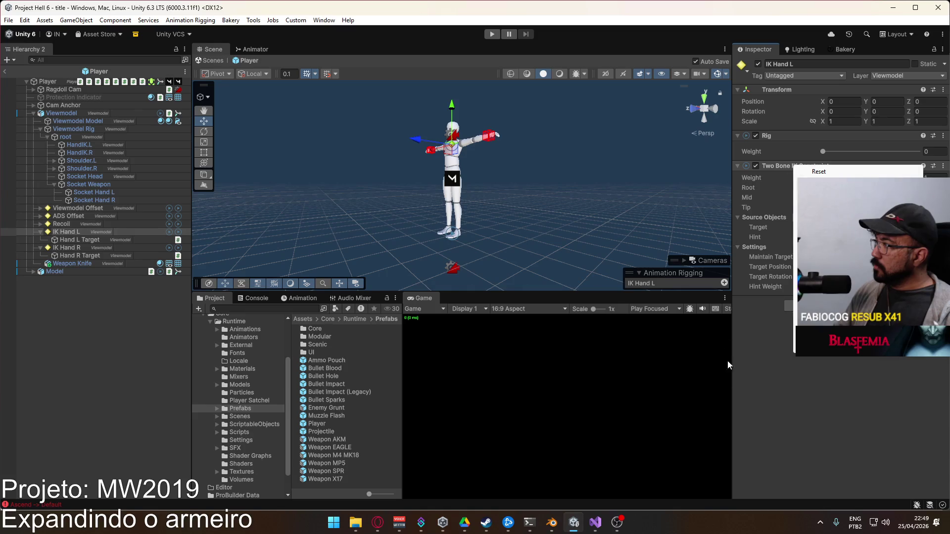
click(75, 249)
click(79, 233)
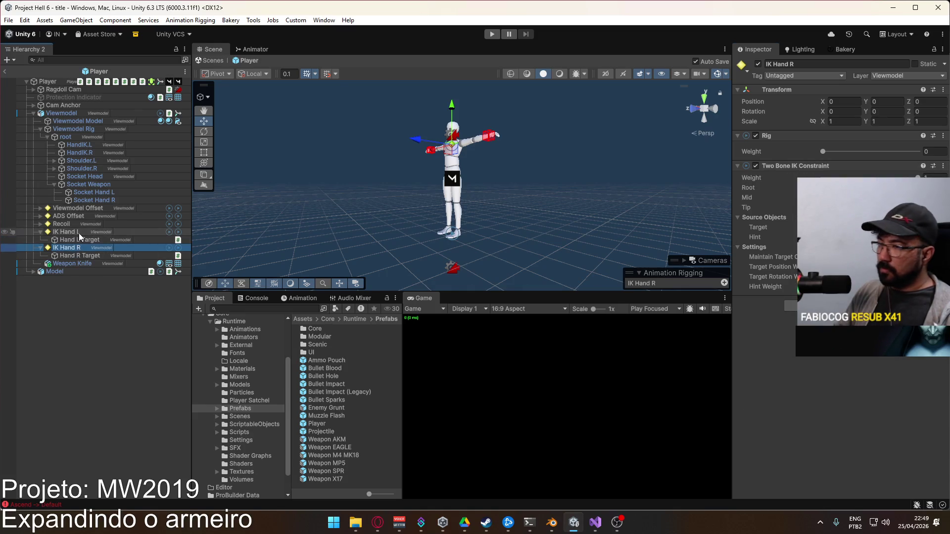
click(40, 232)
click(41, 240)
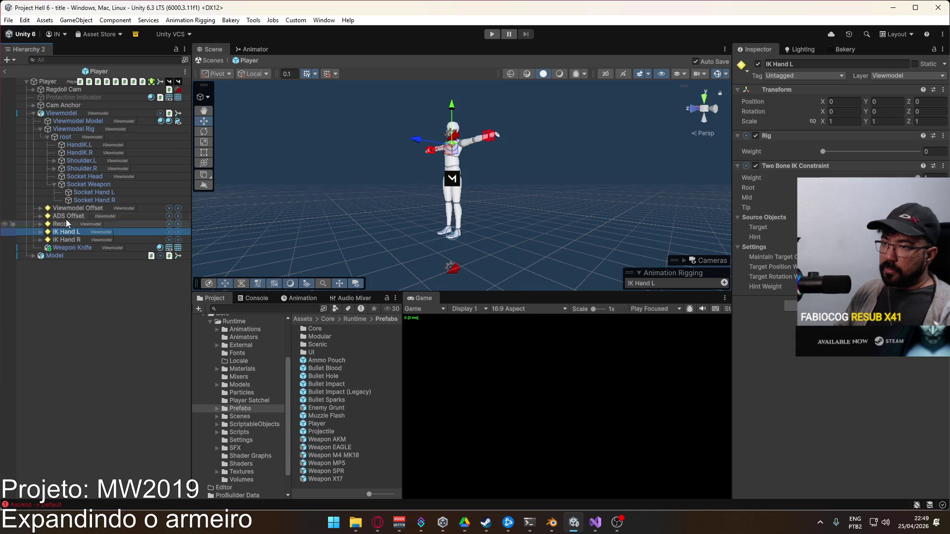
Create a new empty child object under Viewmodel
right_click(68, 117)
click(142, 238)
click(85, 269)
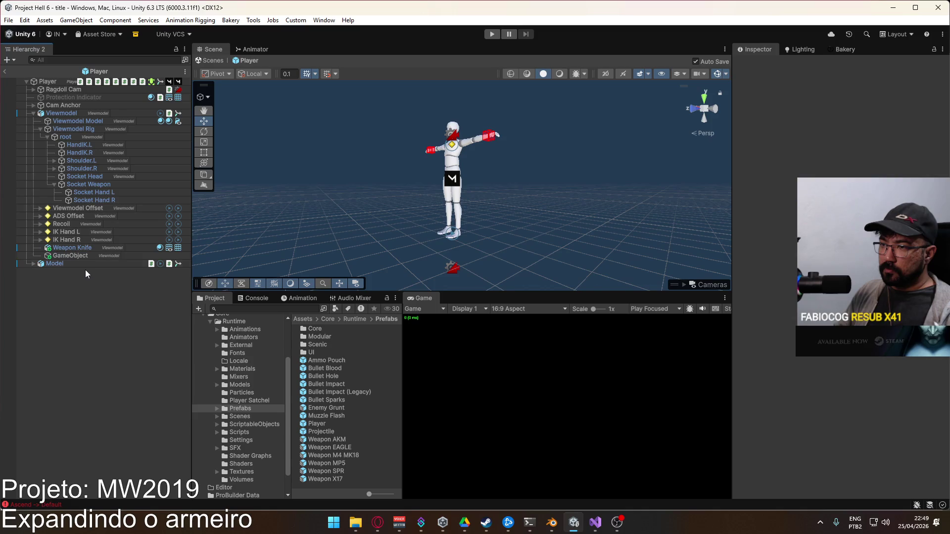
Place the new object between Recoil and IK Hand L and rename it 'Test'
drag(67, 254, 79, 229)
click(78, 230)
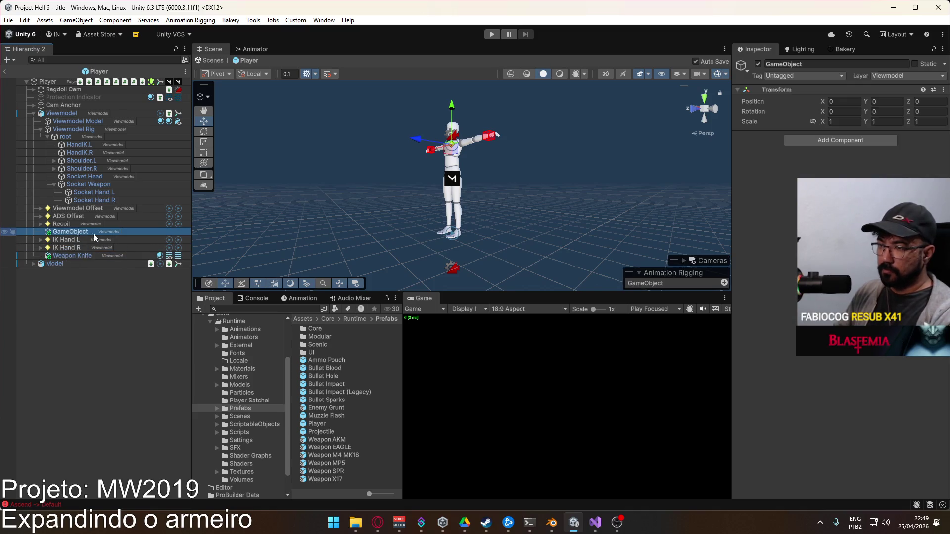
key(F2)
text(Test)
key(Return)
Add a Rig and a Multi-Parent Constraint to Test
click(868, 143)
text(rig)
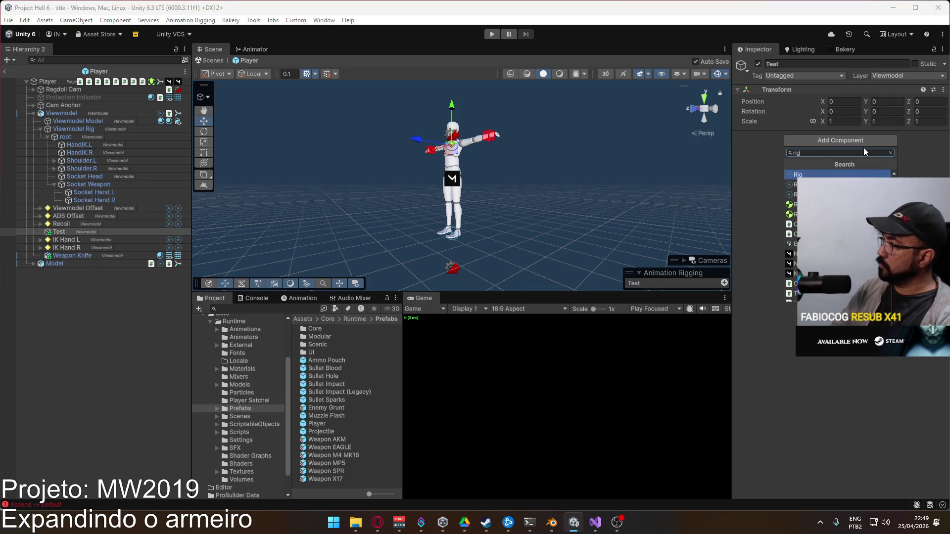
key(Return)
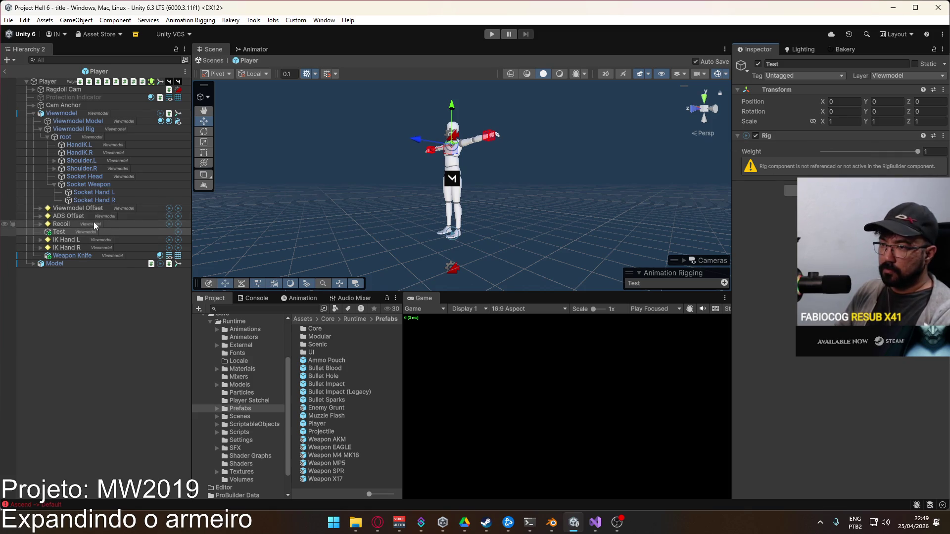
click(793, 192)
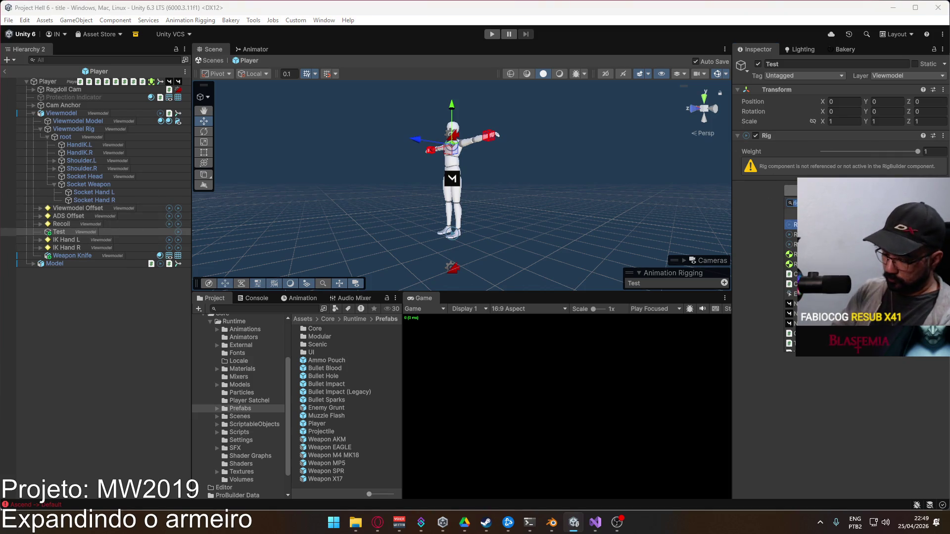
text(m)
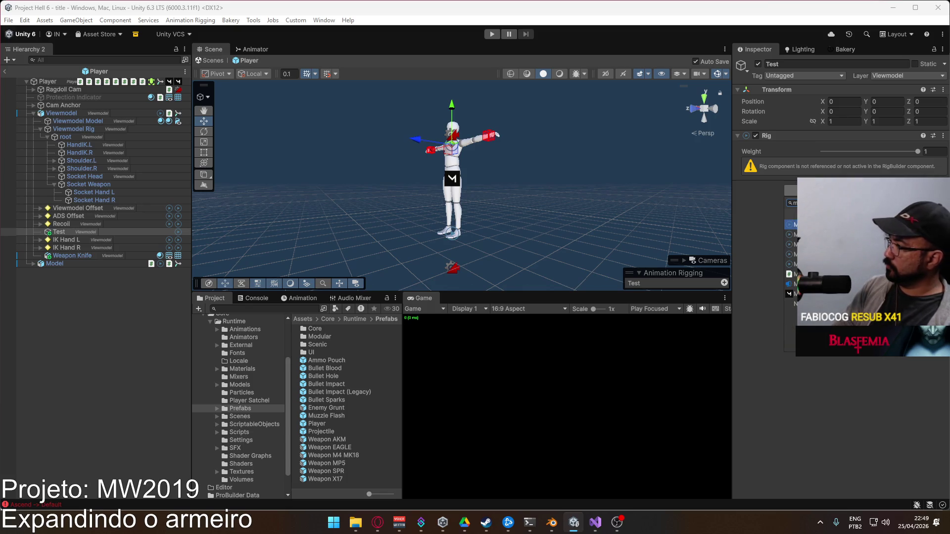
key(Return)
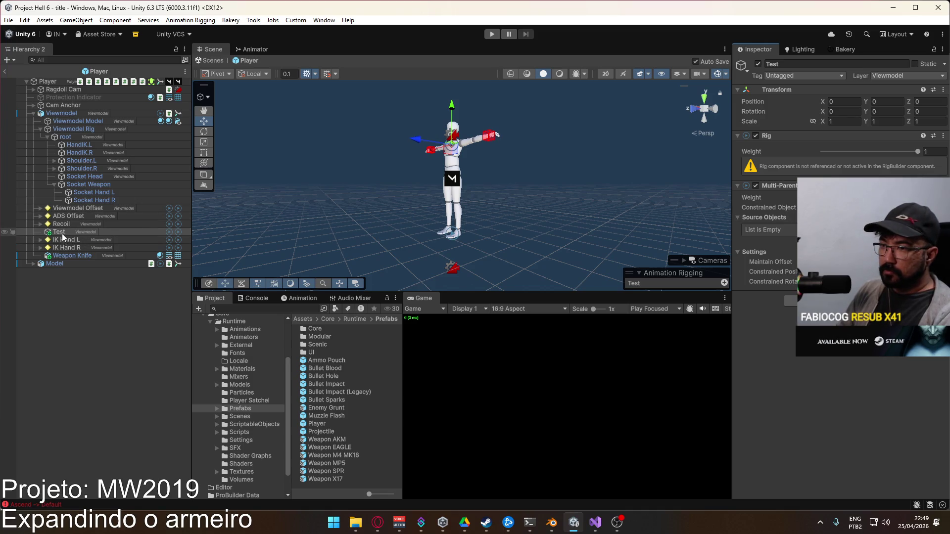
Move Hand R Target out below Test and set Socket Hand R as the constraint source
click(39, 247)
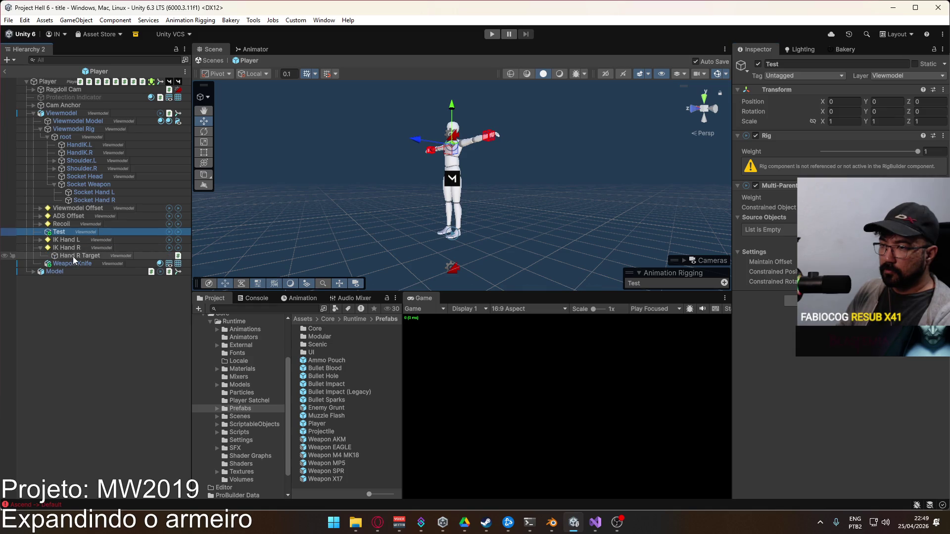
drag(73, 256, 65, 235)
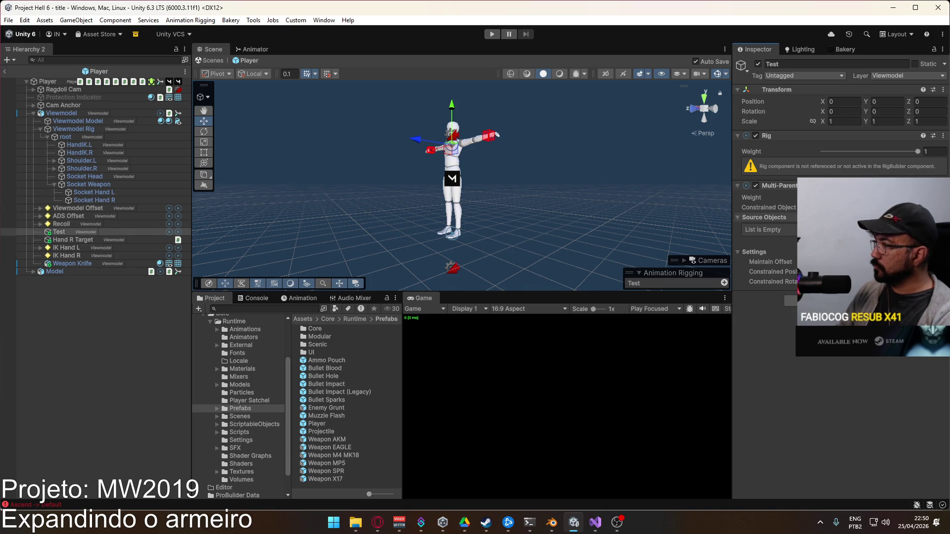
click(928, 241)
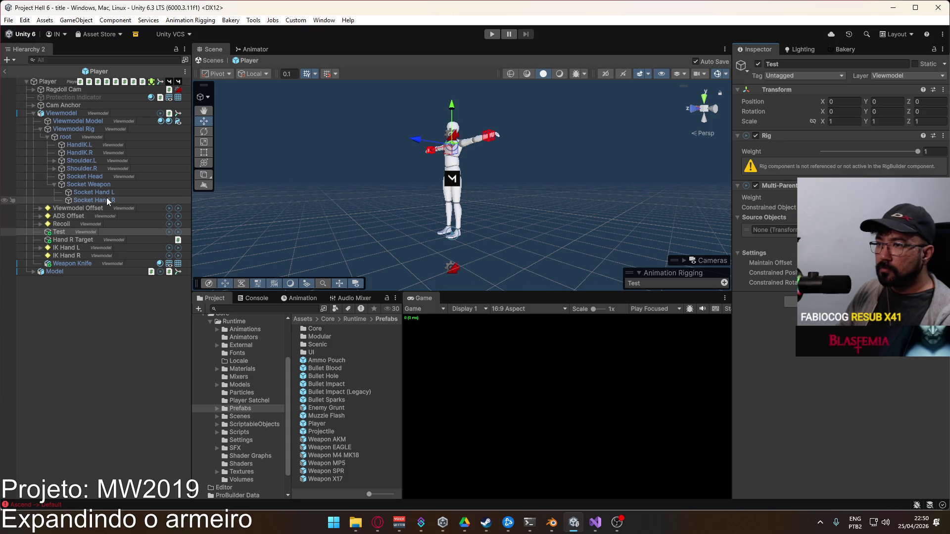
drag(106, 197, 772, 230)
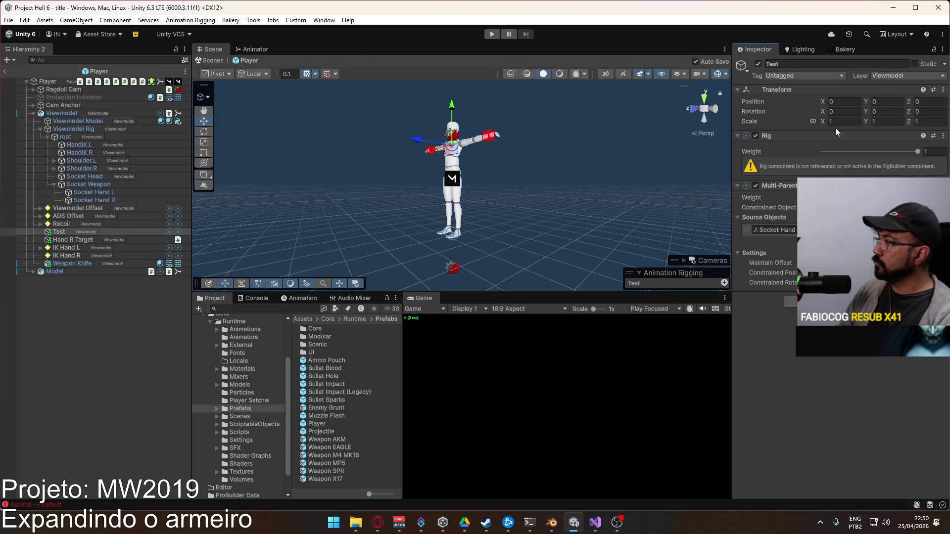
click(62, 113)
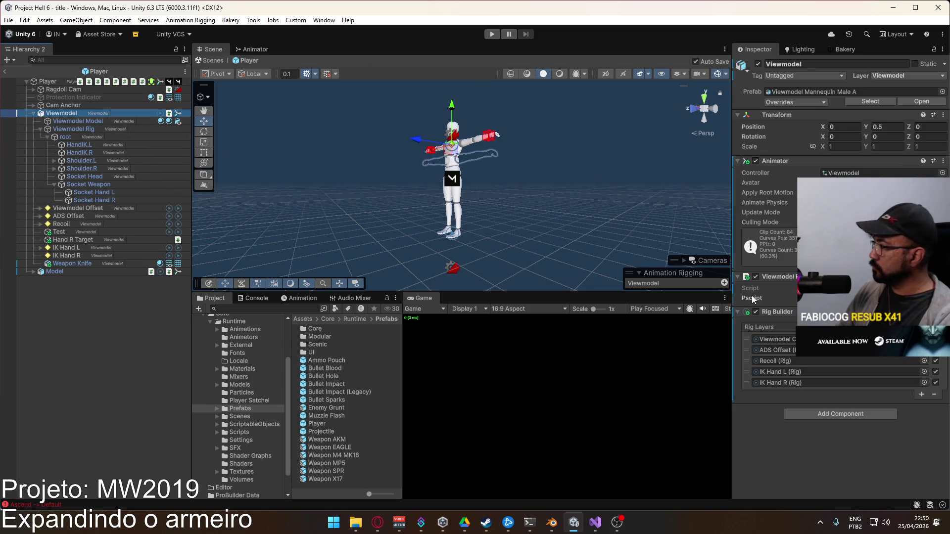
Add an empty Rig Builder layer above Recoil and move Test above Recoil in the Hierarchy
click(921, 394)
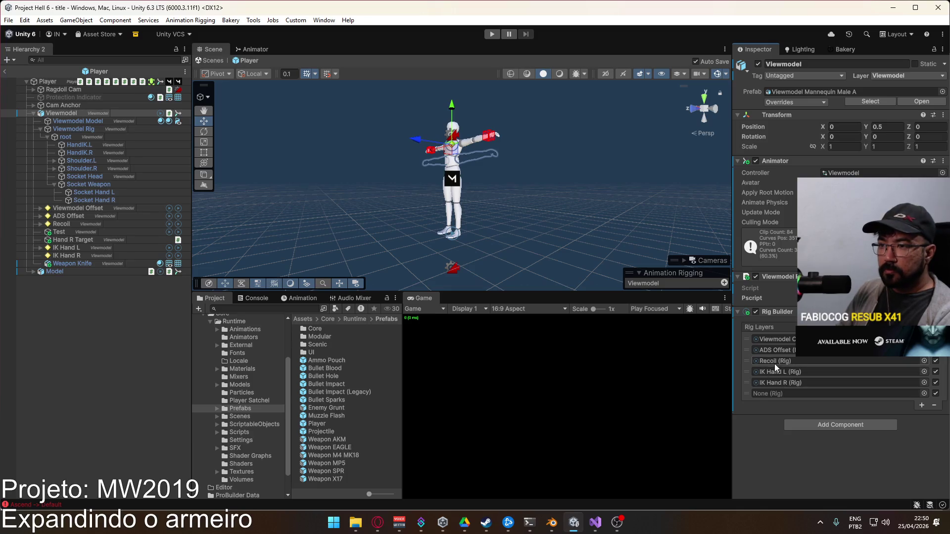
drag(743, 393, 755, 362)
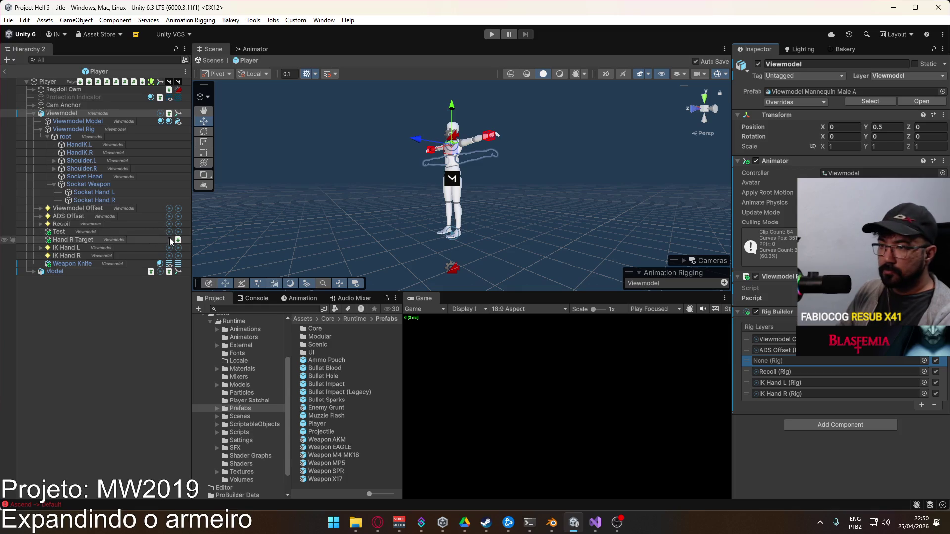
click(57, 240)
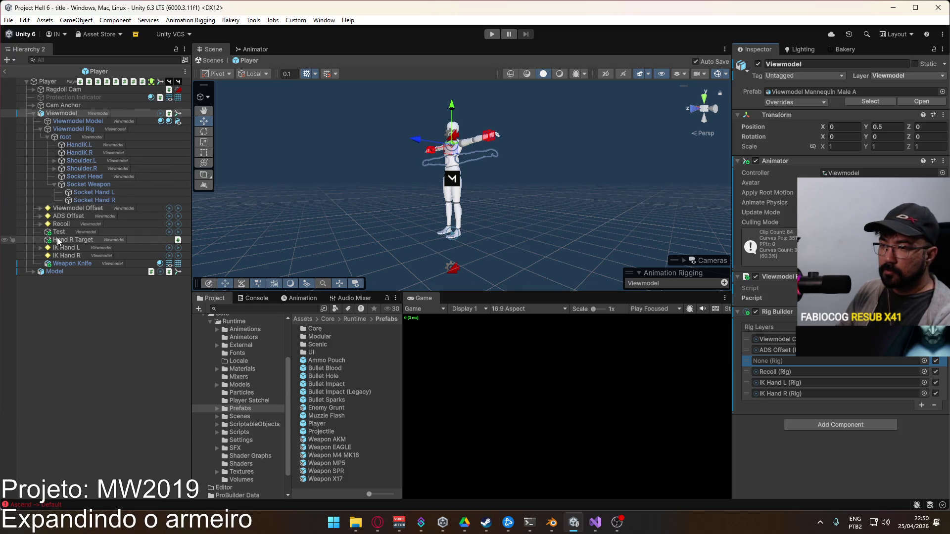
click(57, 232)
mouse_move(57, 231)
mouse_down()
mouse_move(63, 221)
mouse_move(79, 251)
mouse_up()
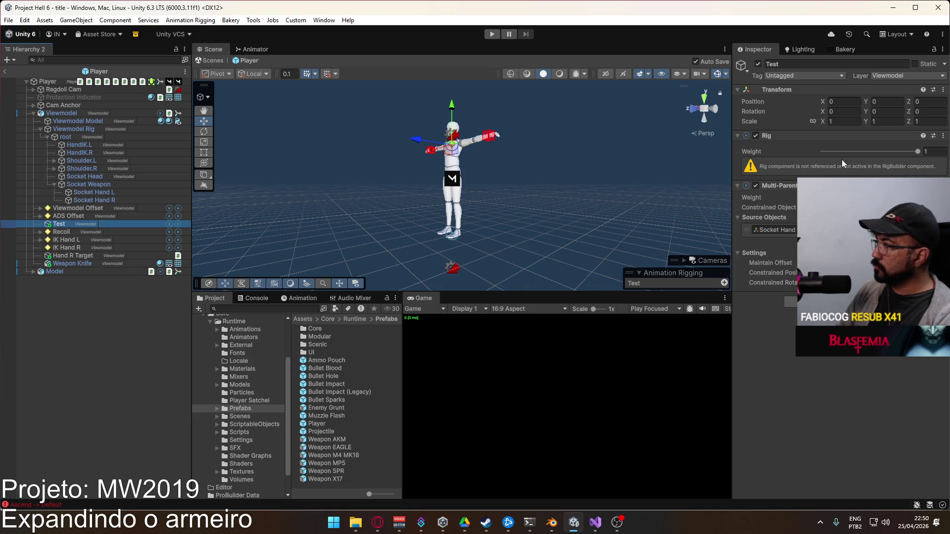
Assign Test to the new rig layer slot, then start Play mode
click(79, 112)
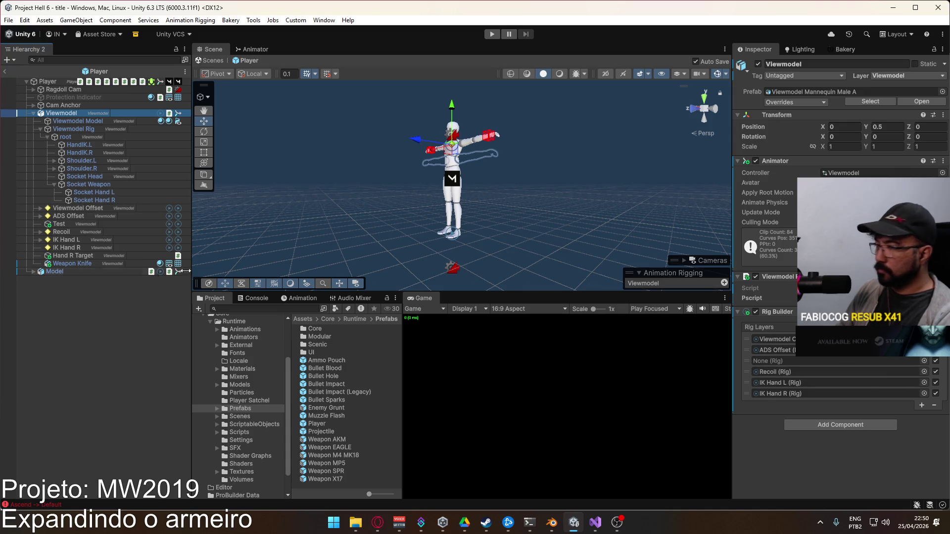
click(817, 339)
drag(59, 224, 791, 361)
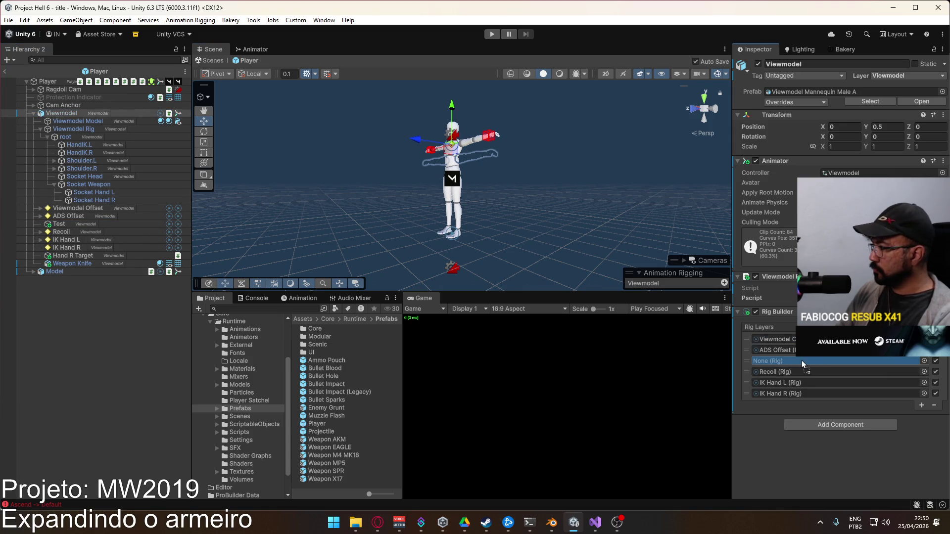
click(60, 224)
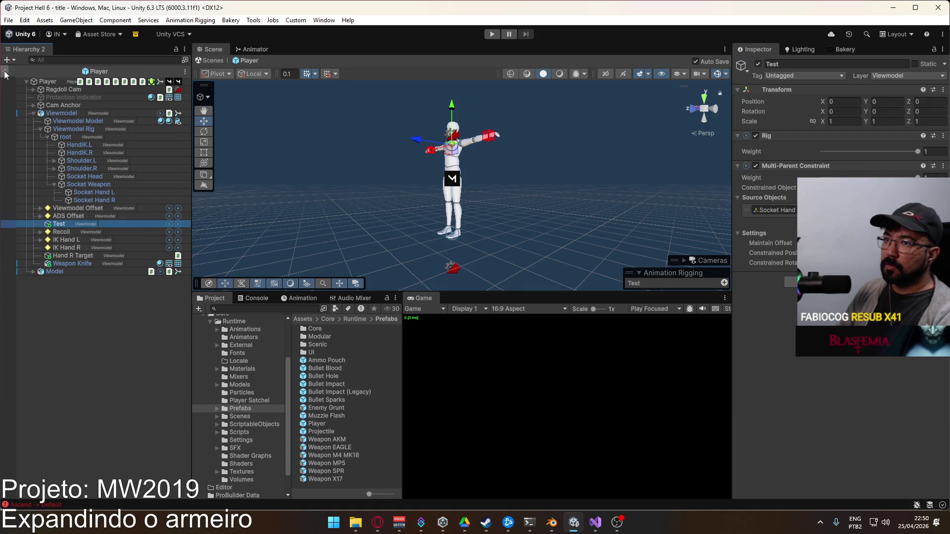
click(492, 34)
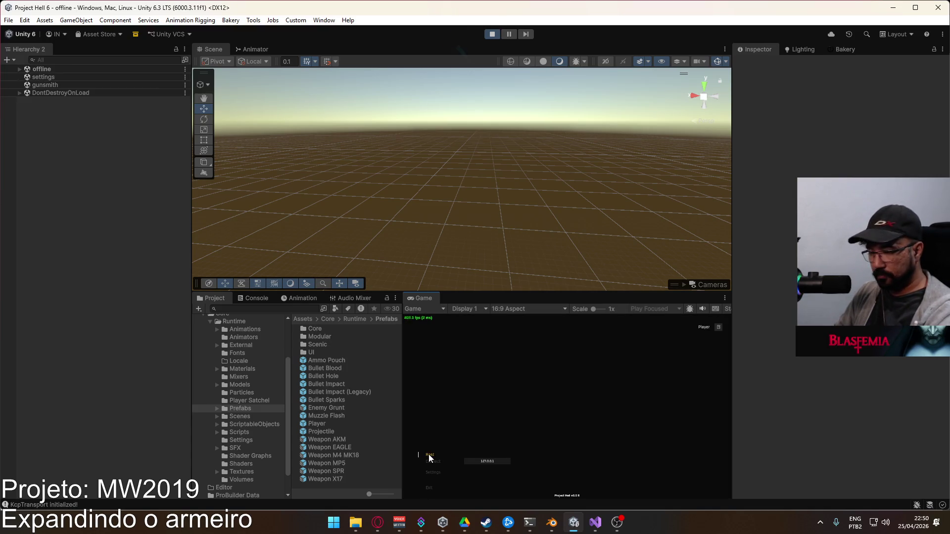
Start a match on the crash map with Create Match in the Game view
click(498, 490)
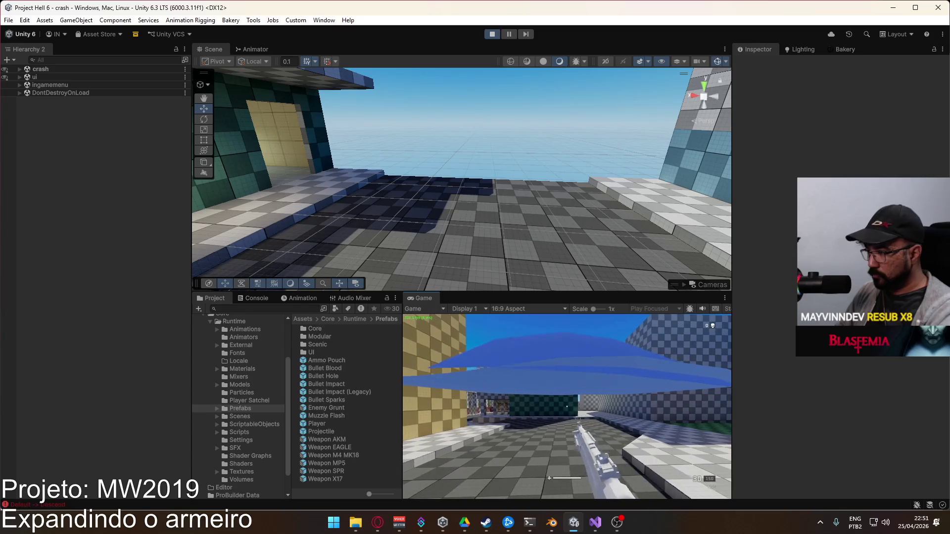
Fly to the player and inspect the held MP5 Body, Anchor Hand R and Socket Hand R
key(super)
drag(160, 123, 509, 159)
click(511, 187)
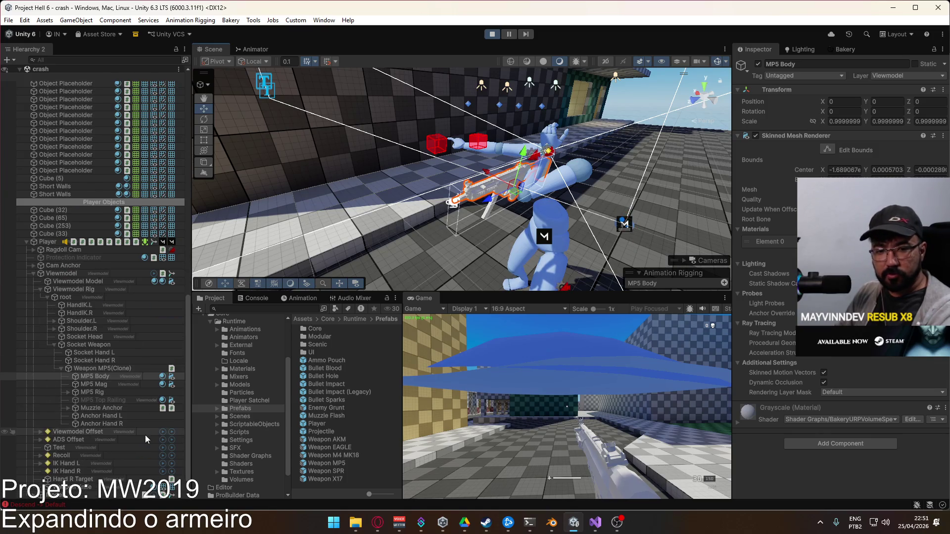
click(103, 424)
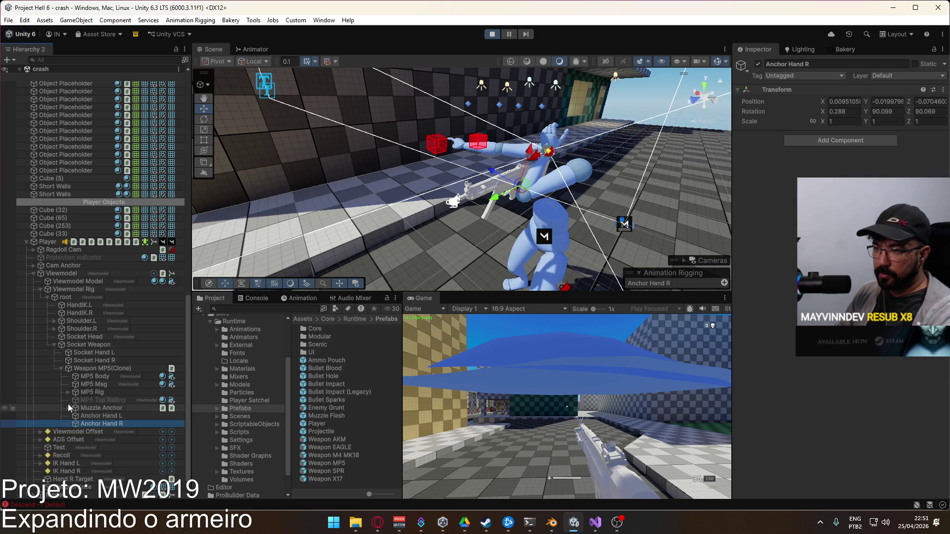
click(89, 361)
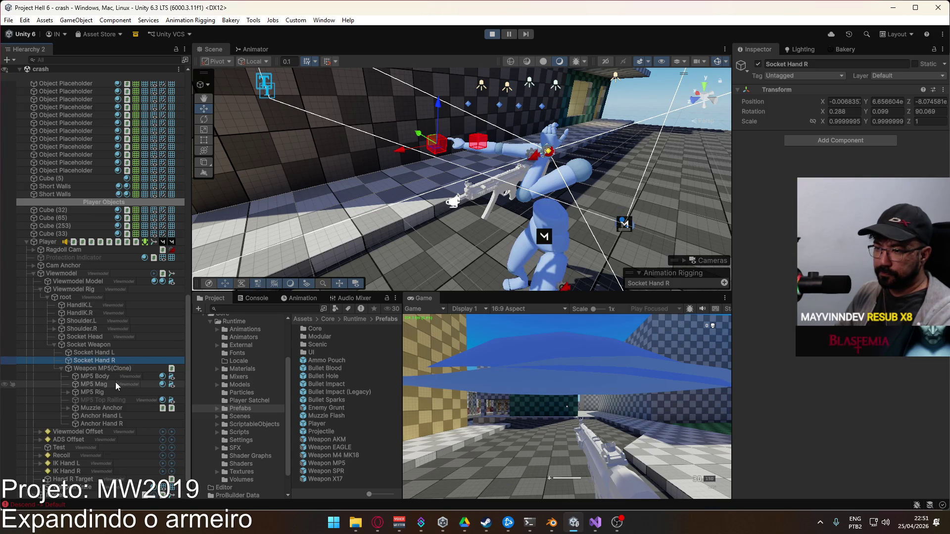
Check the Test, Hand R Target and IK Hand R constraints, then stop play and open the Player prefab
scroll(114, 381, down, 1)
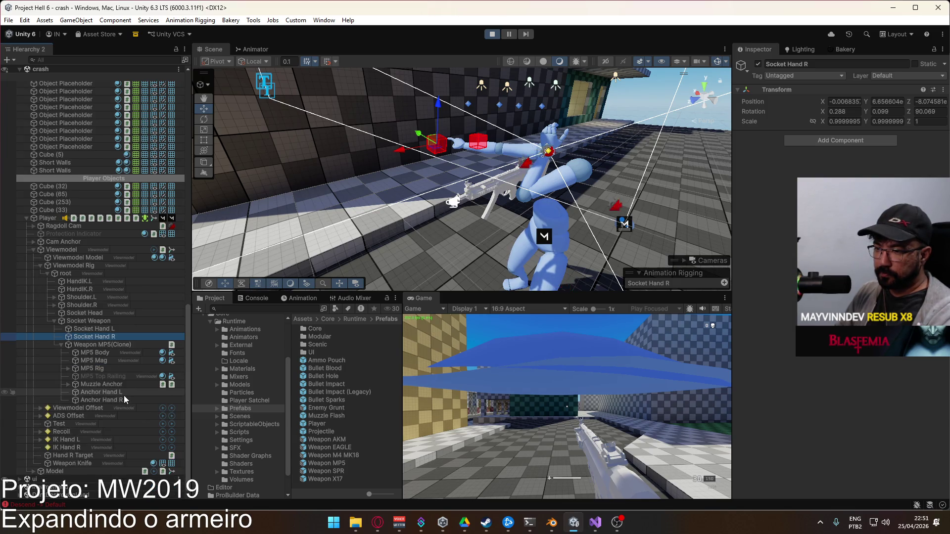
click(57, 425)
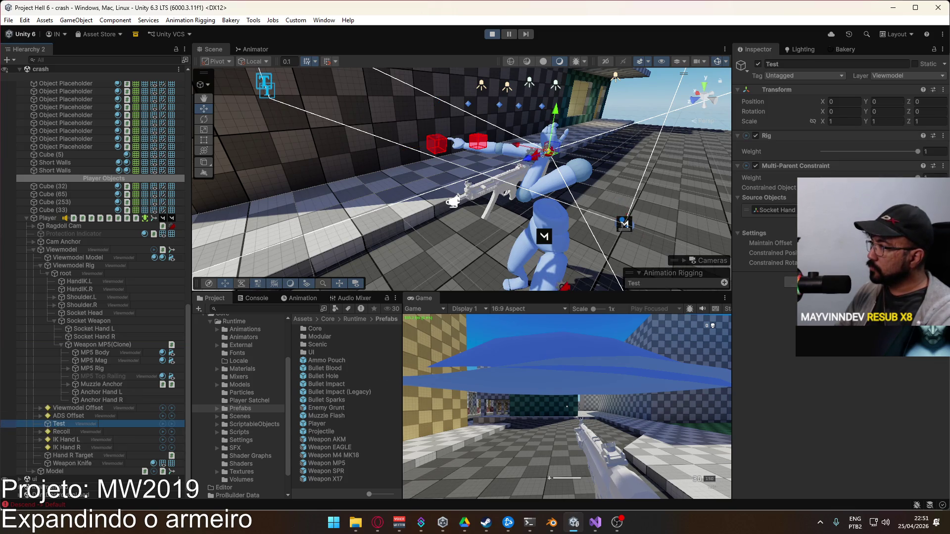
click(80, 455)
mouse_move(568, 171)
mouse_down()
mouse_move(564, 178)
mouse_move(582, 187)
mouse_move(406, 243)
mouse_up()
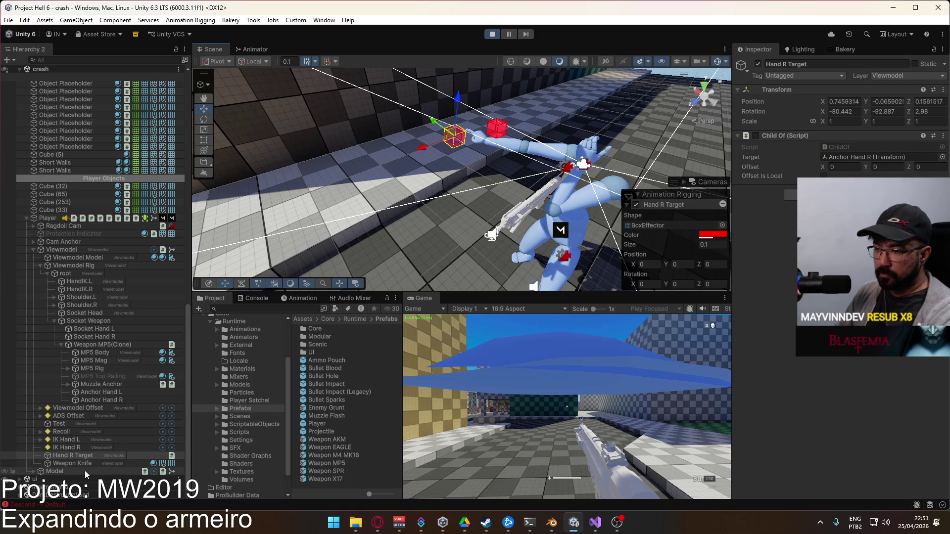
click(69, 446)
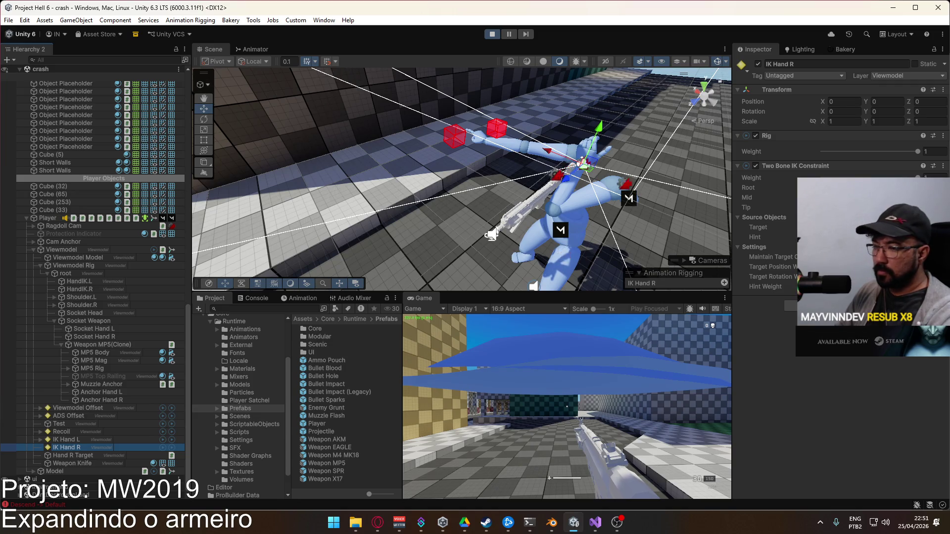
click(492, 37)
double_click(316, 424)
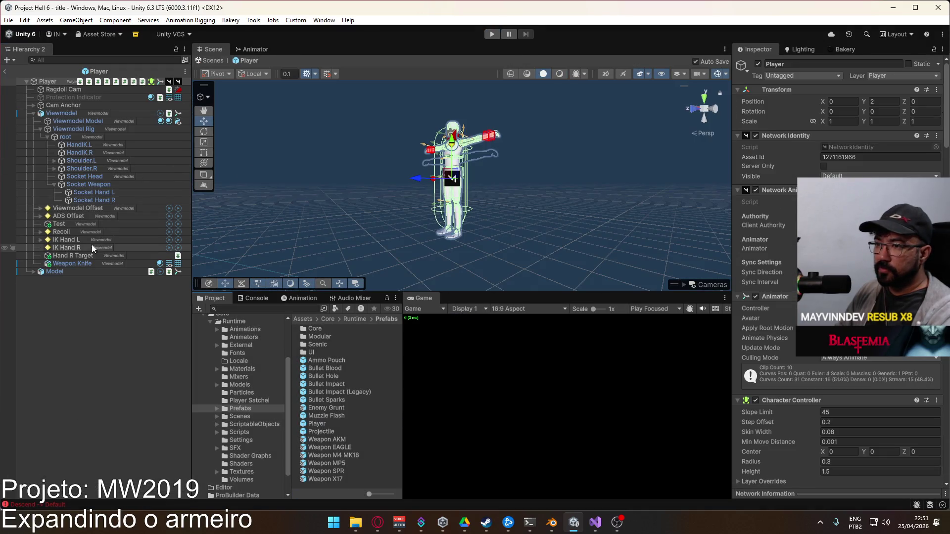
Set Hand R Target's position and rotation to 0, exit the Player prefab, and start Play
click(72, 257)
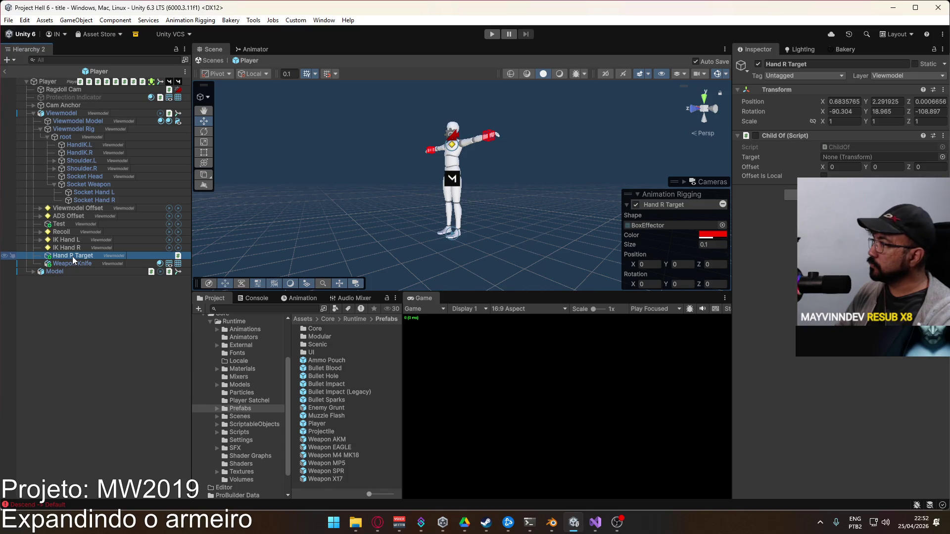
click(876, 106)
text(0)
key(Tab)
text(0)
key(Tab)
text(0)
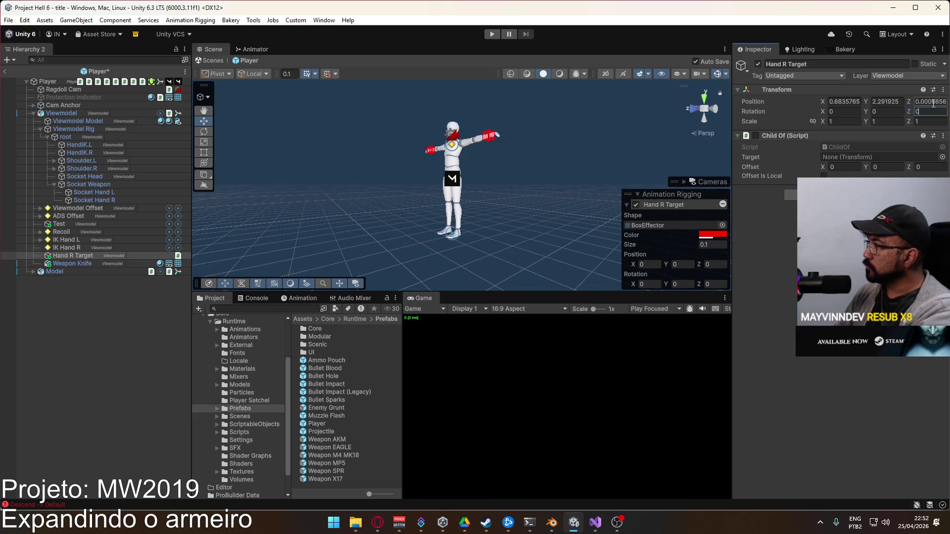
click(842, 101)
text(0)
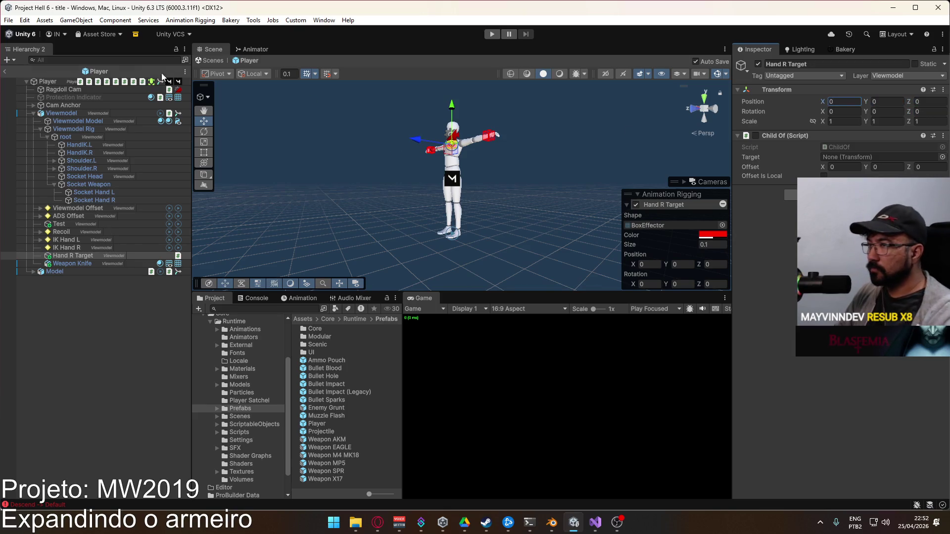
click(5, 71)
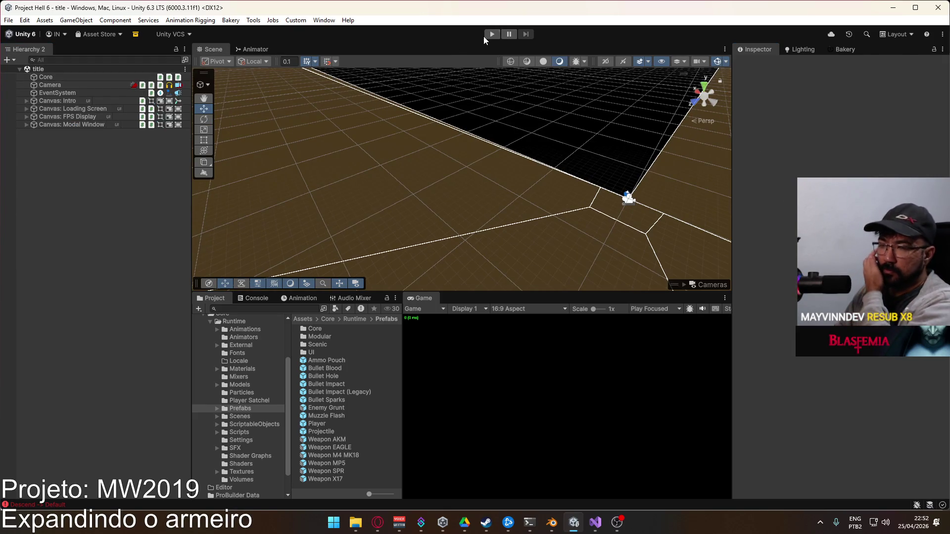
click(485, 37)
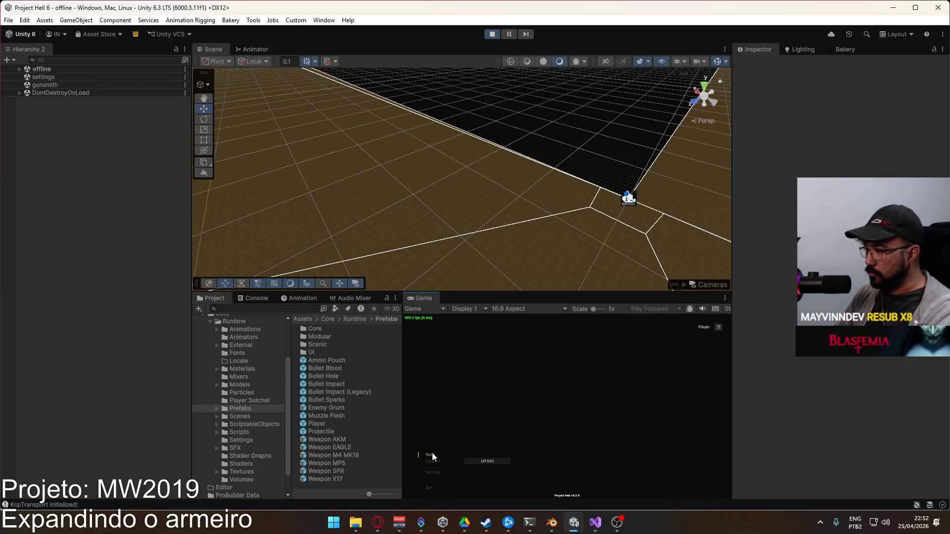
Load the crash level, orbit the Scene view to the player, and select the right-hand target cube
click(498, 489)
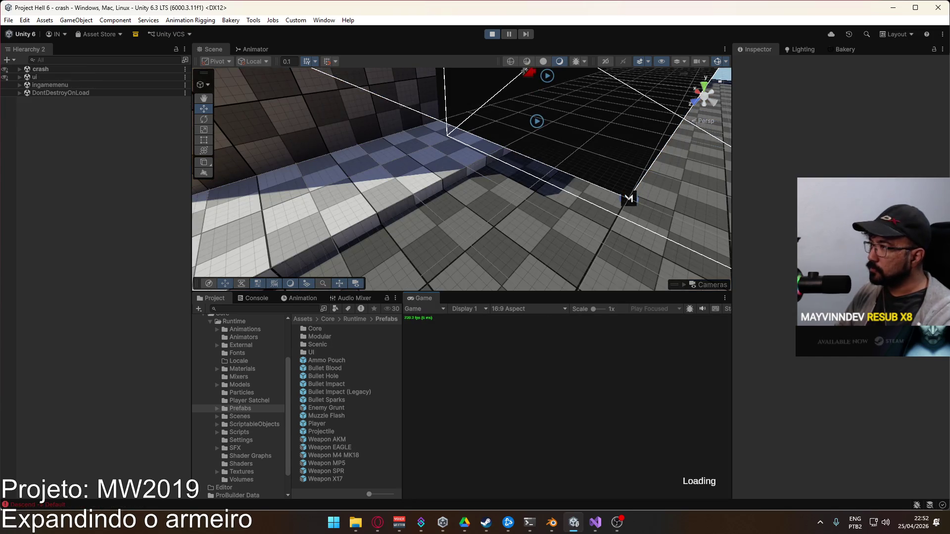
key(super)
mouse_move(559, 207)
mouse_down()
mouse_move(590, 124)
mouse_move(621, 118)
mouse_up()
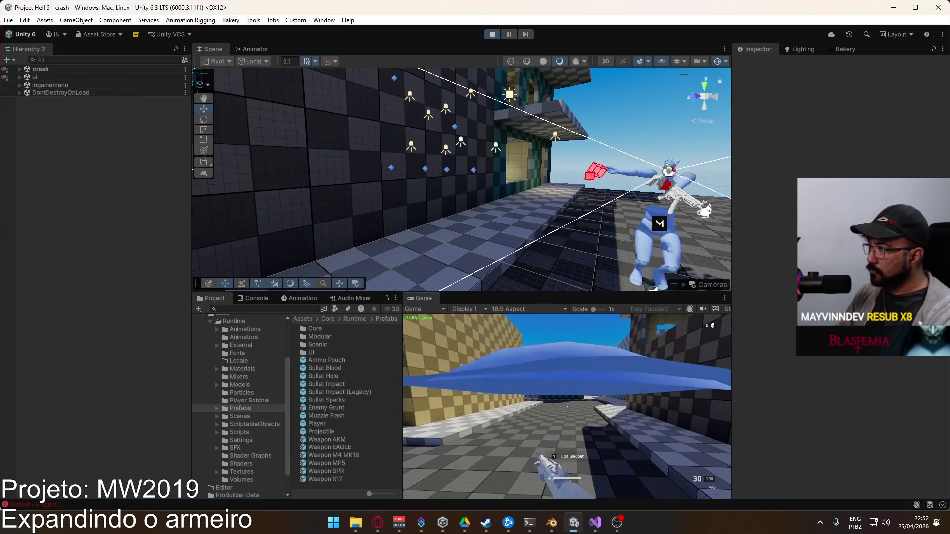
key(super)
key(super)
drag(470, 168, 433, 155)
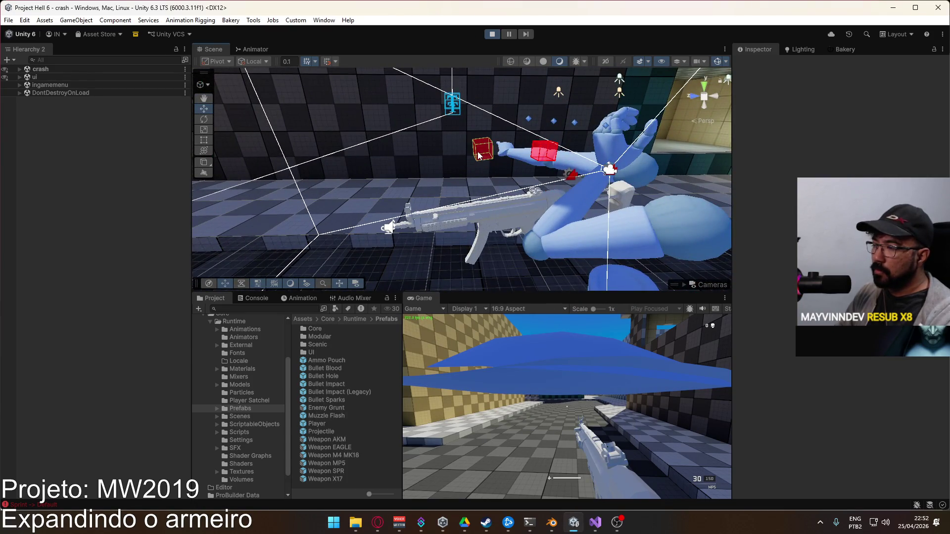
click(483, 150)
Inspect IK Hand R, Hand R Target and Test, then try moving the hand target and undo it
scroll(108, 440, down, 2)
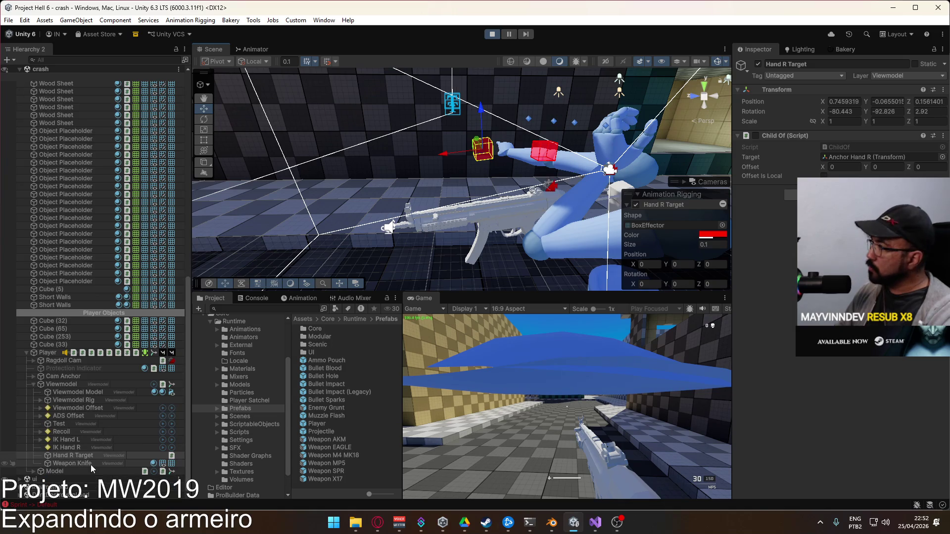
click(64, 447)
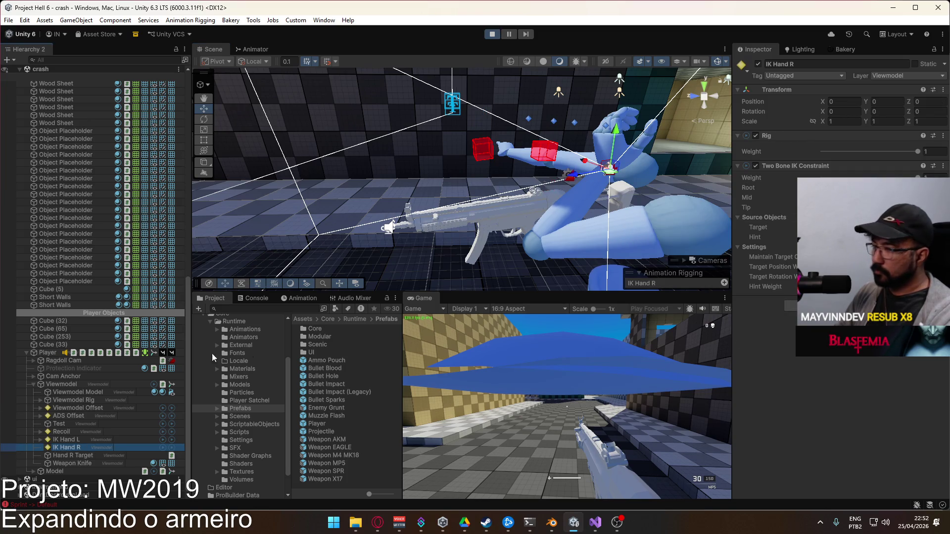
double_click(74, 455)
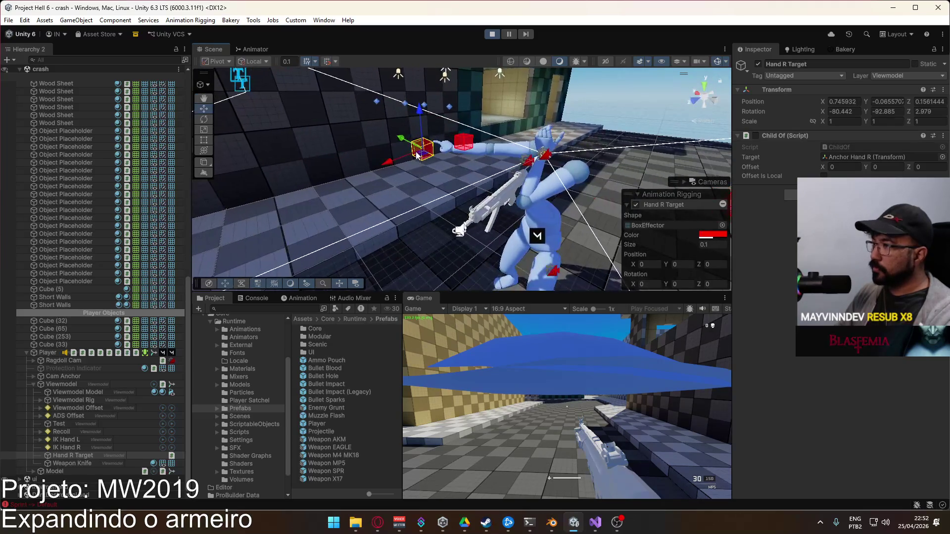
click(76, 424)
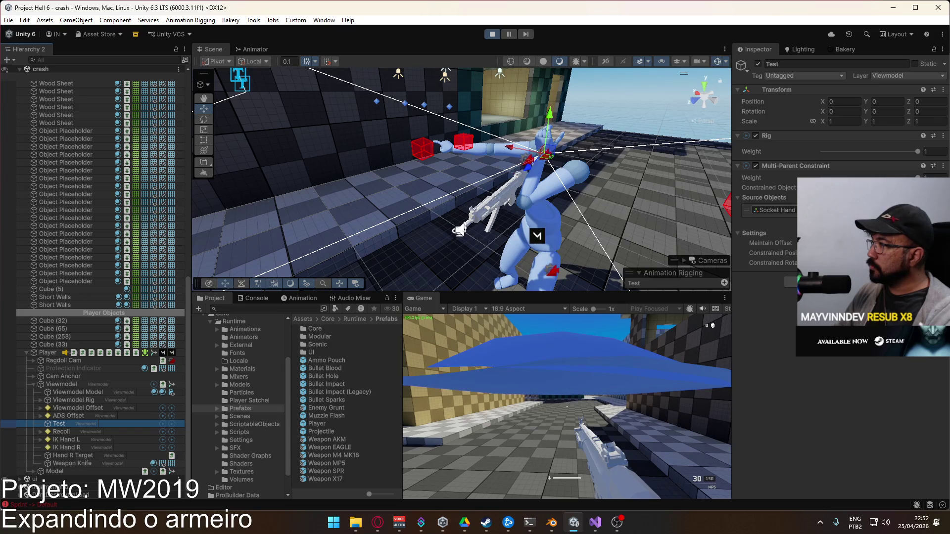
click(422, 148)
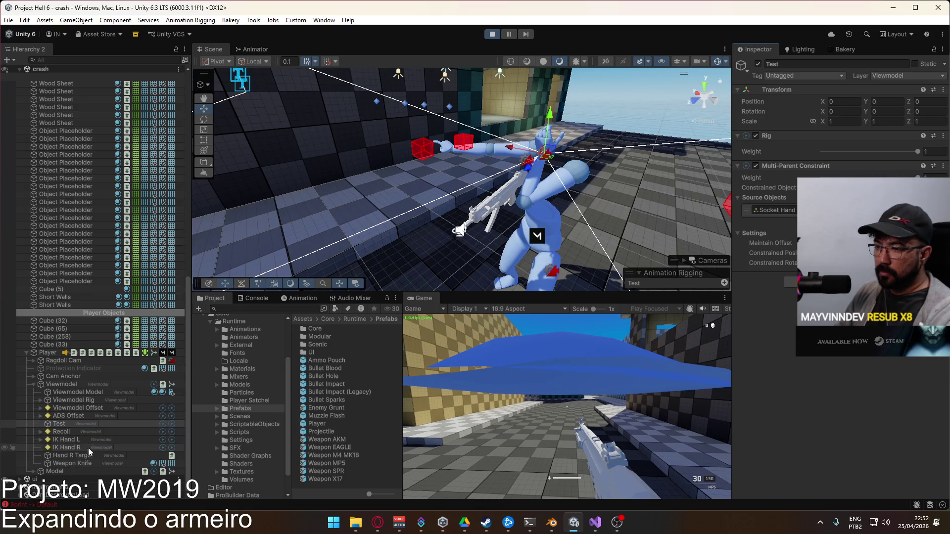
drag(398, 140, 426, 152)
key(ctrl+z)
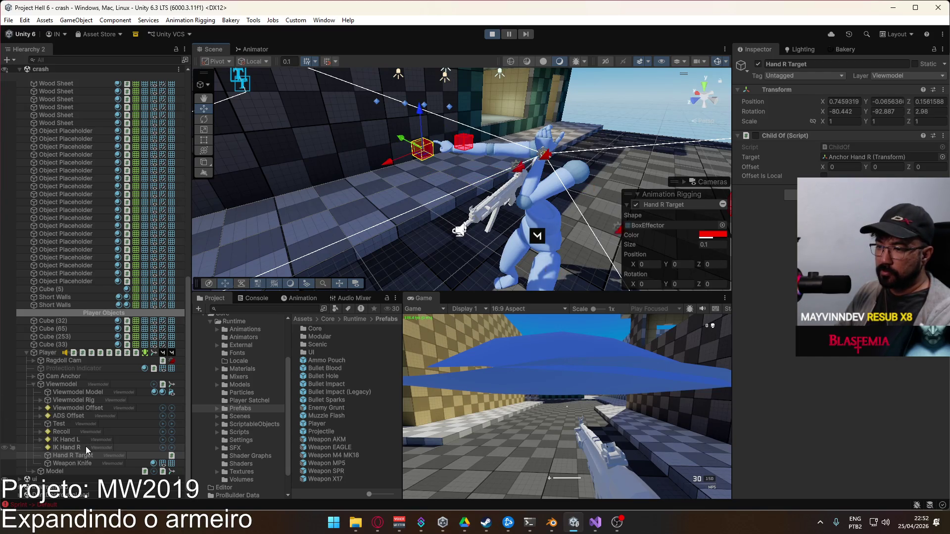
Slide Hand R Target left to X 0.747, Y -0.081, Z 0.803 and check the Test constraint
click(84, 448)
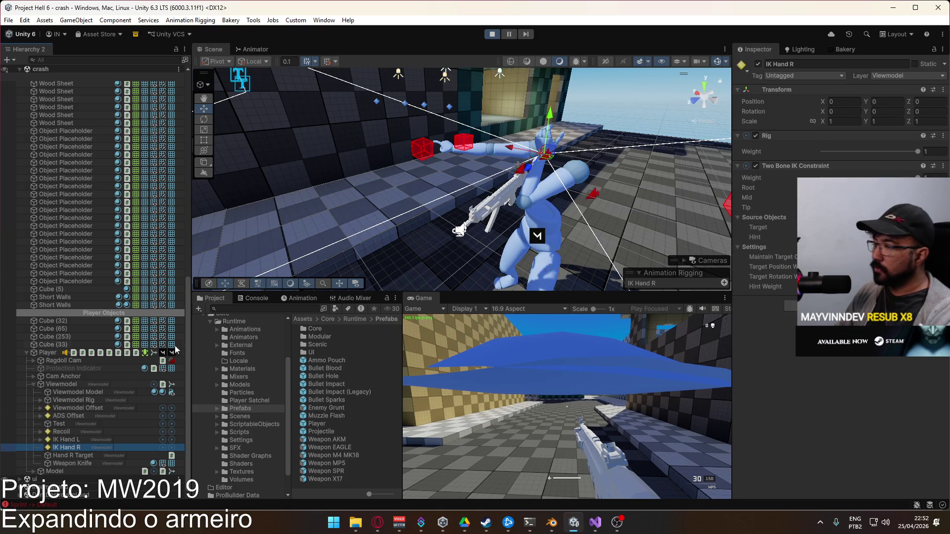
click(62, 424)
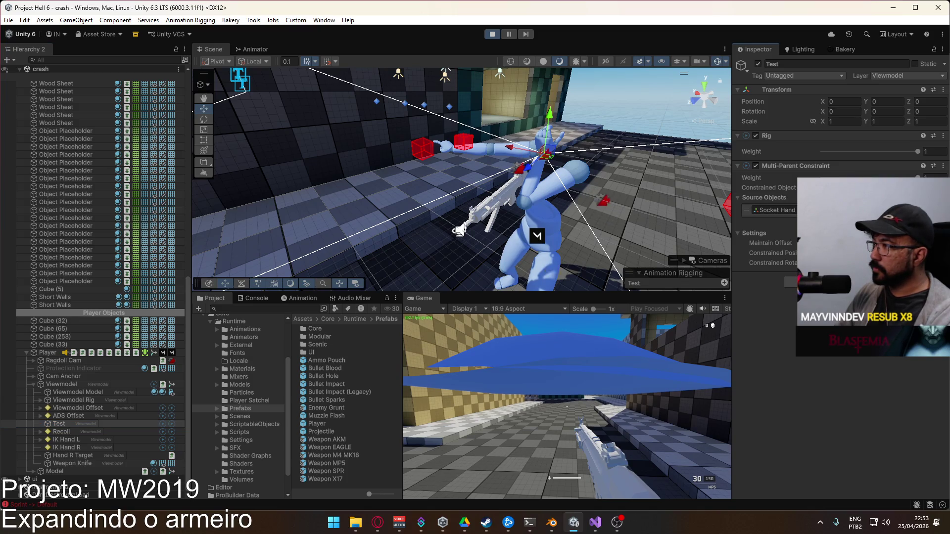
click(425, 149)
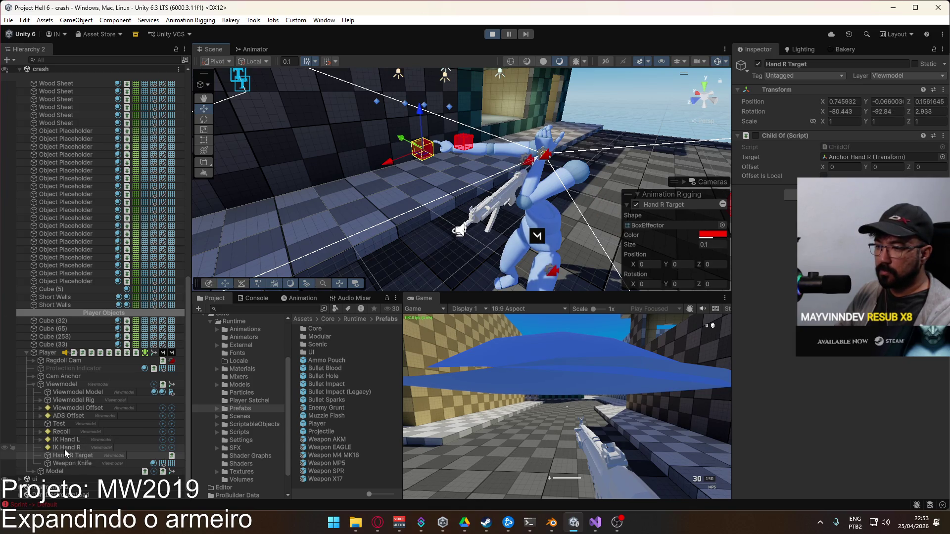
click(69, 424)
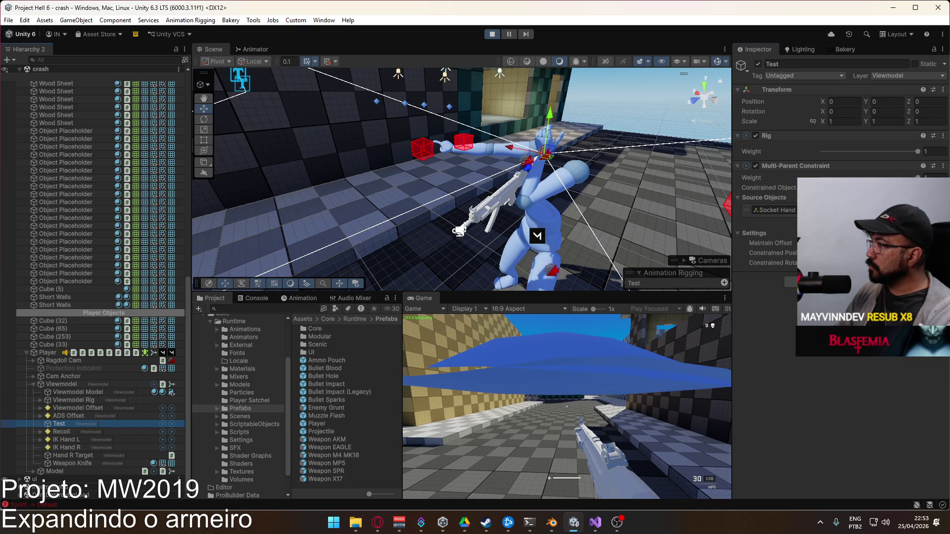
click(433, 158)
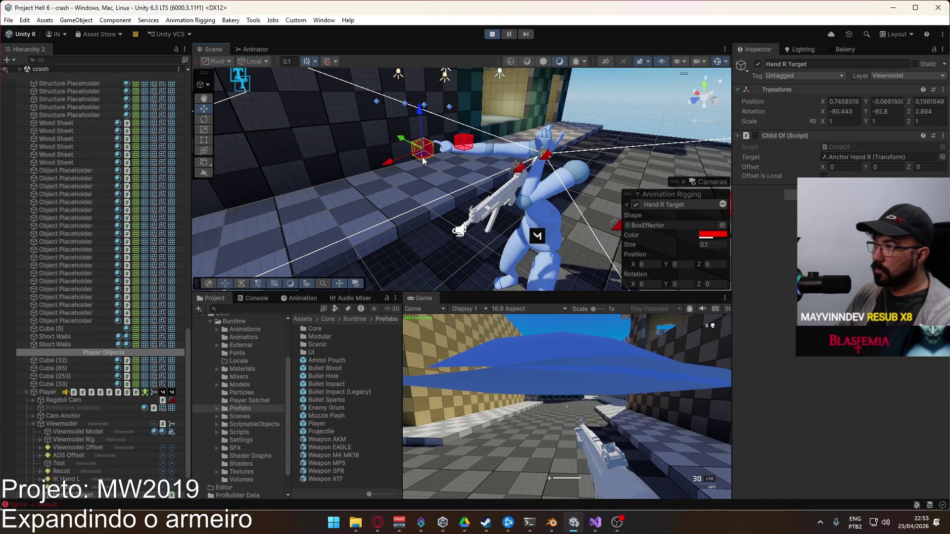
drag(381, 171, 277, 213)
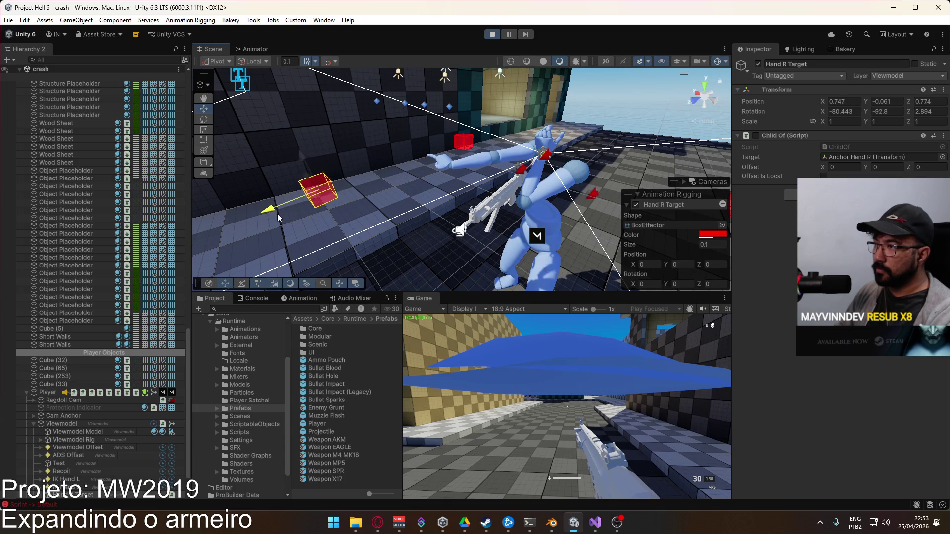
click(86, 464)
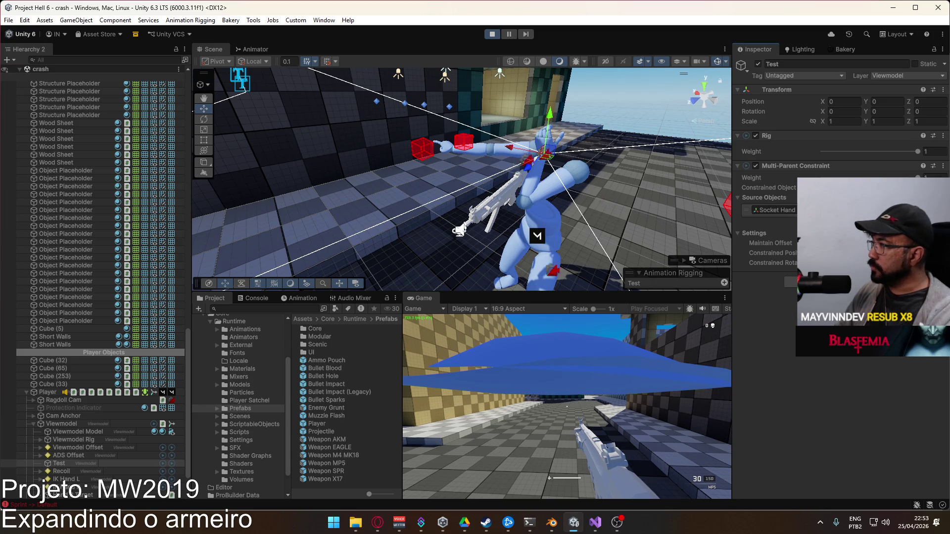
drag(546, 245, 529, 200)
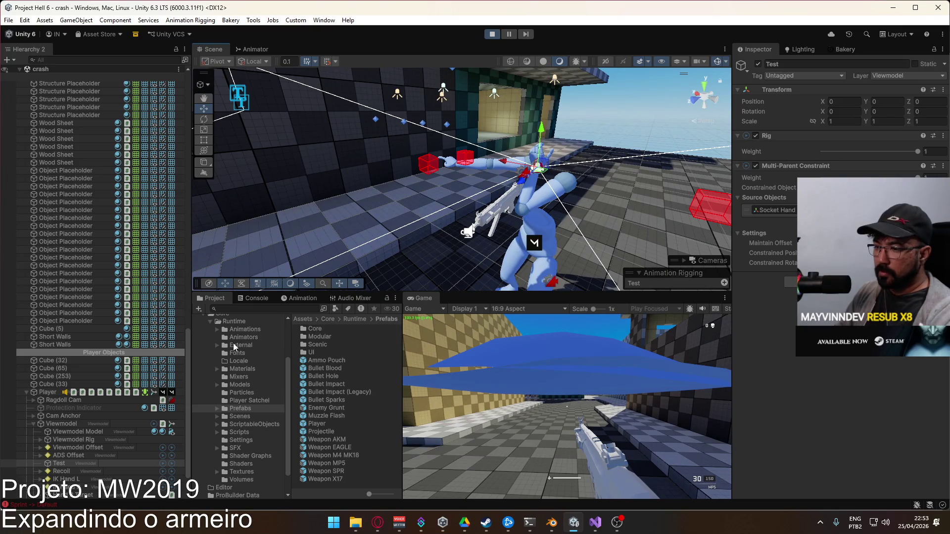
click(350, 284)
Create a Cube from GameObject > 3D Object and lift it off the floor
click(76, 19)
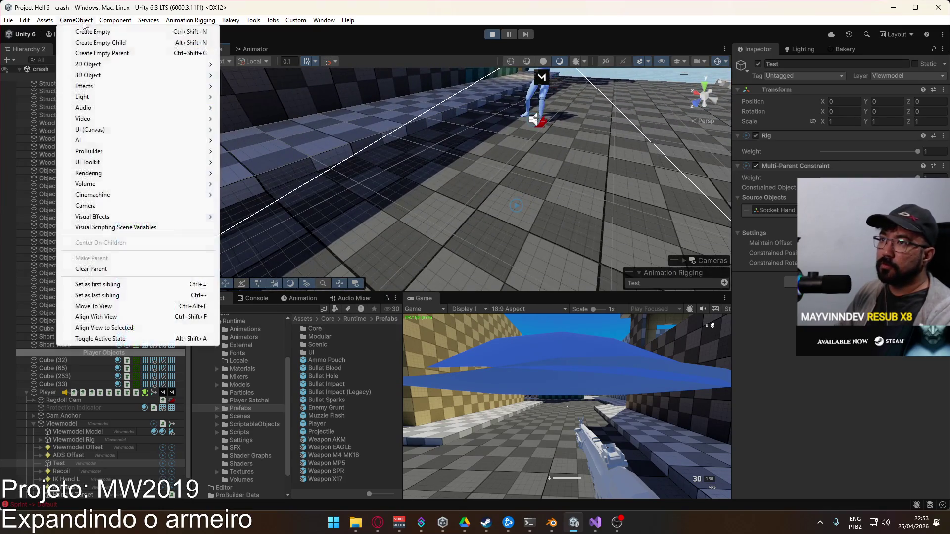
mouse_move(99, 75)
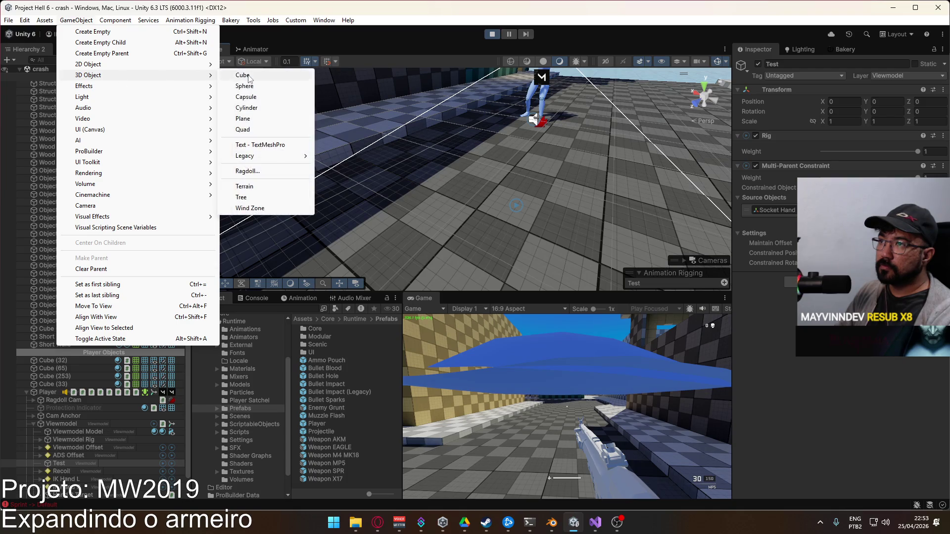
click(235, 75)
mouse_move(467, 103)
mouse_down()
mouse_move(317, 163)
mouse_move(294, 85)
mouse_move(365, 131)
mouse_move(327, 148)
mouse_up()
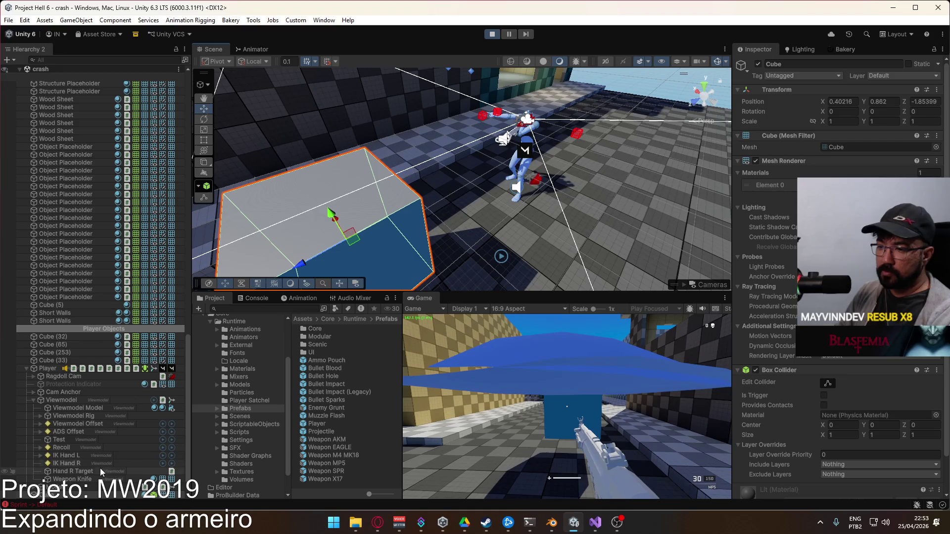
Select Test, then the Cube at X 1.65, Y 0.882, Z -3.23, and stop the game
mouse_move(78, 441)
mouse_down()
mouse_move(222, 430)
mouse_move(419, 387)
mouse_move(772, 210)
mouse_up()
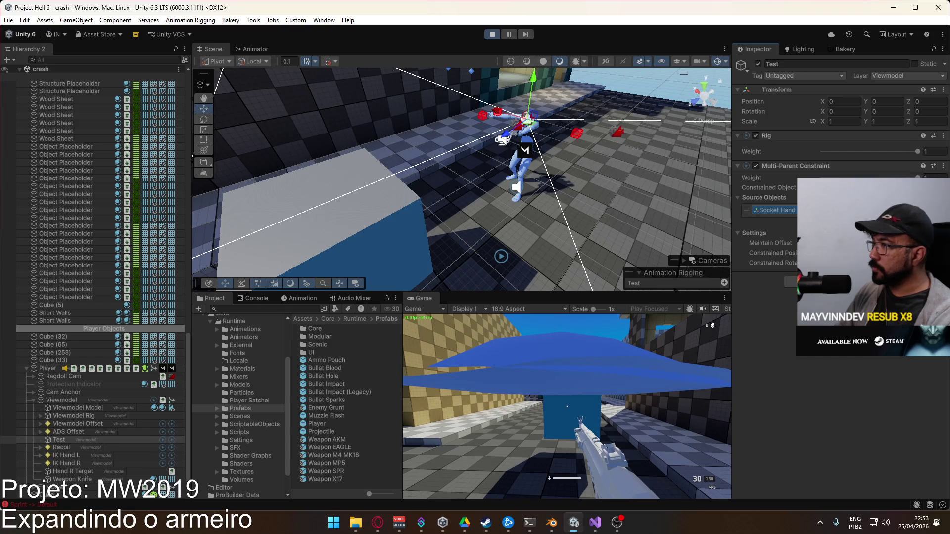
mouse_move(596, 206)
mouse_down()
mouse_move(436, 166)
mouse_move(467, 131)
mouse_move(499, 120)
mouse_move(475, 131)
mouse_move(613, 218)
mouse_move(490, 148)
mouse_move(447, 158)
mouse_up()
click(434, 165)
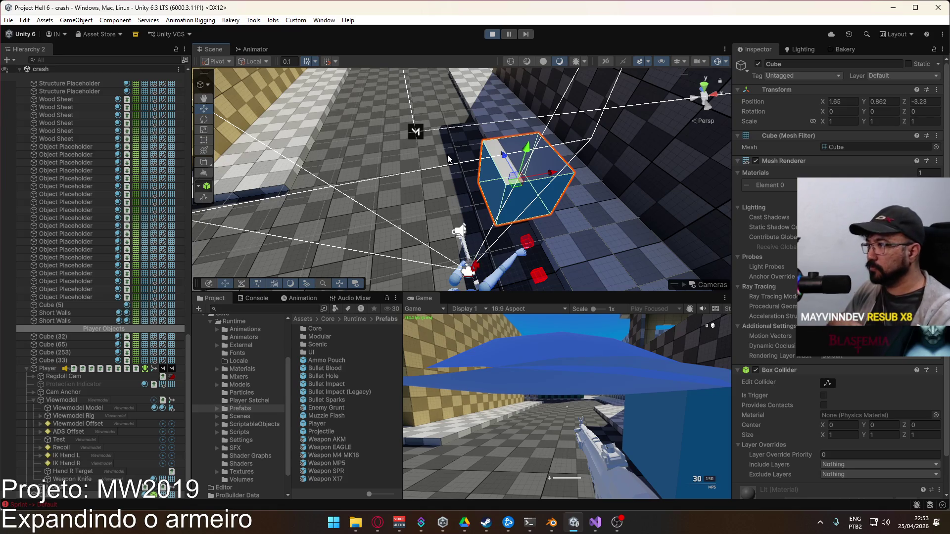
click(492, 34)
Reopen the Player prefab from the Prefabs folder for editing
double_click(310, 425)
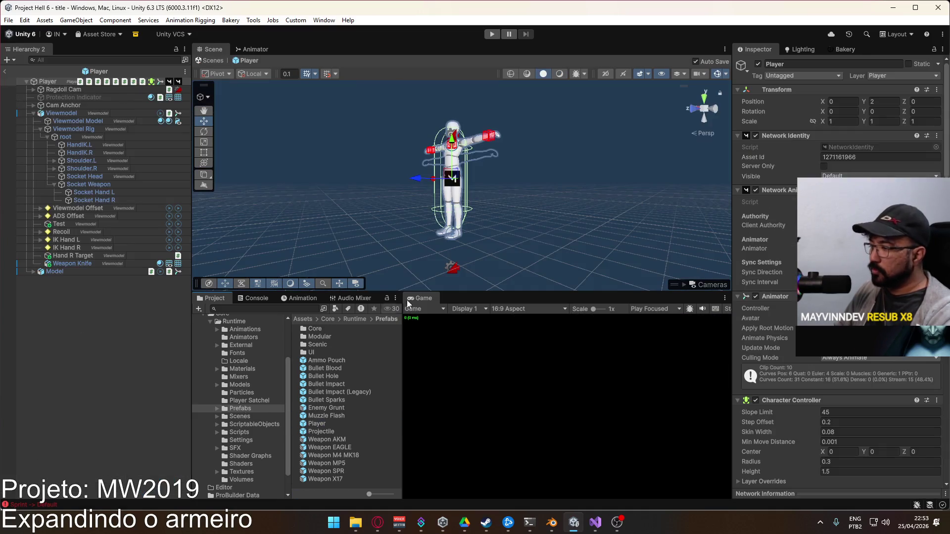
click(22, 70)
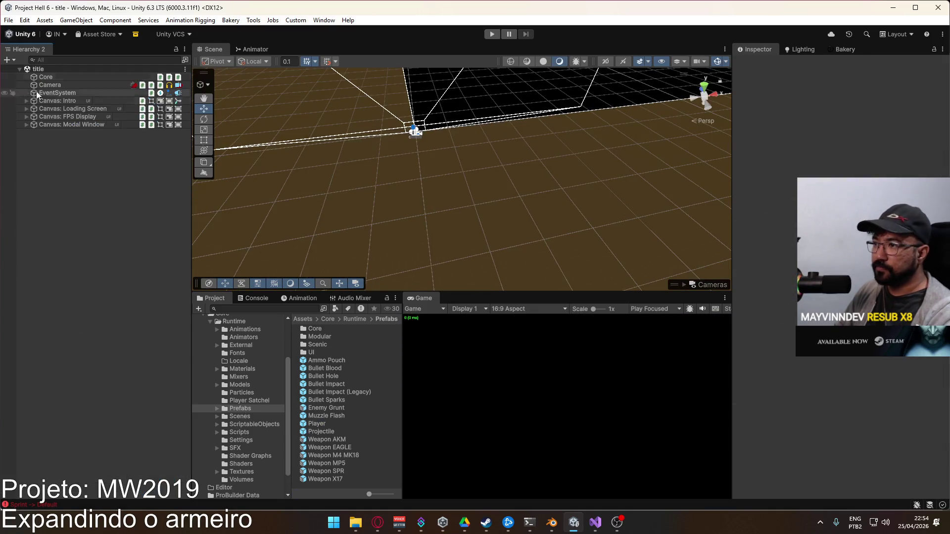
click(254, 415)
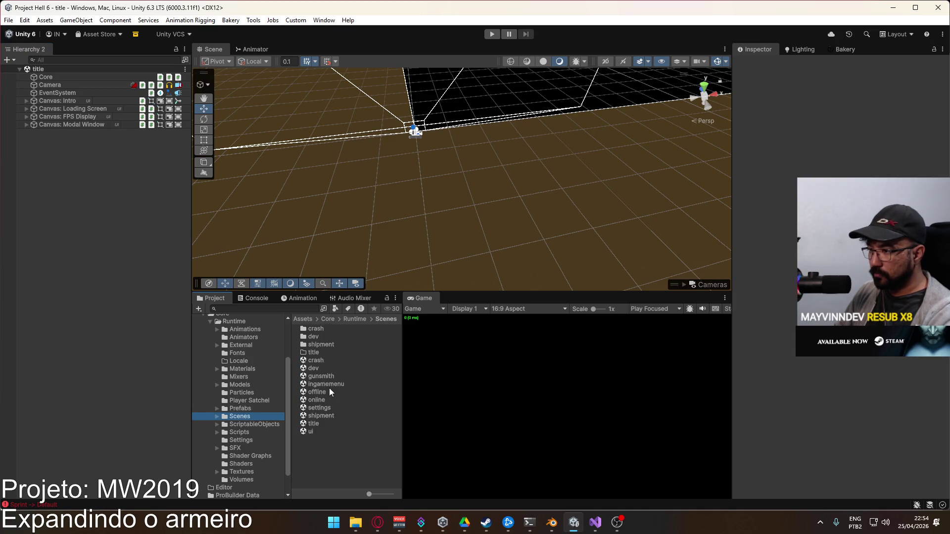
key(Up)
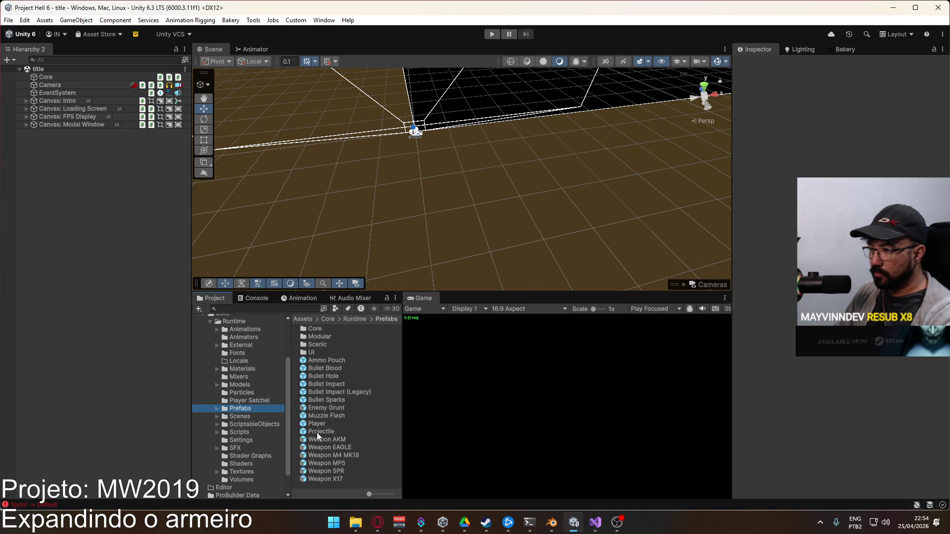
double_click(317, 424)
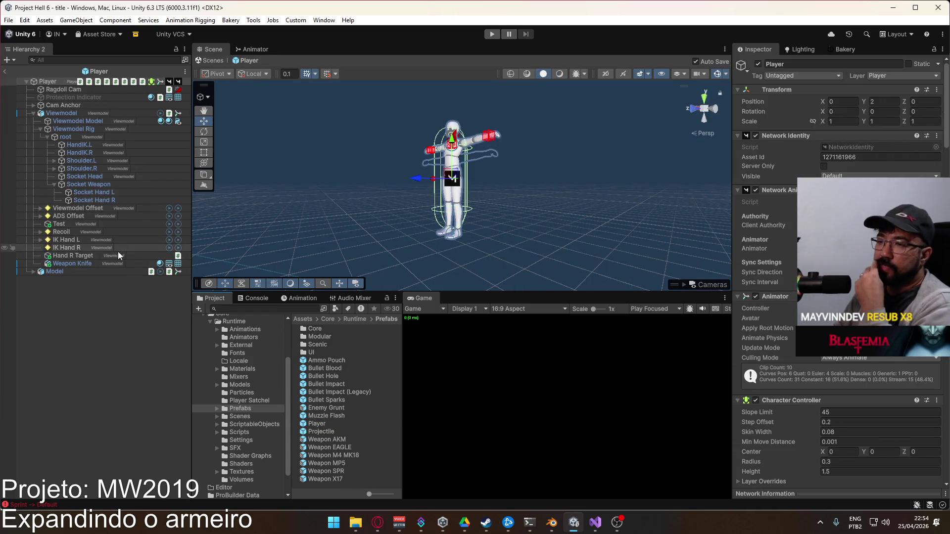
Delete the Test object and remove the Missing (Rig) layer from Rig Builder
click(90, 225)
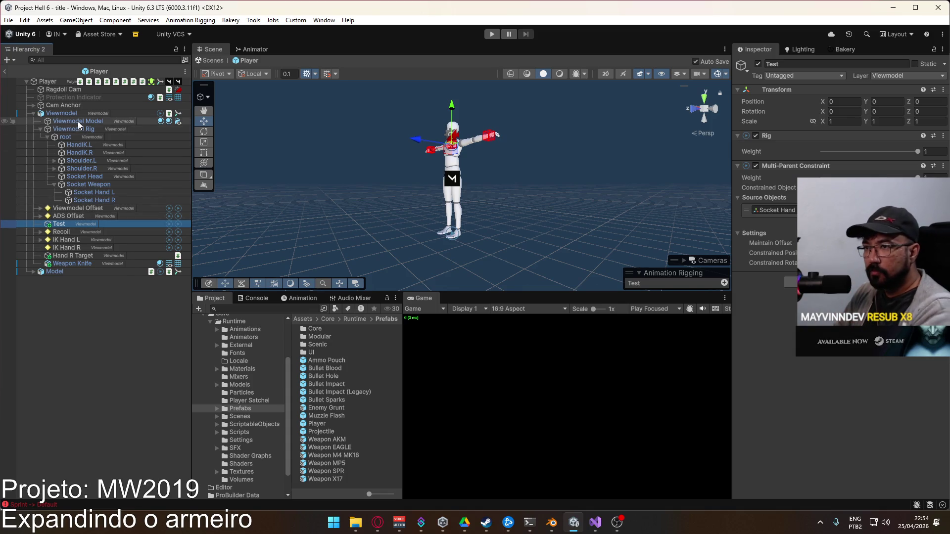
key(Delete)
click(744, 364)
click(934, 405)
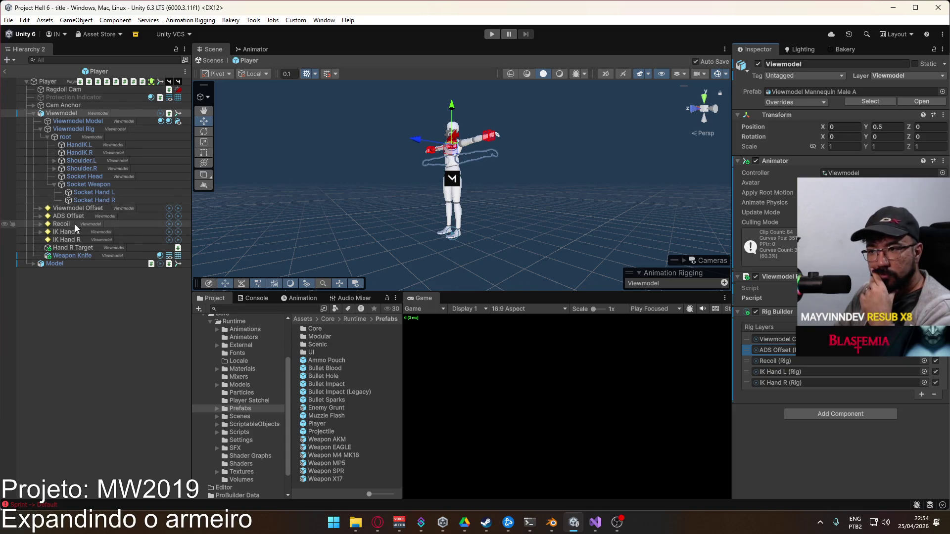
Parent Hand R Target under IK Hand R, mirroring Hand L Target under IK Hand L
click(69, 248)
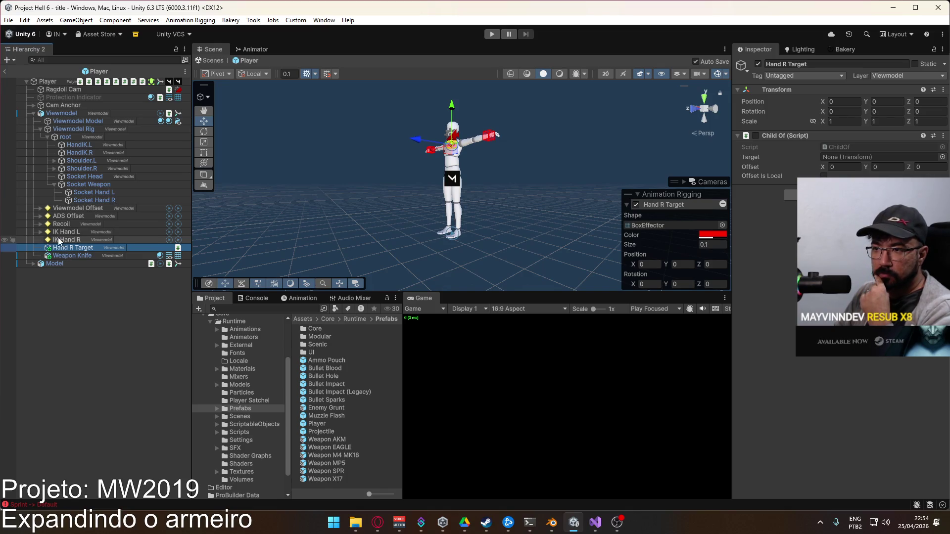
click(40, 232)
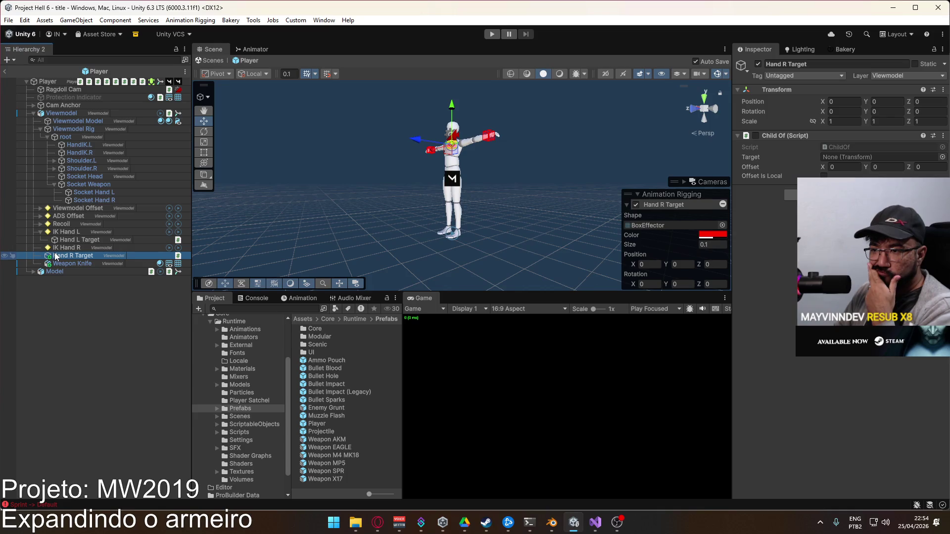
drag(72, 257, 81, 248)
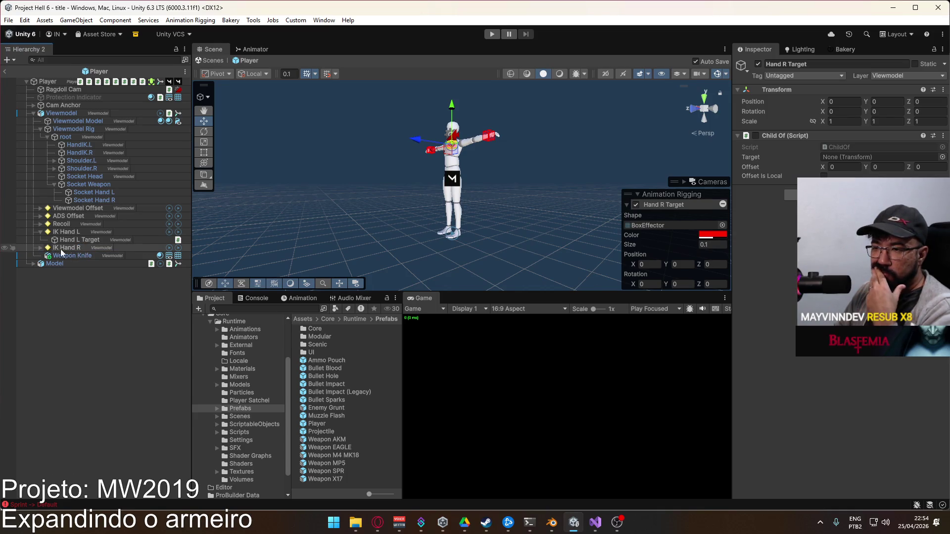
click(41, 248)
click(76, 247)
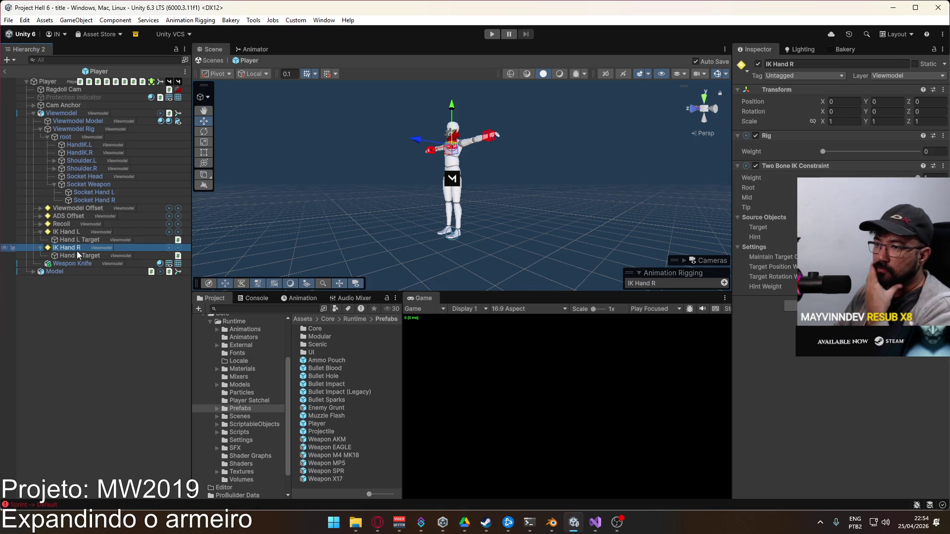
click(77, 256)
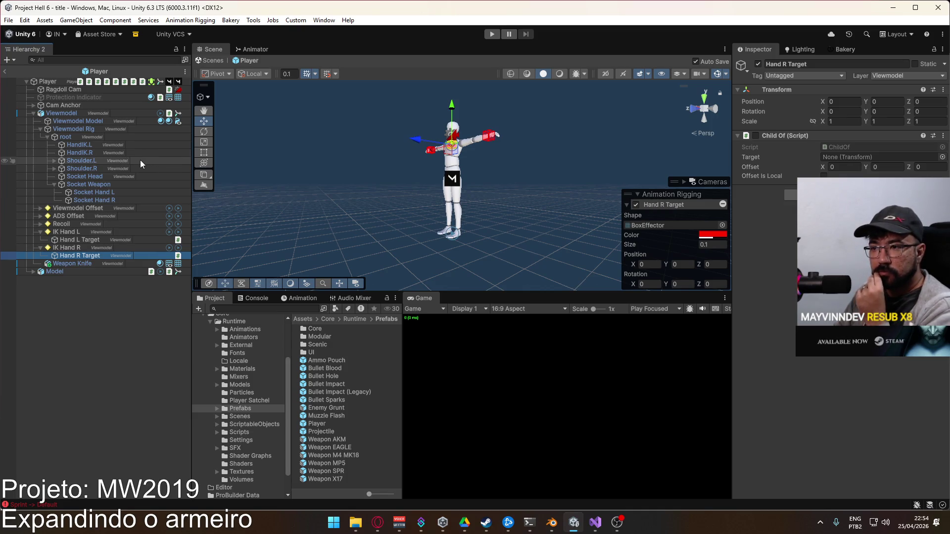
Remove the Child Of (Script) component from Hand R Target and Hand L Target, then switch to Visual Studio
right_click(807, 138)
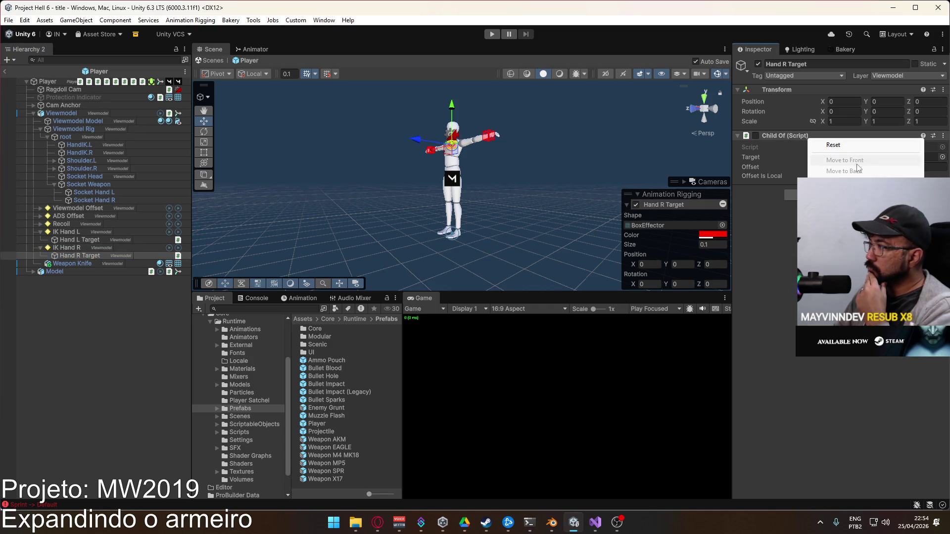
key(Escape)
click(82, 240)
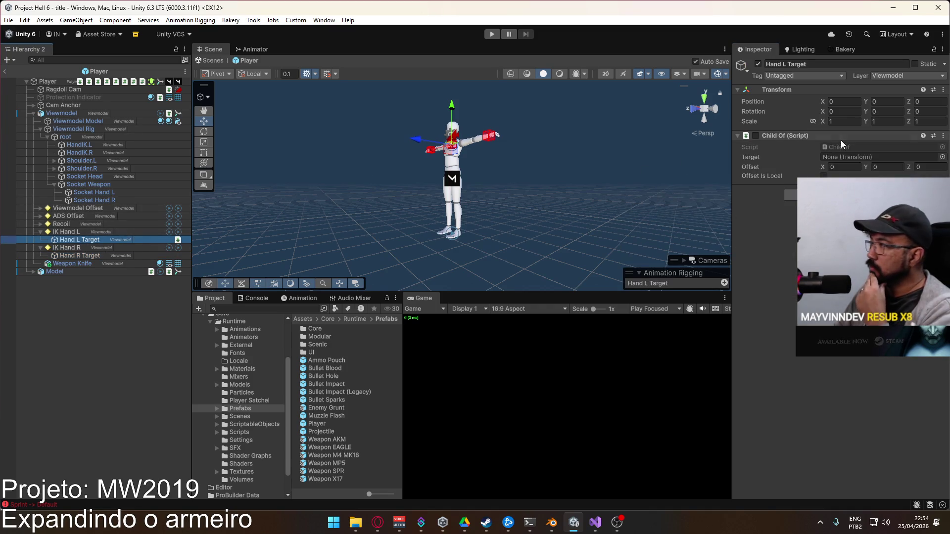
right_click(842, 143)
click(845, 172)
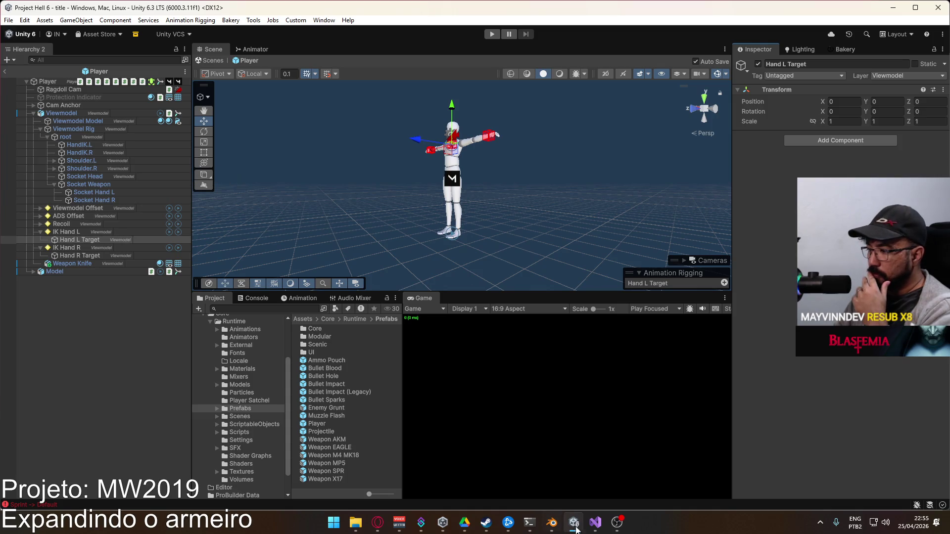
click(595, 522)
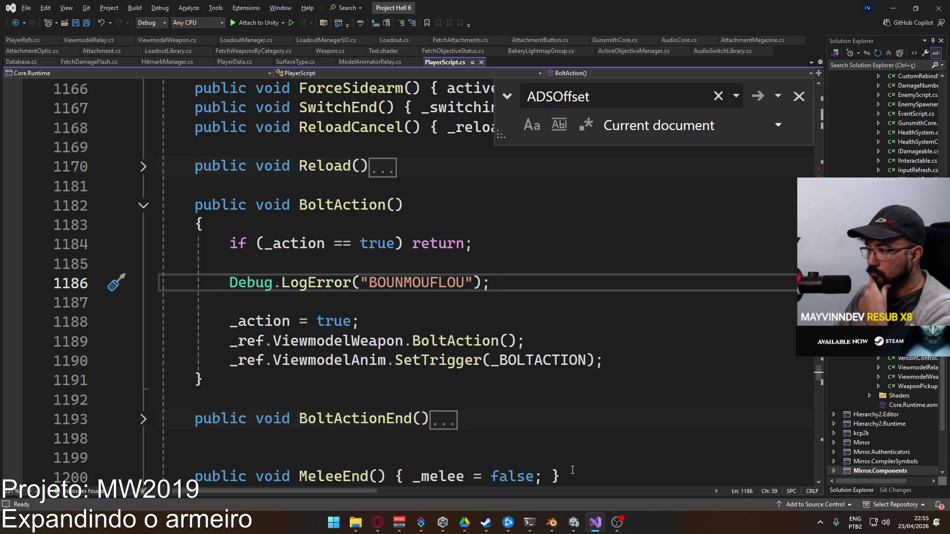
click(573, 522)
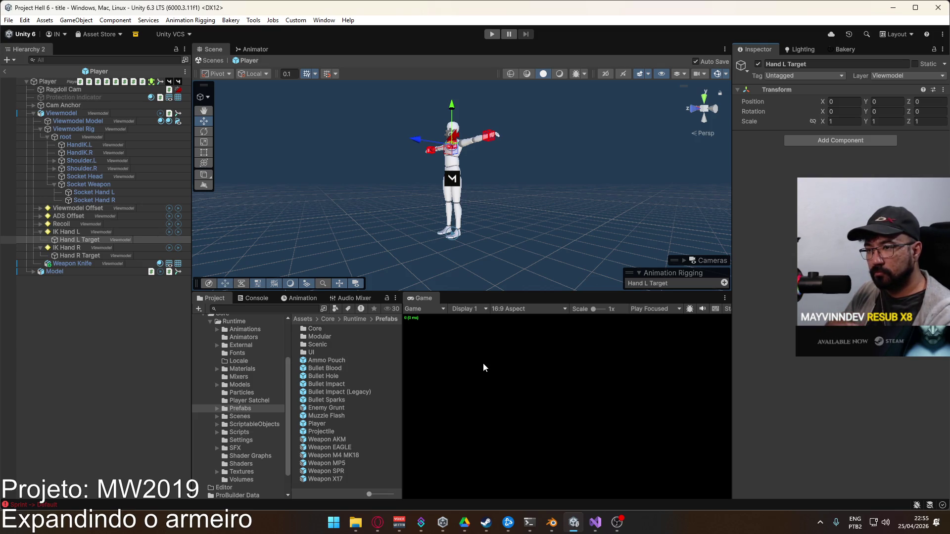
Add a Multi-Parent Constraint to Hand R Target with itself as the Constrained Object
click(99, 255)
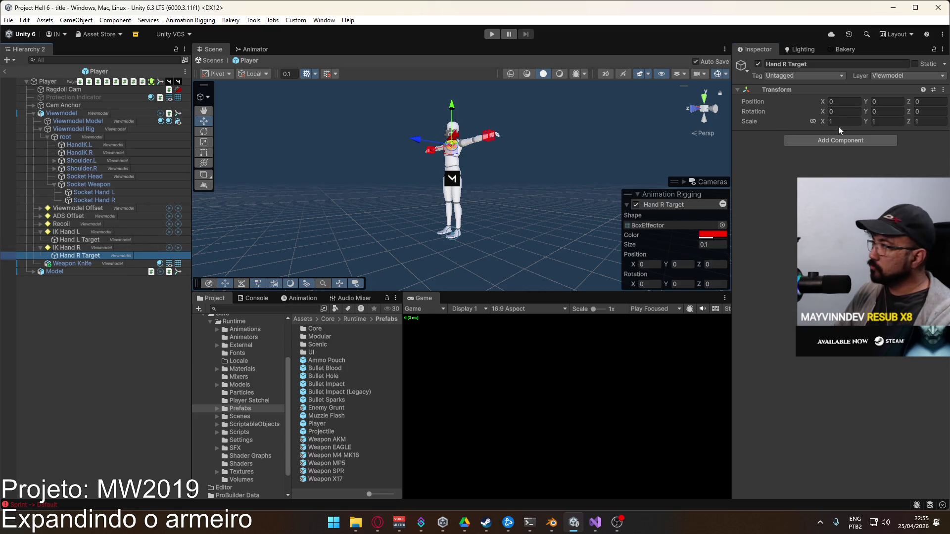
click(838, 138)
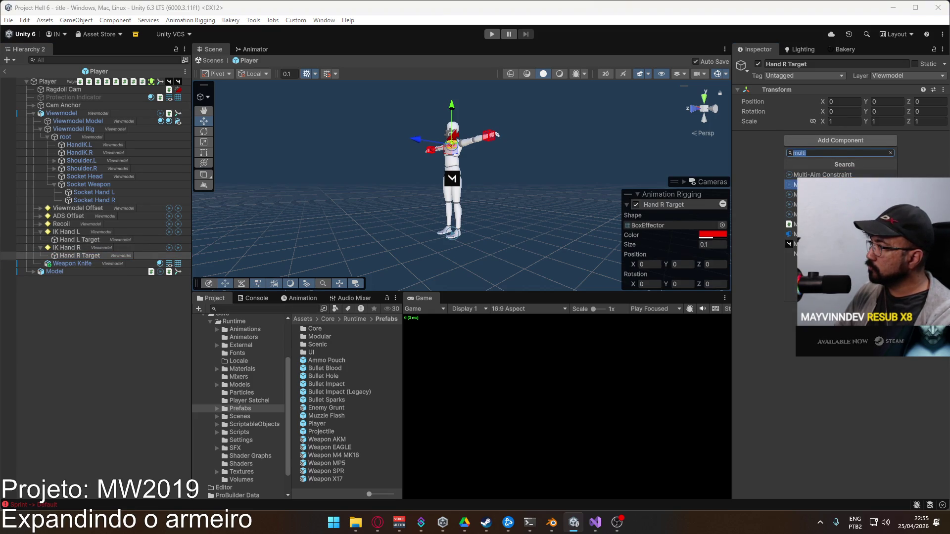
click(841, 185)
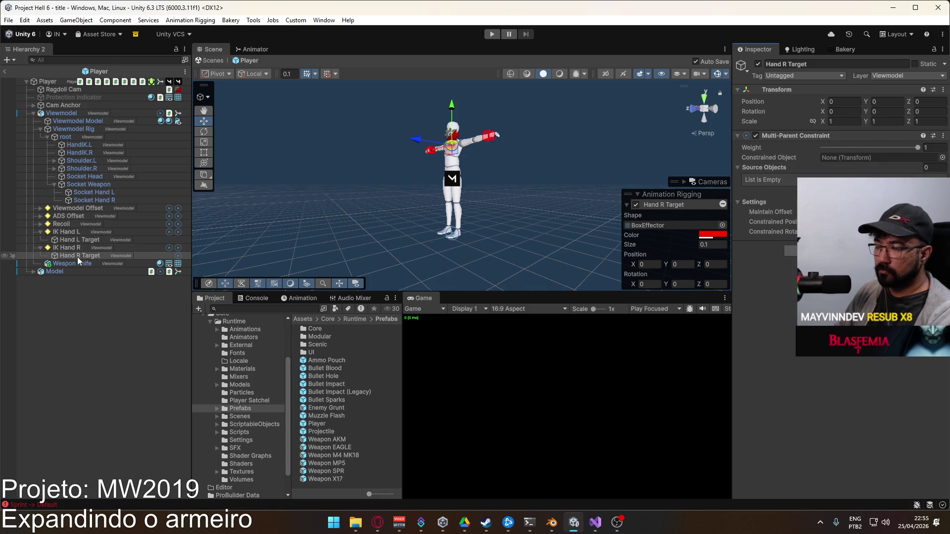
mouse_move(78, 257)
mouse_down()
mouse_move(465, 198)
mouse_move(856, 160)
mouse_up()
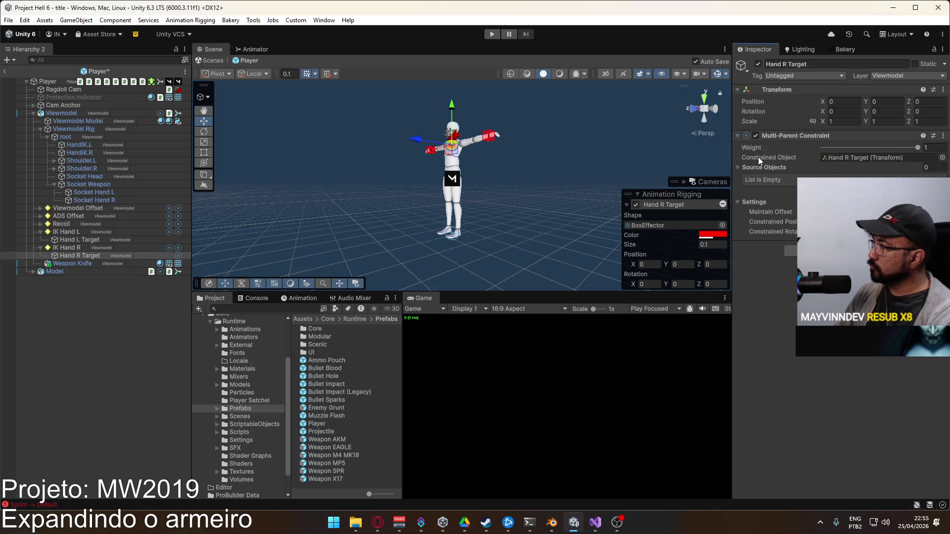
Create an empty GameObject under IK Hand R, add it as a constraint source, and press Play
right_click(75, 255)
click(129, 258)
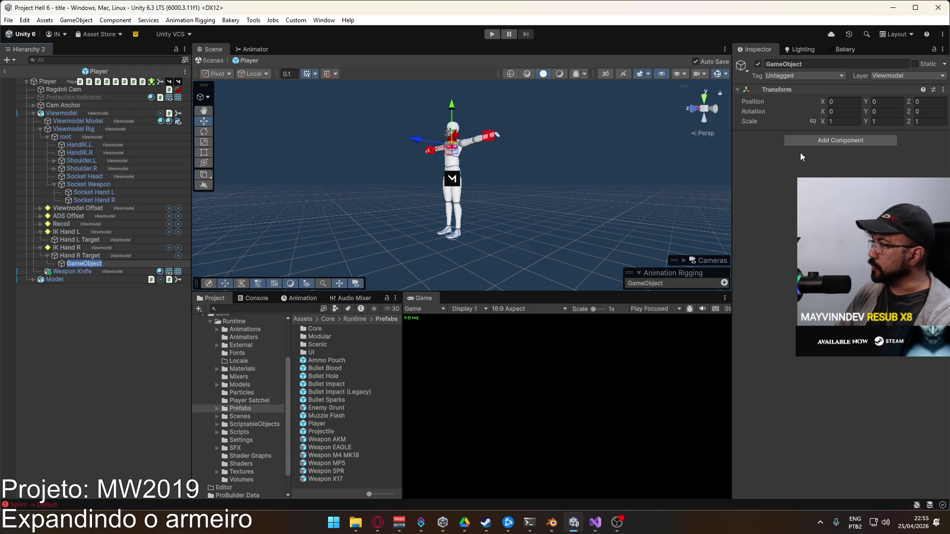
click(99, 247)
drag(78, 264, 57, 260)
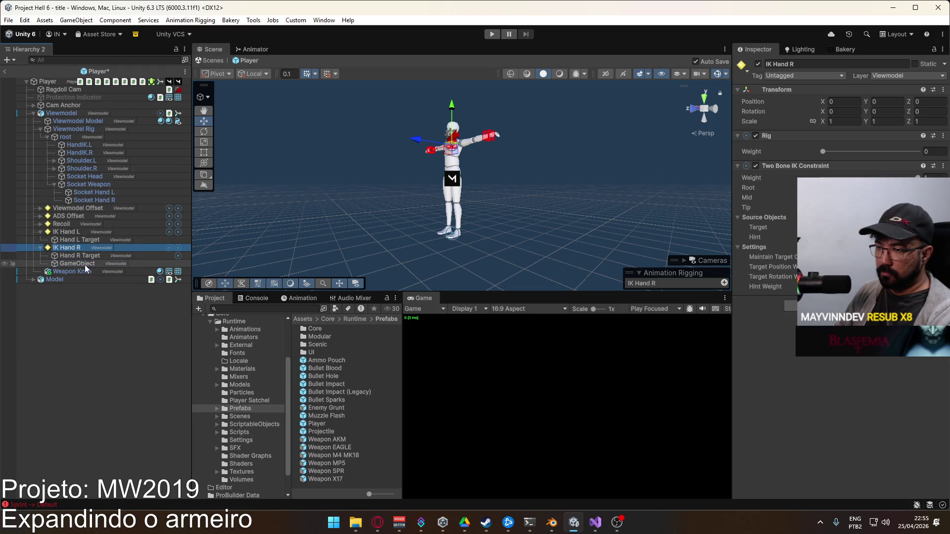
click(70, 264)
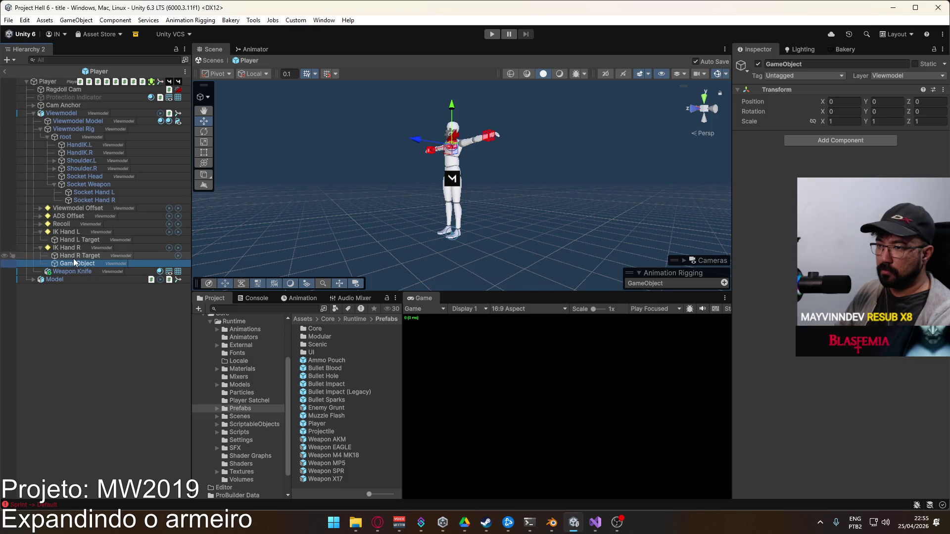
drag(87, 262, 73, 263)
click(72, 258)
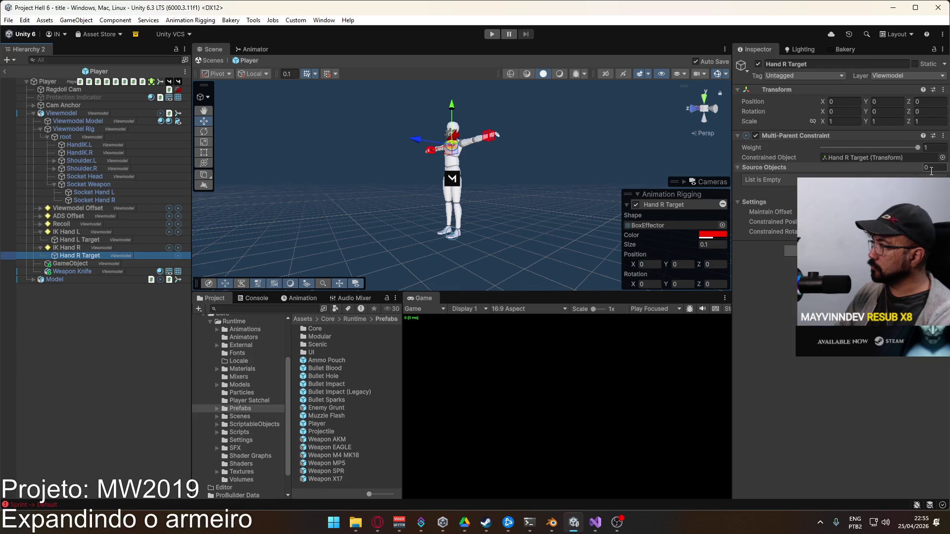
mouse_move(76, 264)
mouse_down()
mouse_move(898, 165)
mouse_move(767, 168)
mouse_up()
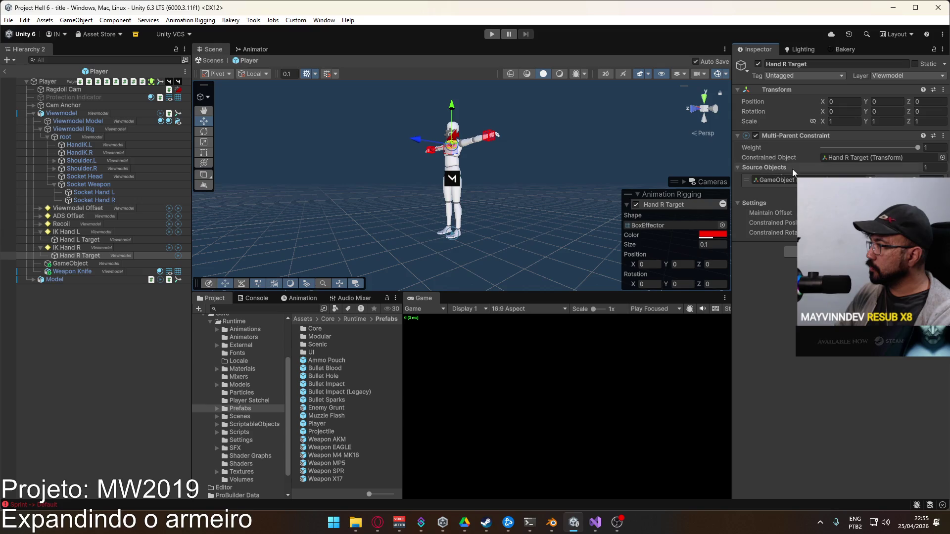
click(491, 33)
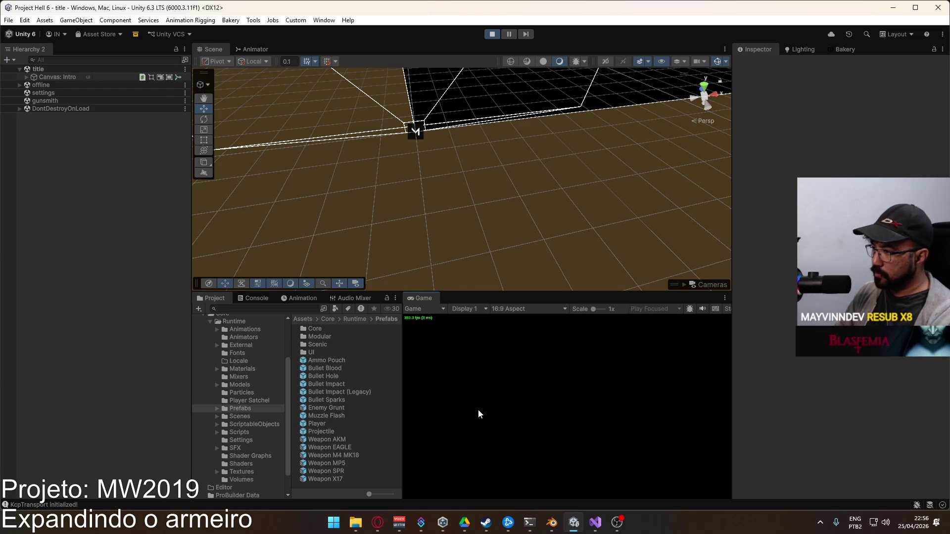
Host a local game and fly the scene camera through the level
click(428, 456)
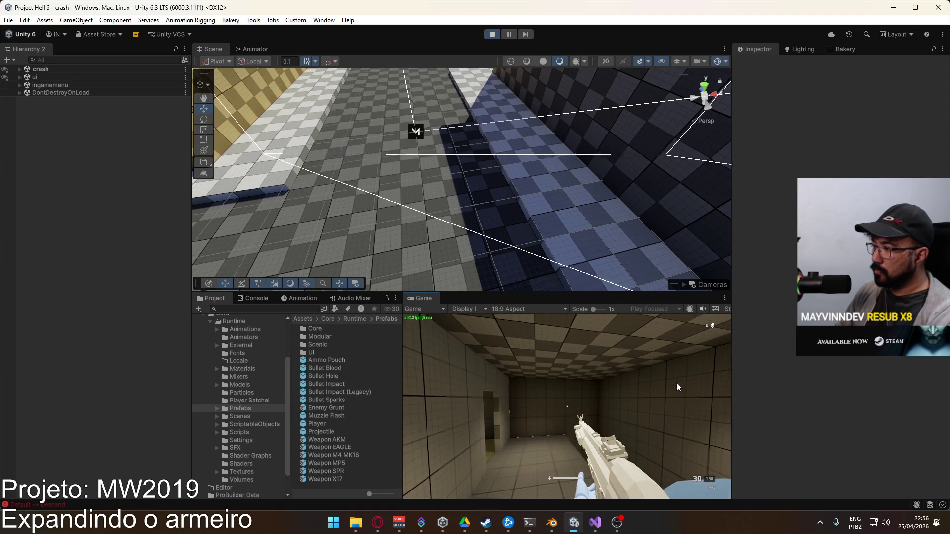
key(super)
mouse_move(590, 130)
mouse_down()
mouse_move(727, 88)
mouse_move(678, 28)
mouse_move(564, 61)
mouse_up()
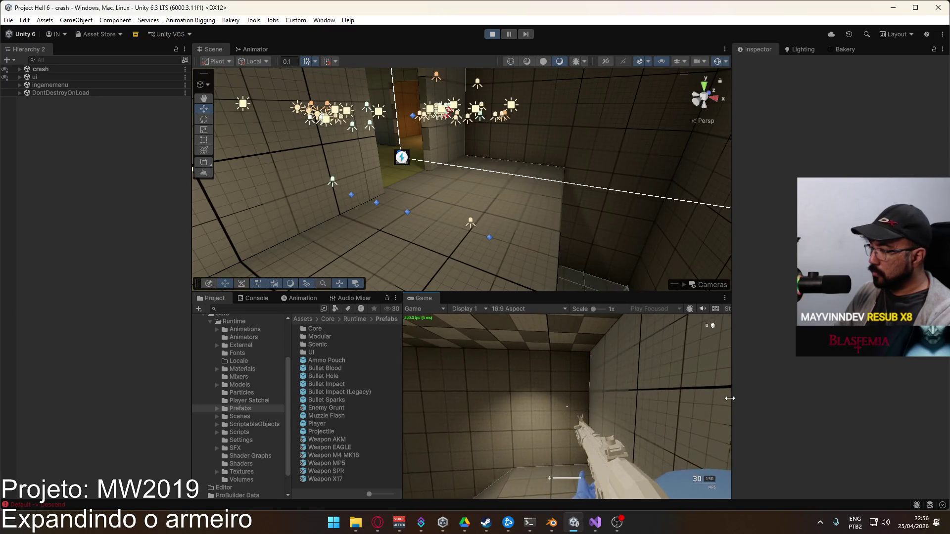
key(super)
key(super)
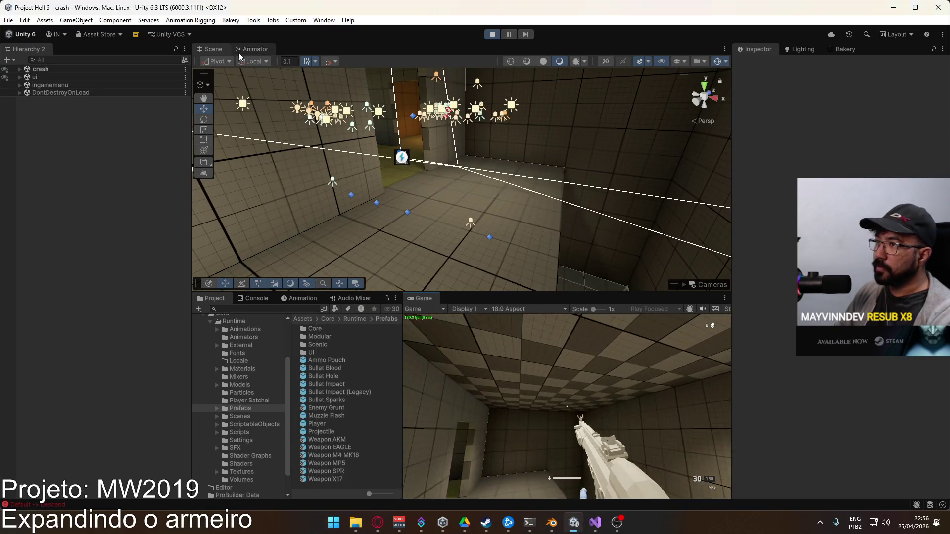
Glance at the Animator graph, stop Play mode, and reopen the Player prefab
click(243, 47)
click(214, 49)
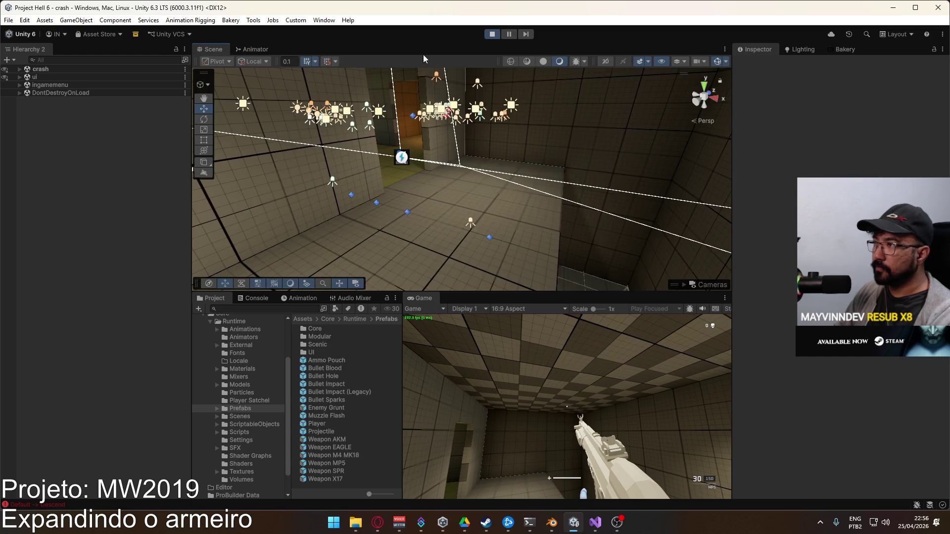
click(492, 37)
double_click(319, 424)
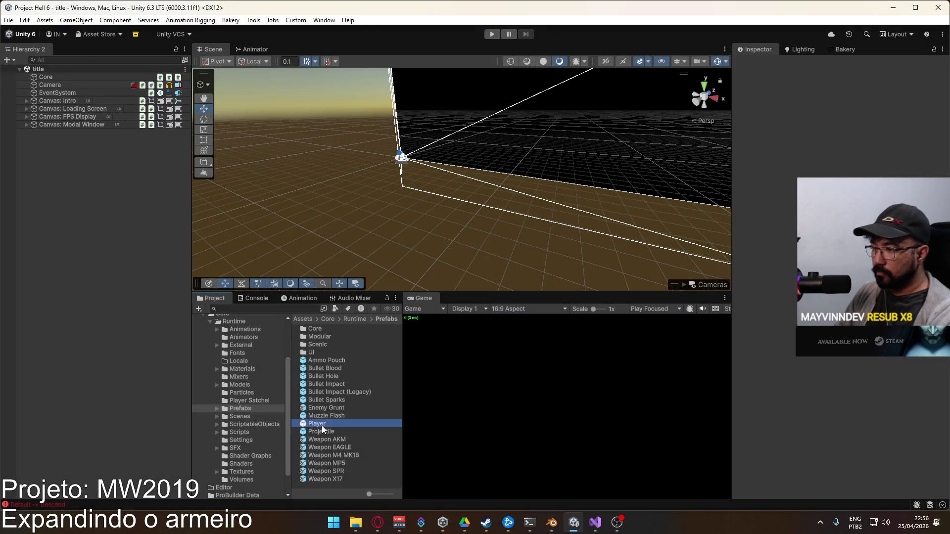
Remove the Multi-Parent Constraint from Hand R Target and delete the leftover empty GameObject
click(81, 256)
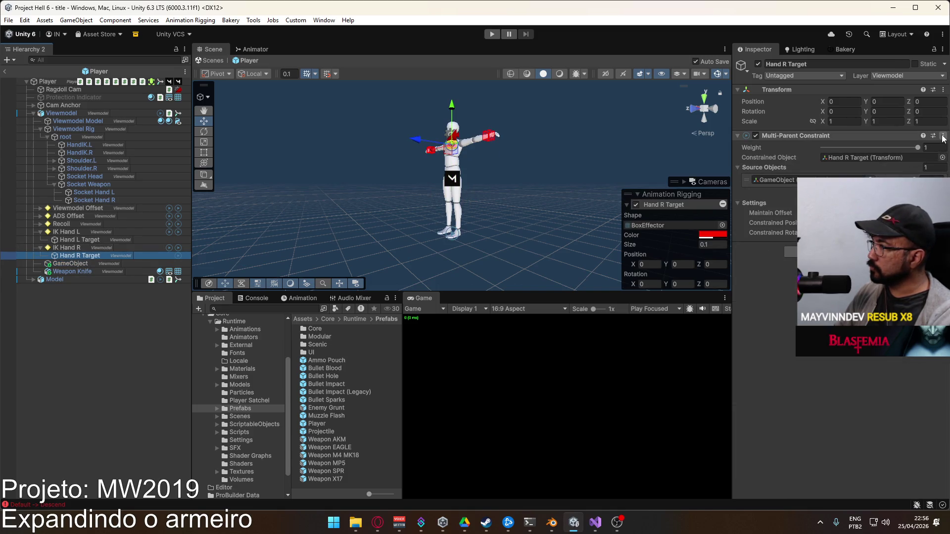
click(943, 136)
click(863, 187)
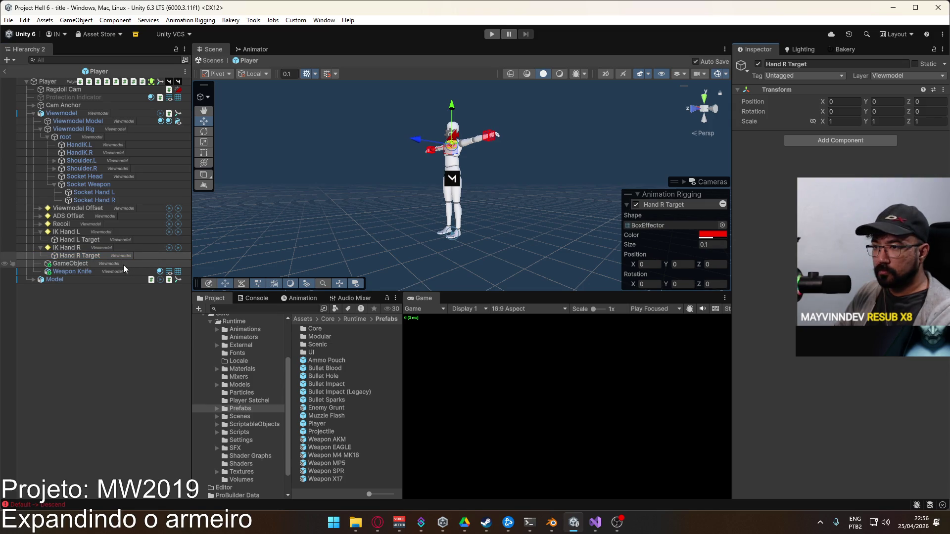
click(97, 262)
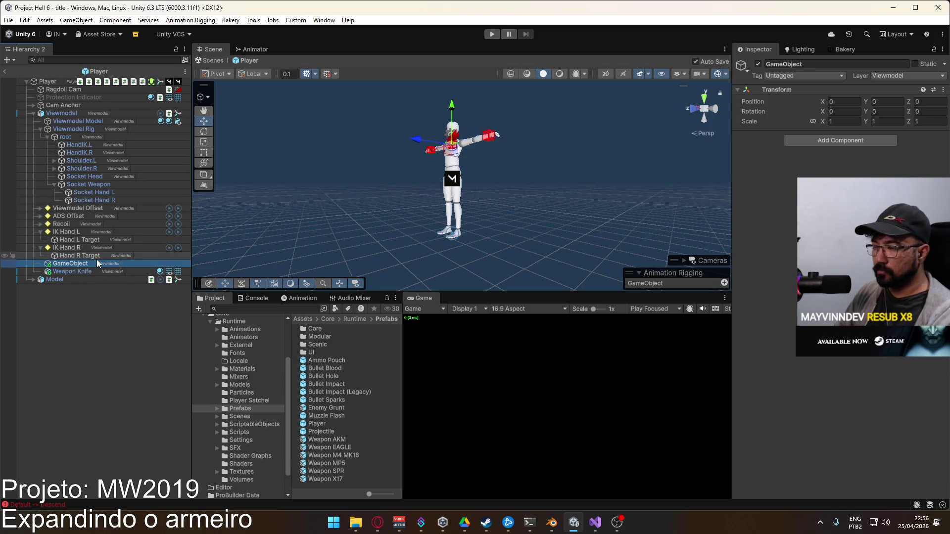
key(Delete)
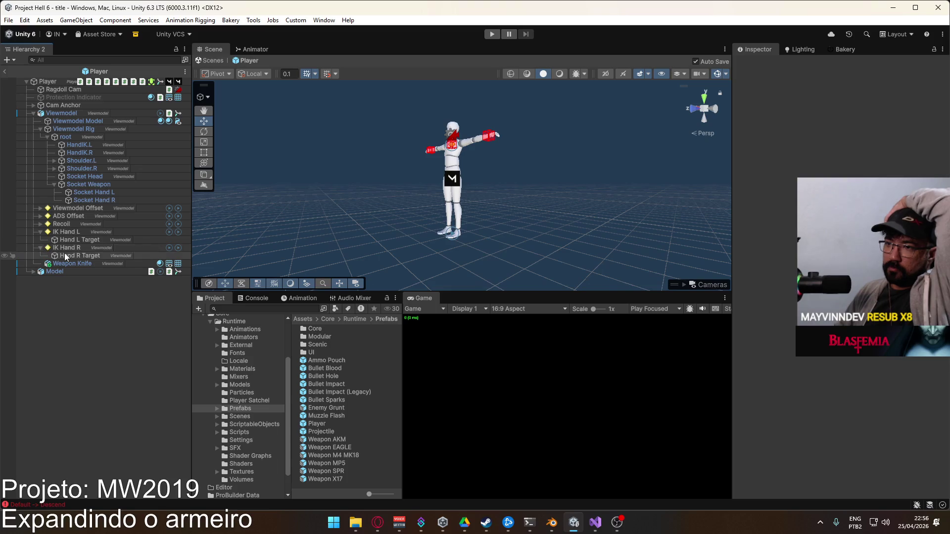
Move Hand L Target and Hand R Target out to sit directly under Viewmodel
click(65, 254)
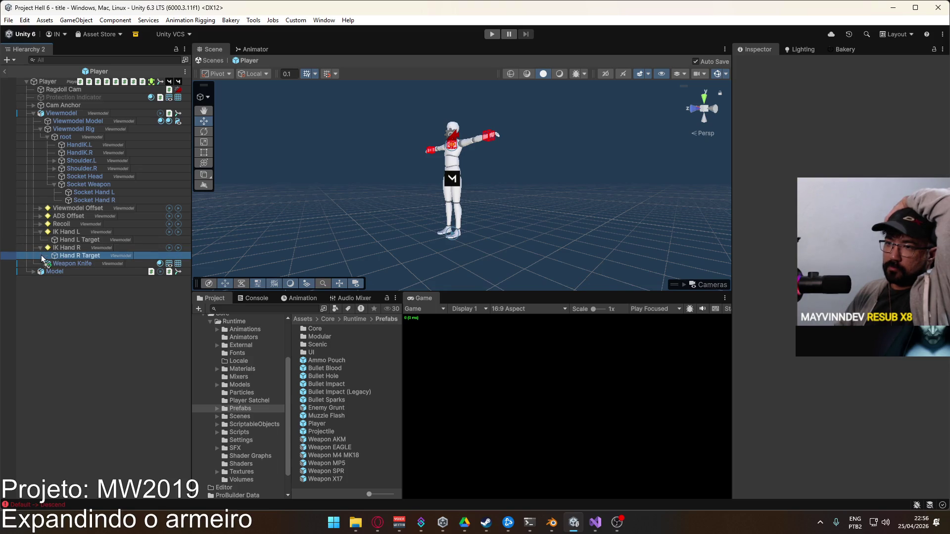
mouse_move(36, 256)
mouse_down()
mouse_move(44, 235)
mouse_move(165, 250)
mouse_up()
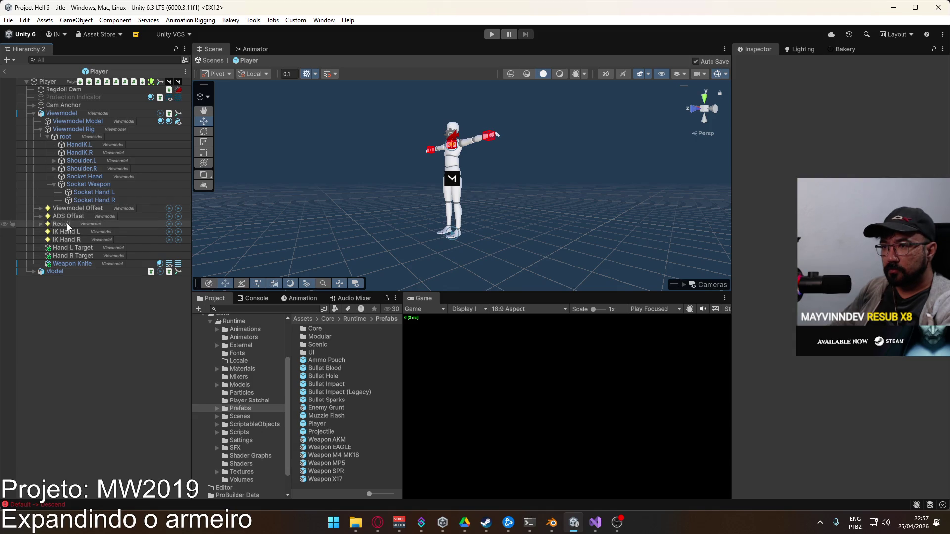
click(65, 113)
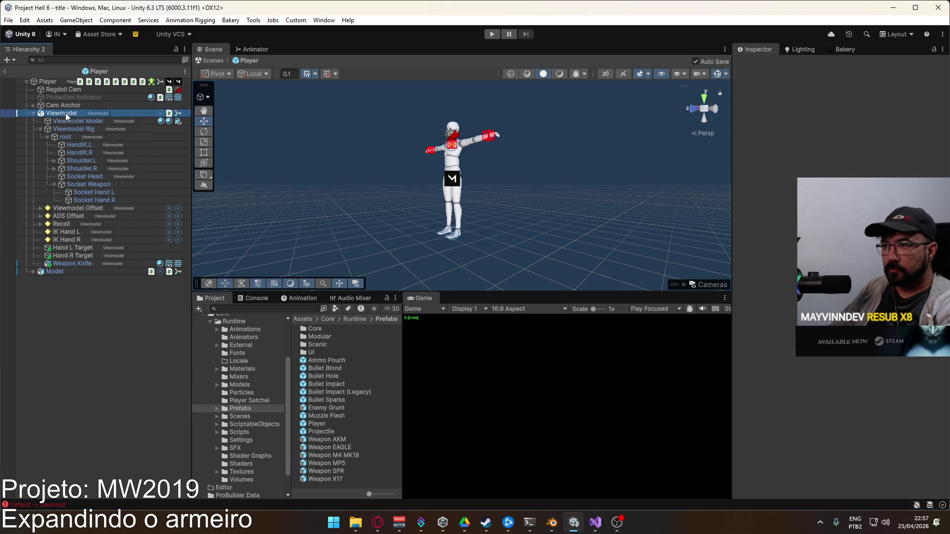
Create an empty GameObject under Viewmodel, placed between ADS Offset and Recoil
right_click(65, 113)
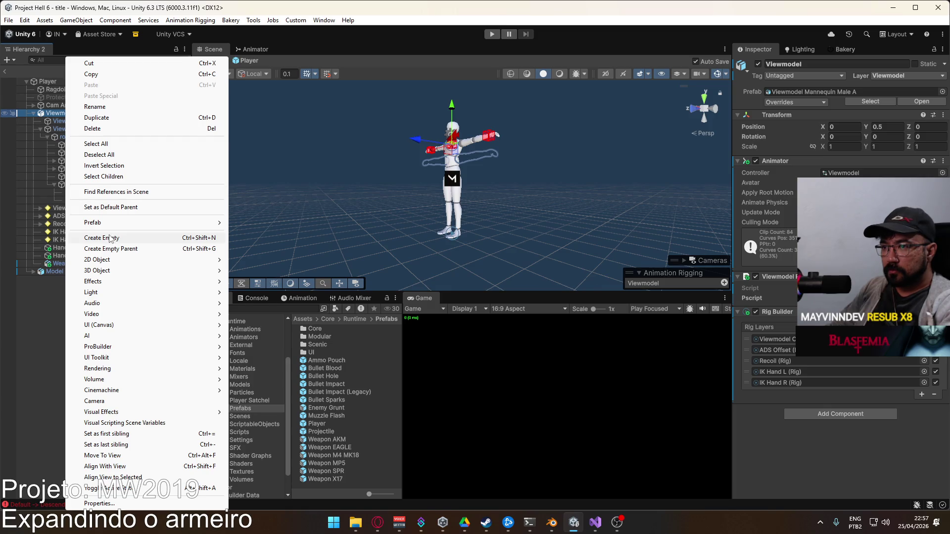
click(111, 238)
drag(74, 273, 85, 228)
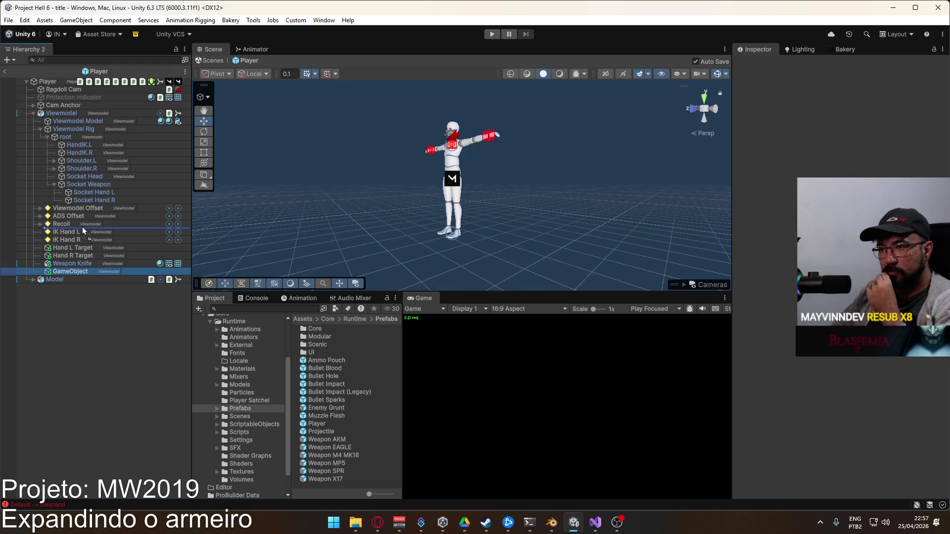
drag(82, 226, 85, 220)
double_click(72, 224)
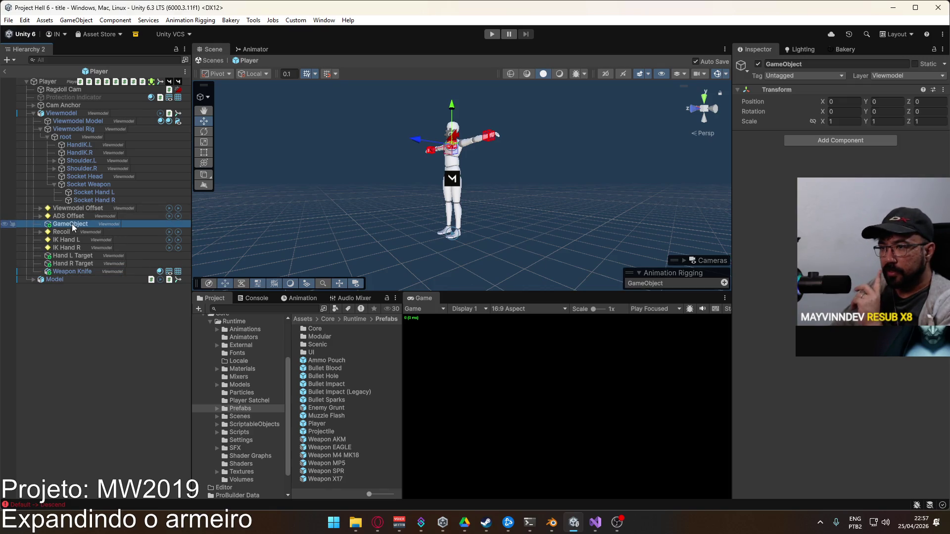
Rename the new object Anchors and give it a yellow diamond icon
key(F2)
text(Abd)
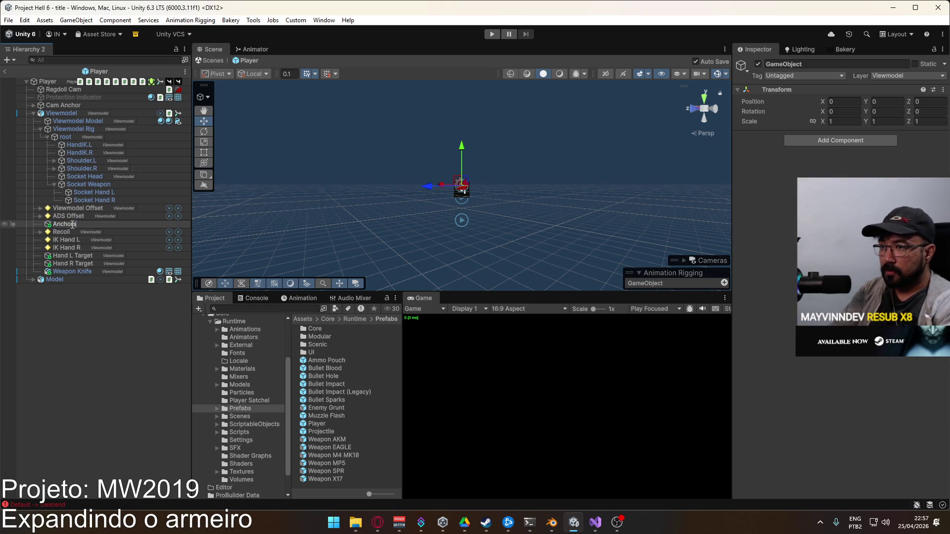
key(Return)
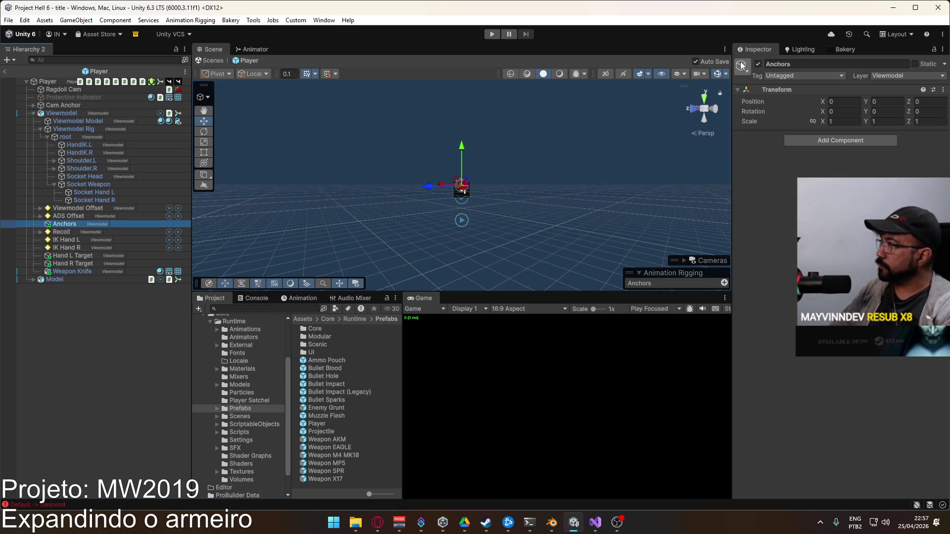
click(744, 72)
click(773, 116)
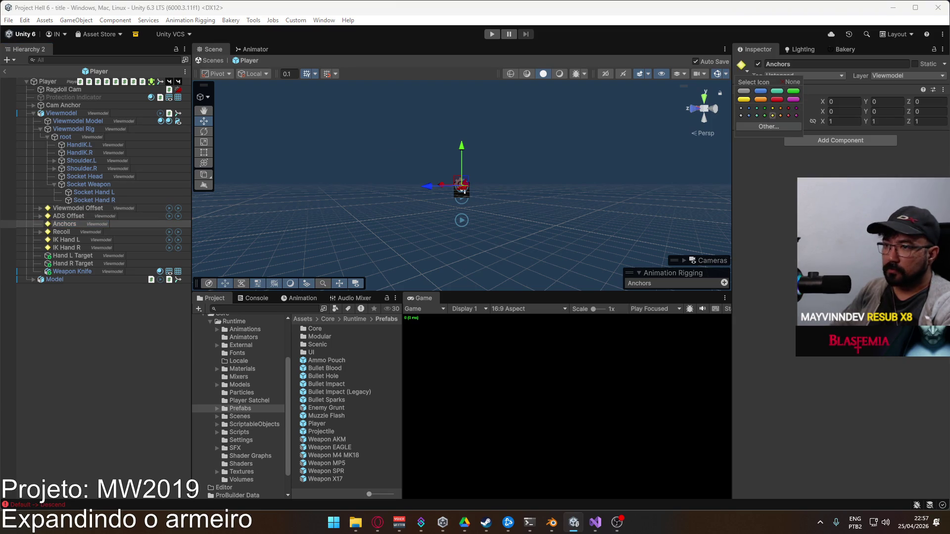
Add two empty child GameObjects under Anchors and select both
click(66, 224)
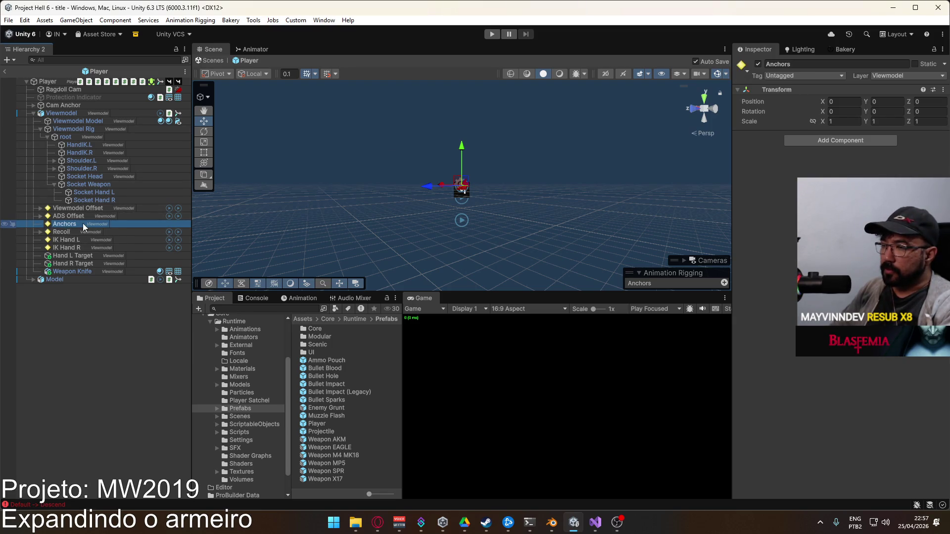
right_click(79, 224)
click(119, 260)
click(68, 224)
right_click(67, 224)
click(119, 260)
click(87, 232)
shift+click(85, 239)
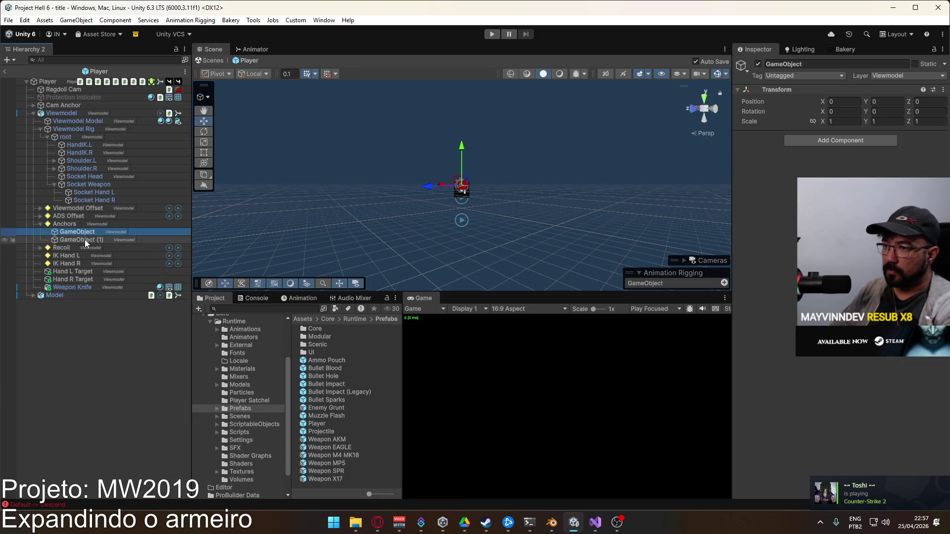
Add a Multi-Parent Constraint to both empty children via the 'multi' component search
click(813, 138)
text(multi)
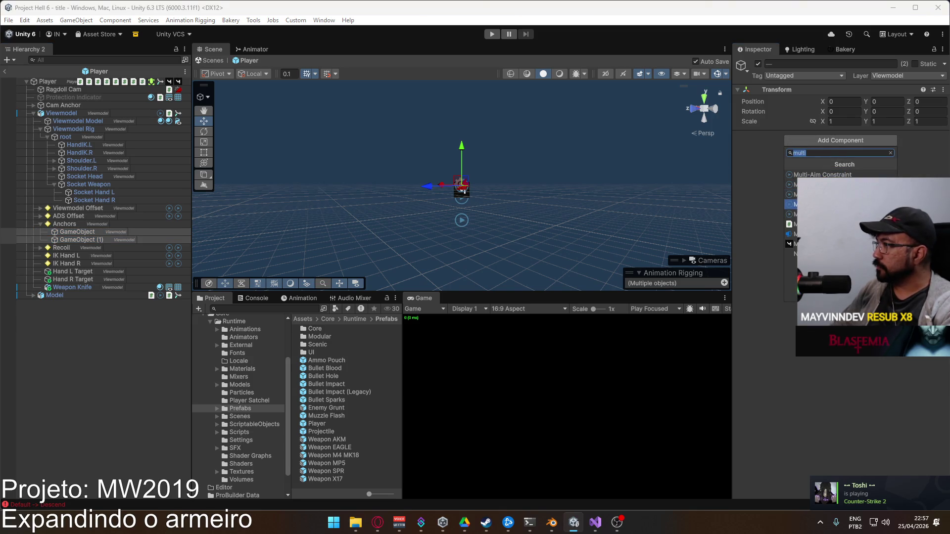
click(821, 184)
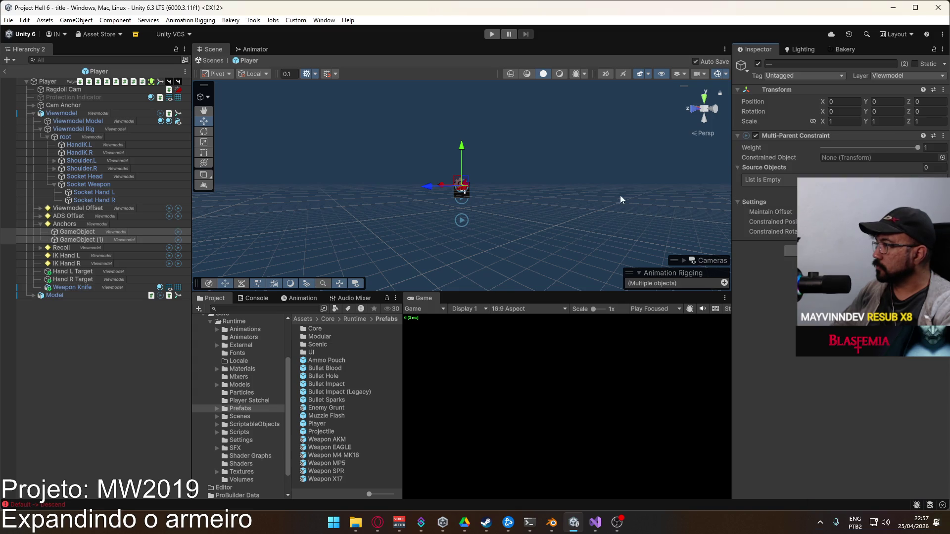
Rename the two children Left and Right
click(84, 233)
key(F2)
text(Anchor Left)
key(Return)
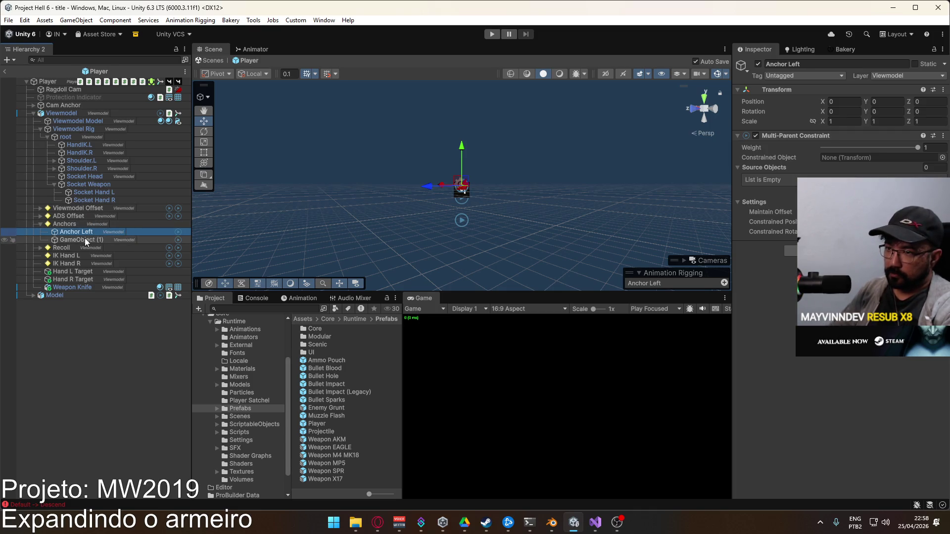
key(F2)
key(ctrl+shift+Left)
key(BackSpace)
click(84, 239)
key(F2)
text(Right)
key(Return)
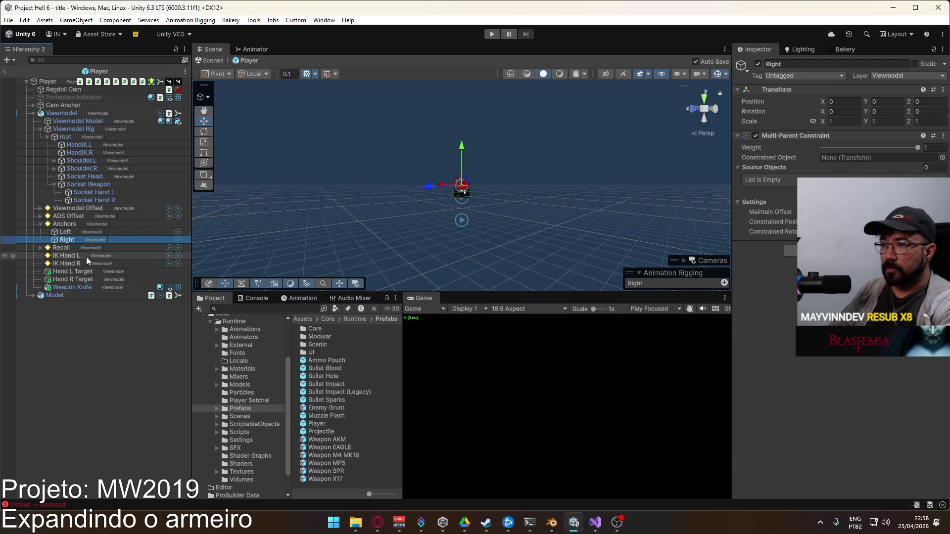
Make IK Hand L Left's constrained object and give both constraints 2 source slots
click(841, 247)
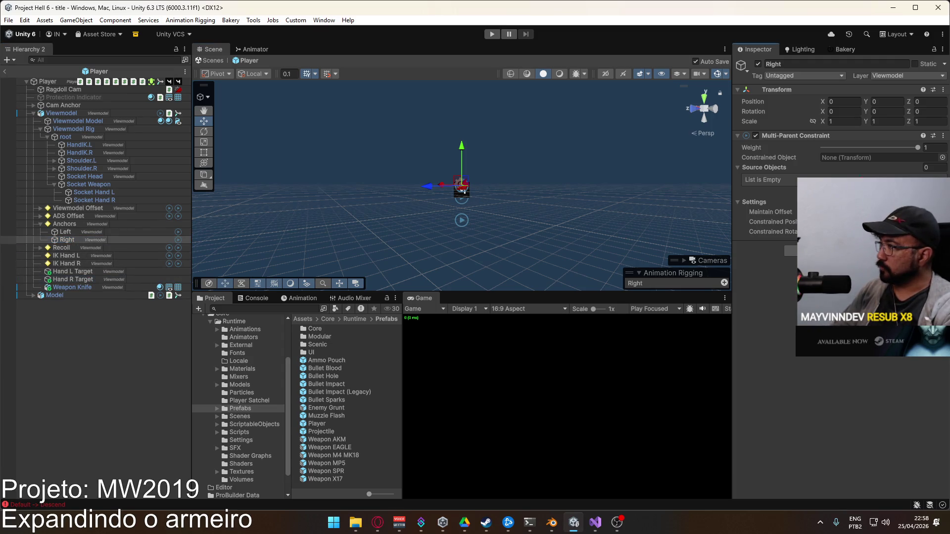
click(75, 232)
drag(76, 256, 848, 157)
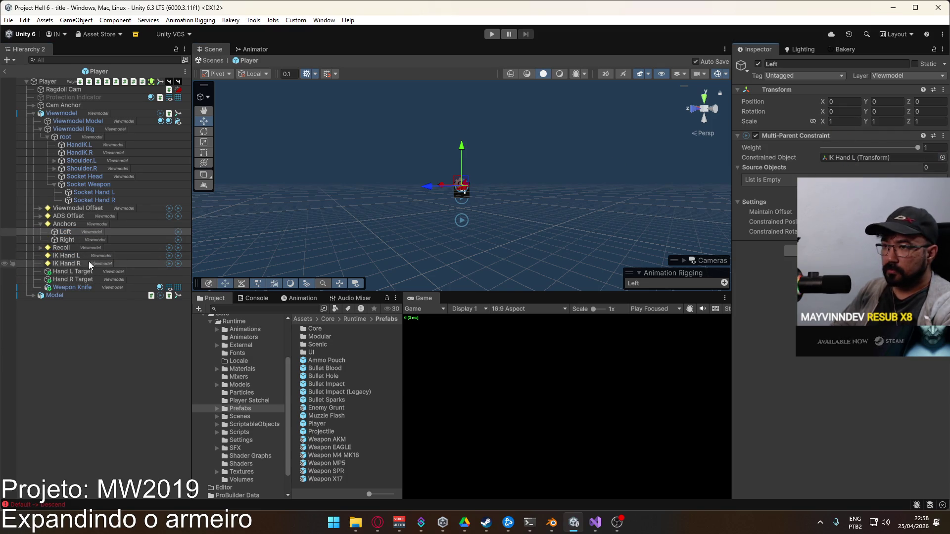
ctrl+click(81, 240)
click(930, 167)
text(2)
key(Return)
Assign Socket Hand L as Left's first source and a hand socket as Right's first source
click(74, 231)
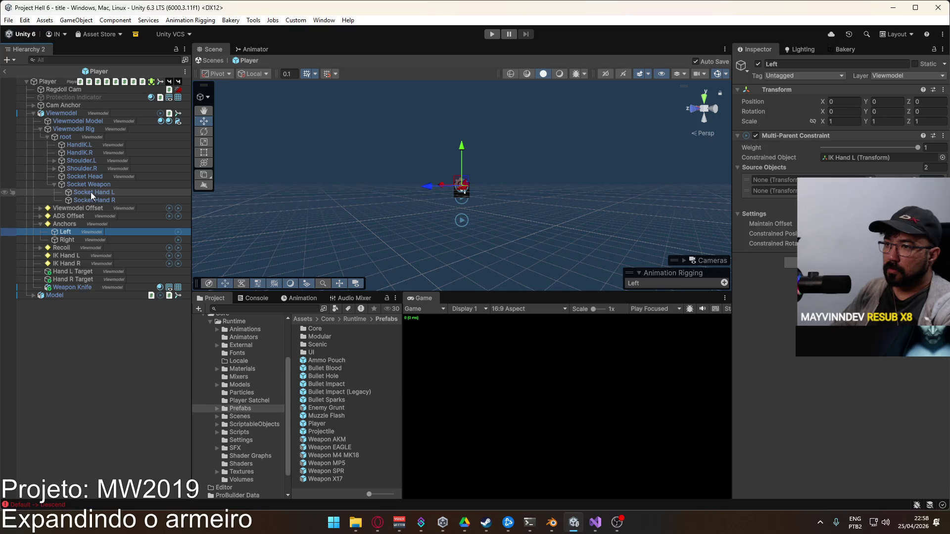
drag(90, 192, 774, 180)
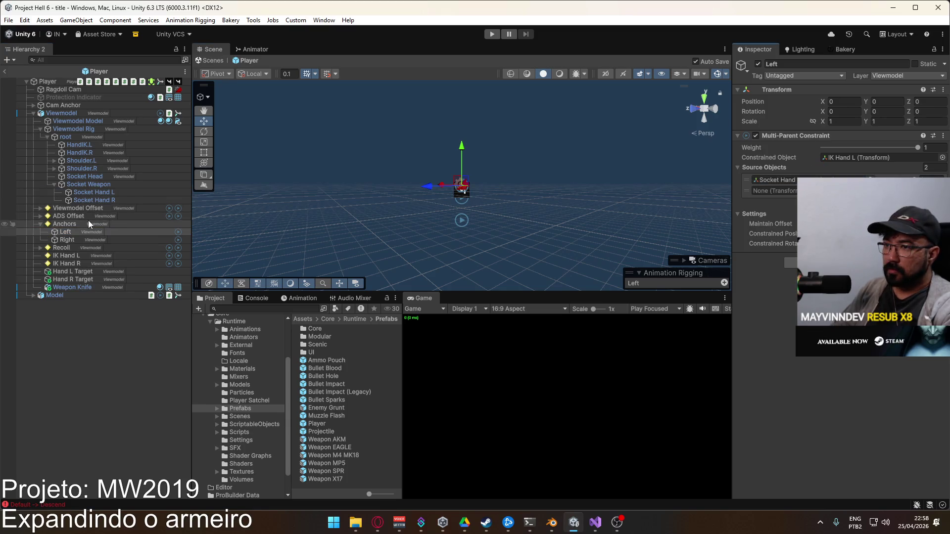
click(76, 239)
mouse_move(101, 201)
mouse_down()
mouse_move(772, 180)
mouse_move(774, 191)
mouse_up()
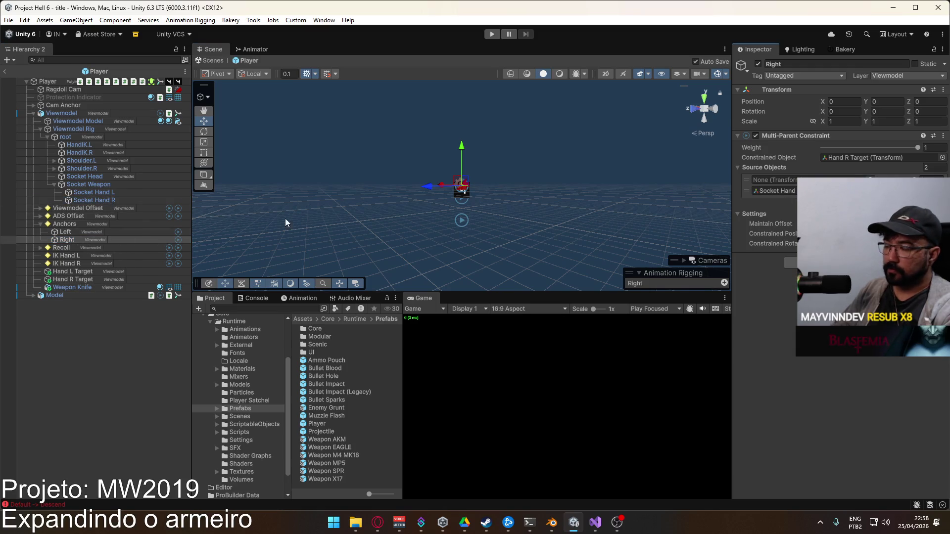
click(75, 240)
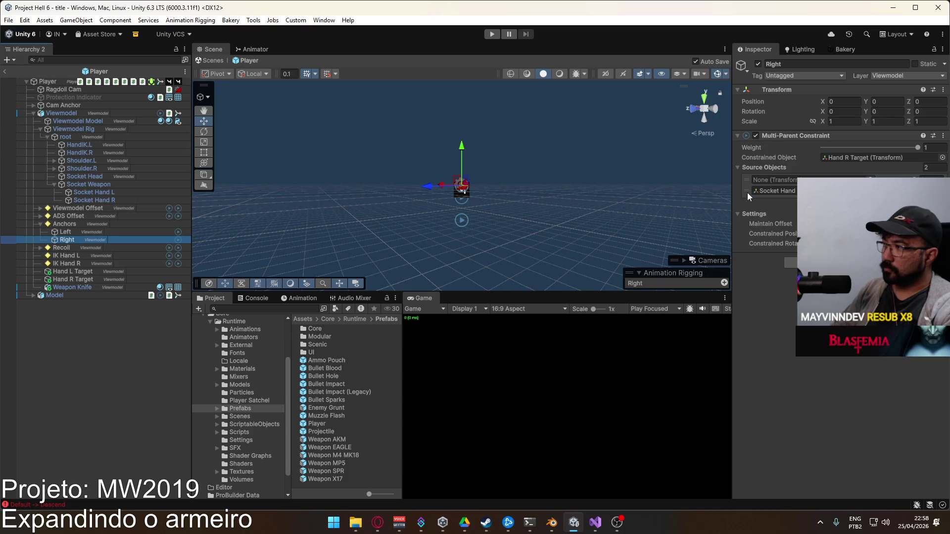
drag(747, 191, 747, 180)
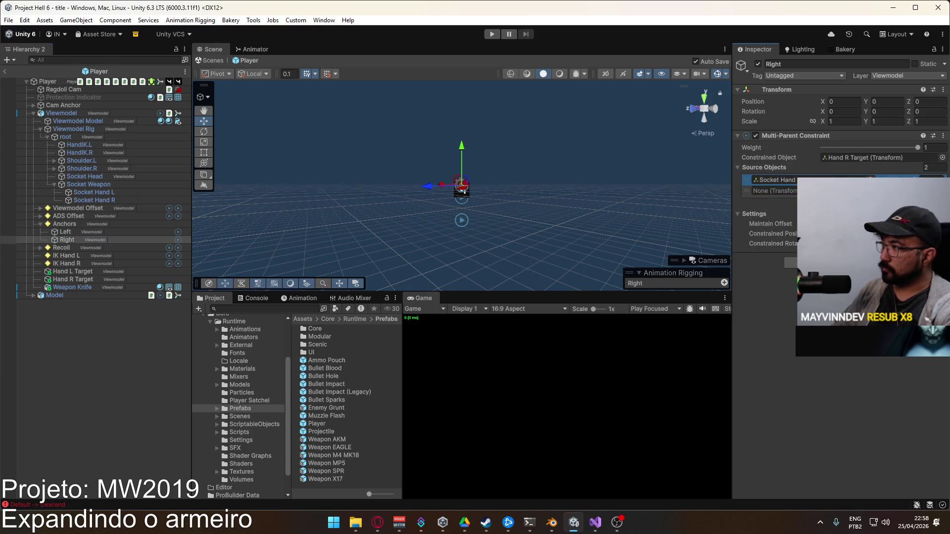
drag(70, 232, 73, 239)
shift+click(67, 239)
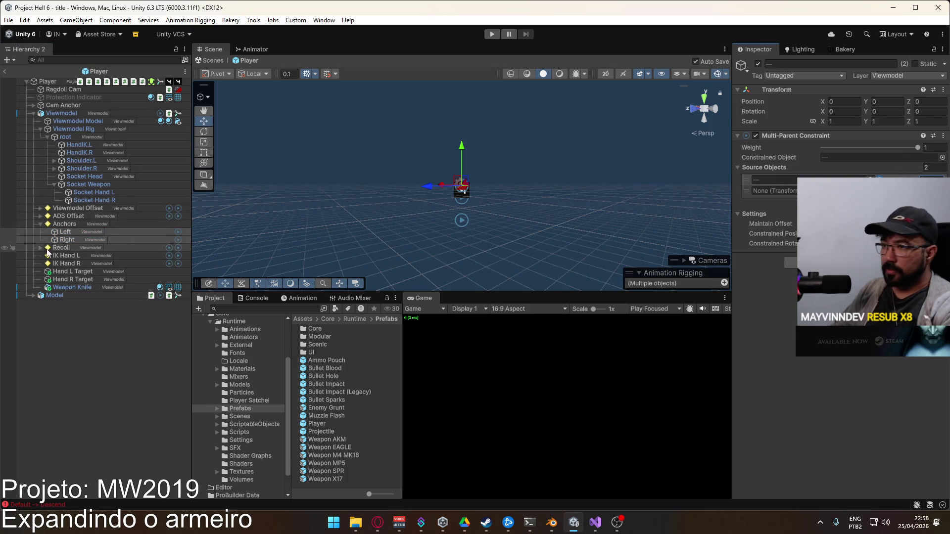
click(72, 240)
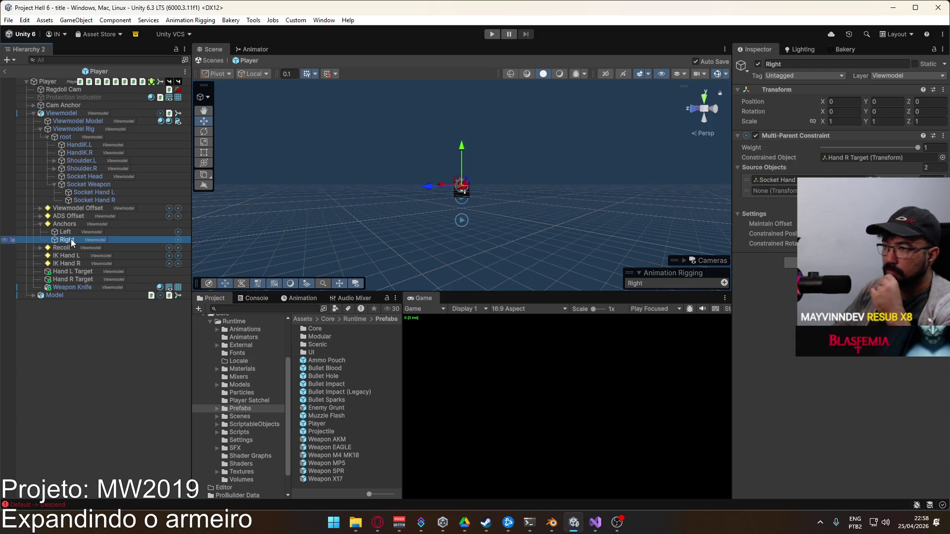
Add a new rig layer entry to Viewmodel's Rig Builder and drop Anchors into it
click(62, 113)
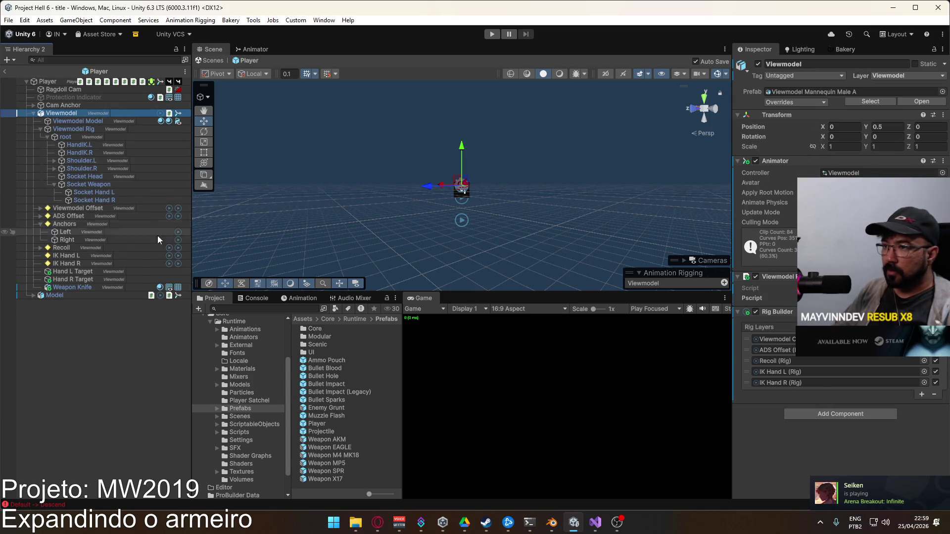
click(920, 394)
drag(746, 394, 749, 357)
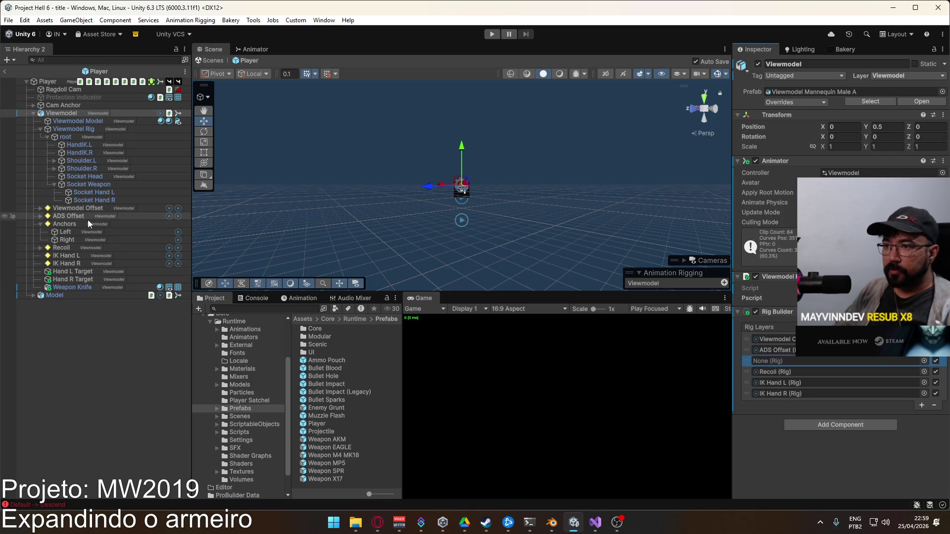
mouse_move(61, 227)
mouse_down()
mouse_move(769, 359)
mouse_move(761, 362)
mouse_up()
Add a Rig component to Anchors
click(64, 223)
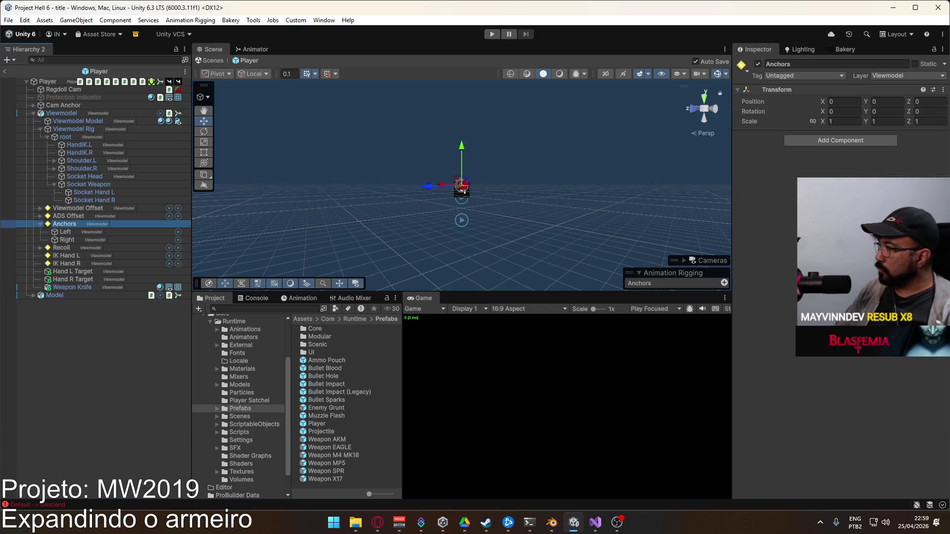
click(831, 141)
text(rig)
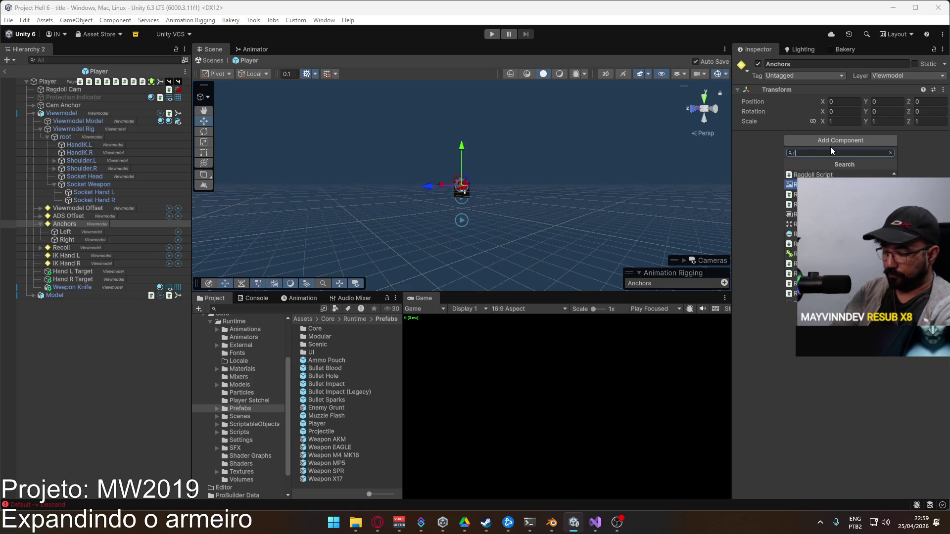
key(Up)
key(Return)
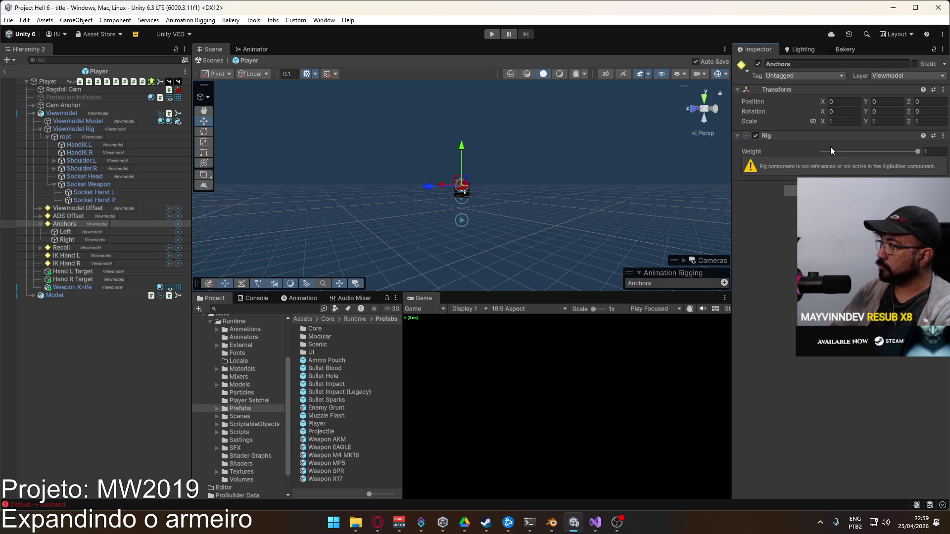
Assign the Anchors rig to Viewmodel's rig layers and rename Anchors to Salumé
click(64, 114)
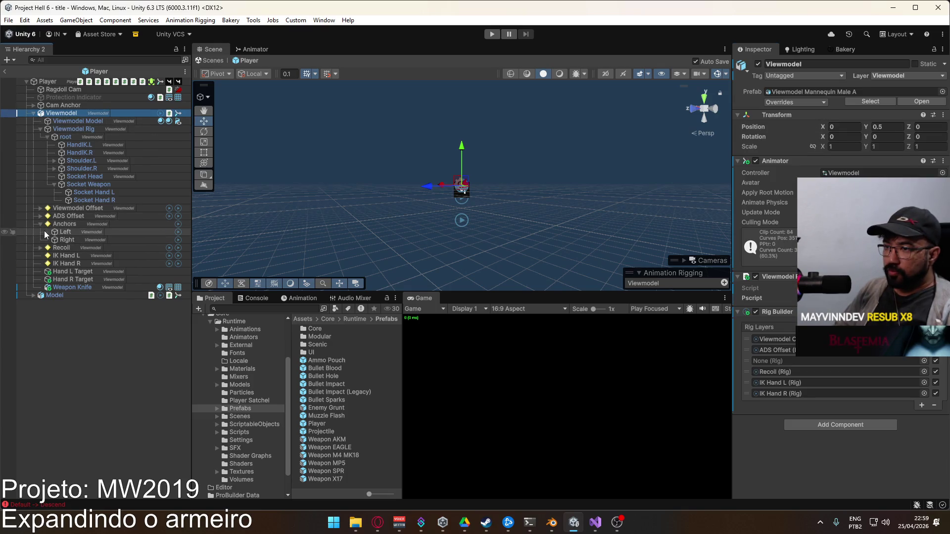
mouse_move(65, 224)
mouse_down()
mouse_move(793, 330)
mouse_move(816, 361)
mouse_up()
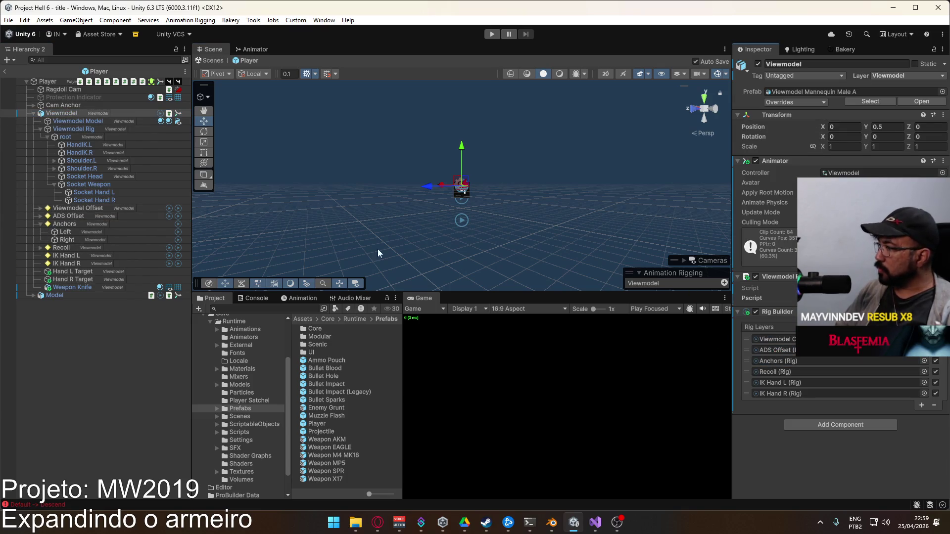
click(73, 225)
click(70, 225)
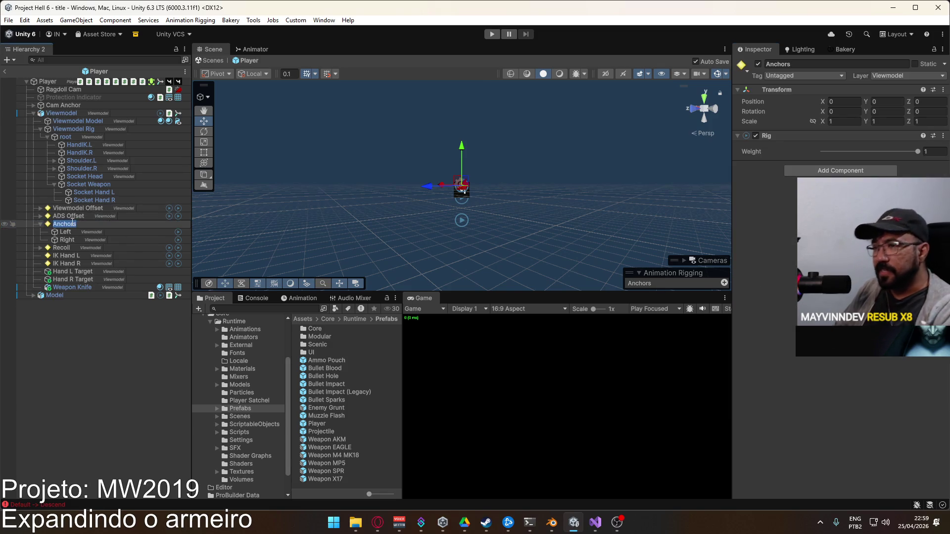
text(Salumé)
key(Return)
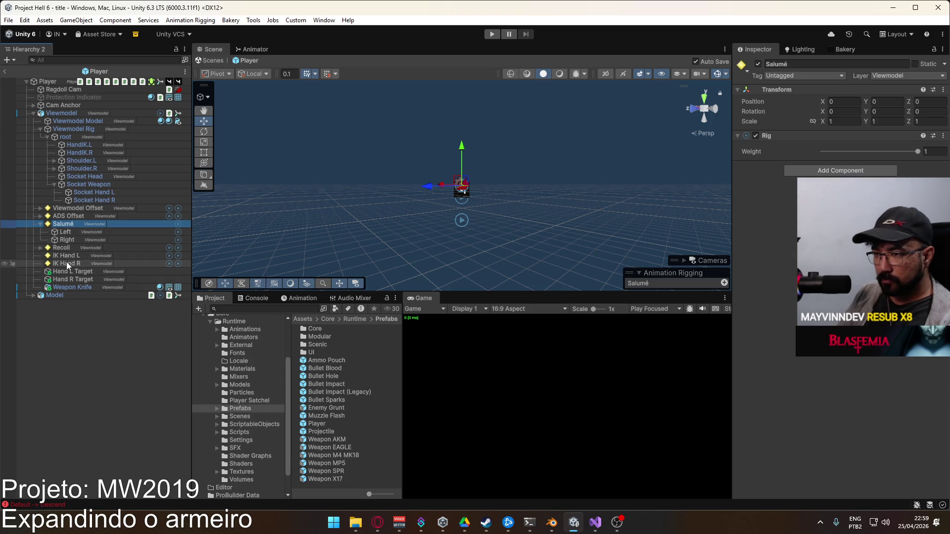
Nest Hand L Target under IK Hand L and Hand R Target under IK Hand R, then collapse foldouts
mouse_move(67, 271)
mouse_down()
mouse_move(72, 256)
mouse_move(69, 271)
mouse_up()
click(72, 280)
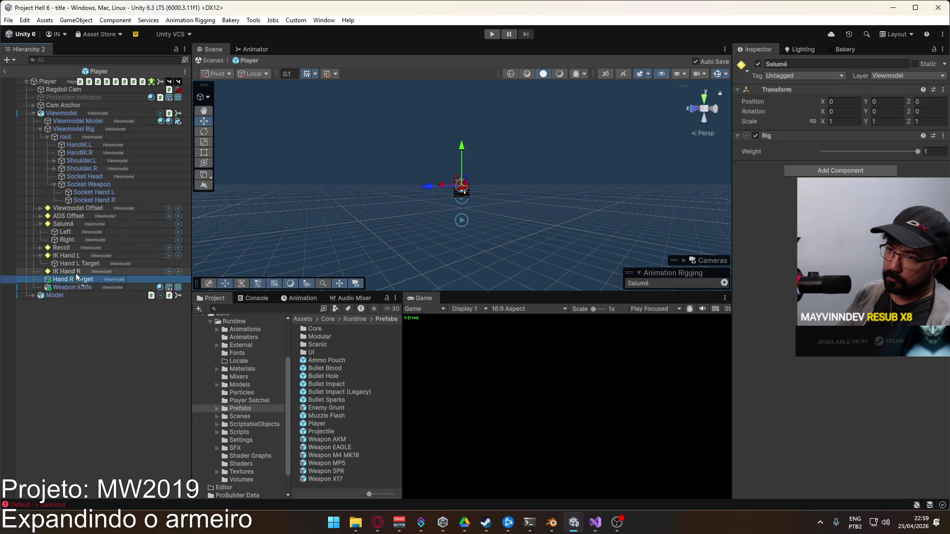
click(63, 223)
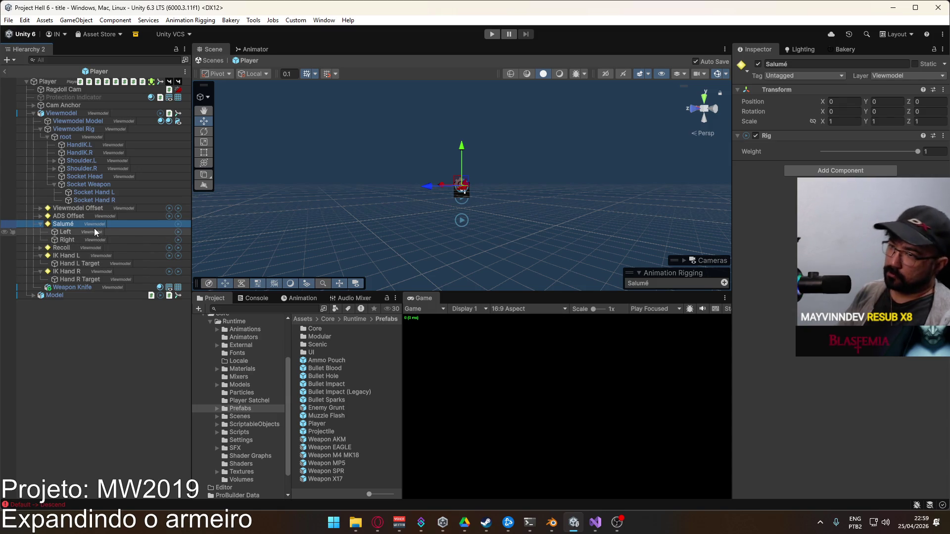
click(40, 224)
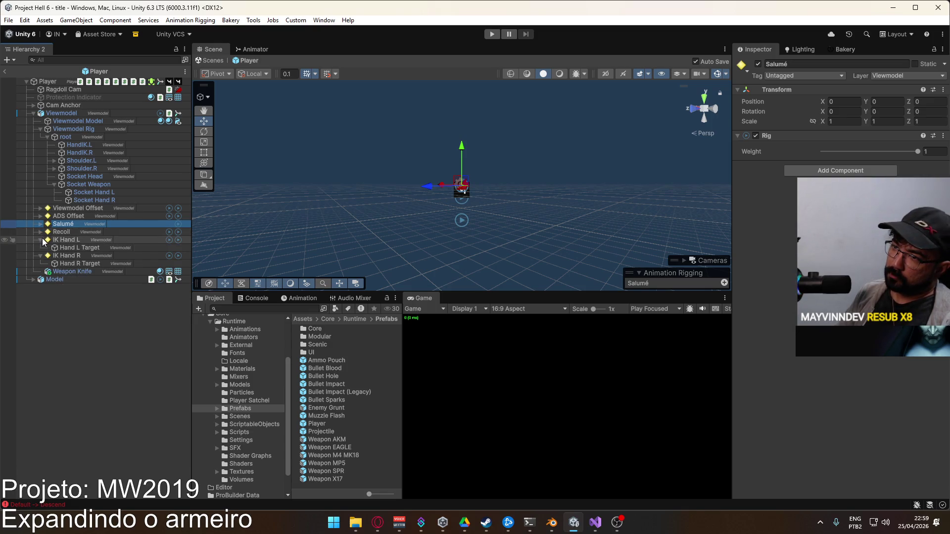
click(40, 240)
click(40, 248)
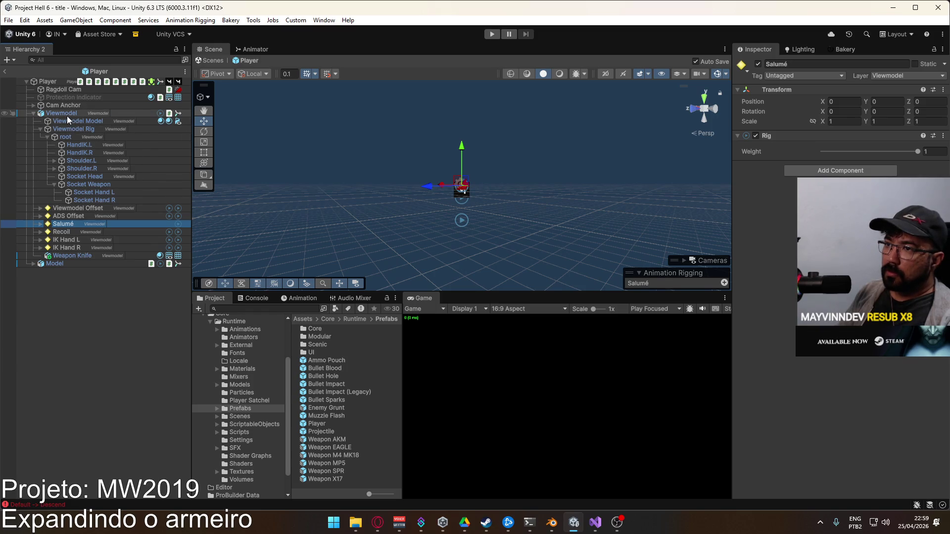
Create two empty GameObjects inside the Viewmodel group
right_click(67, 116)
click(122, 238)
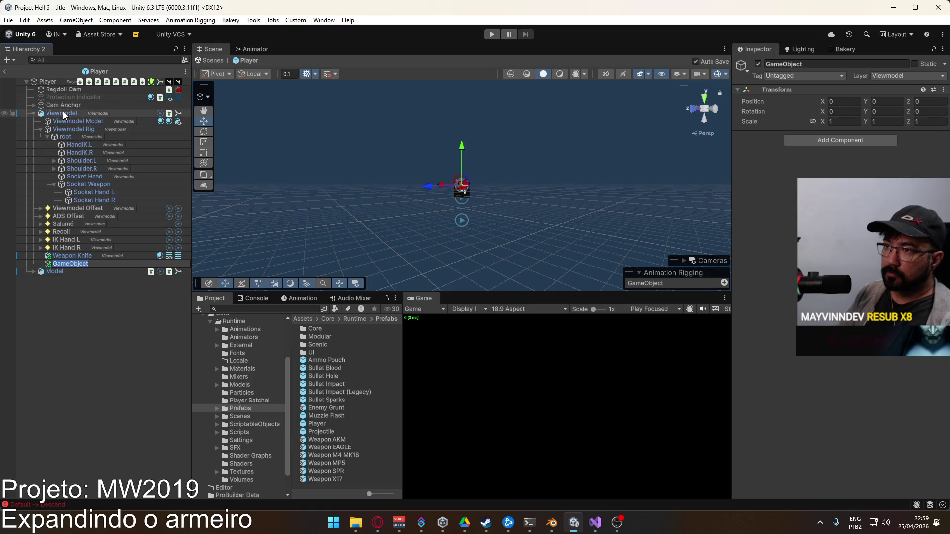
right_click(55, 84)
click(84, 262)
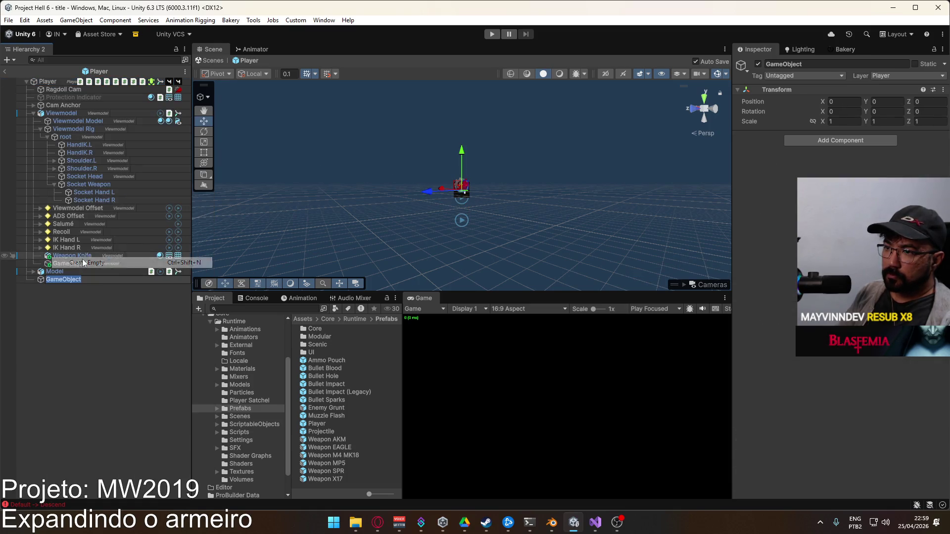
drag(37, 279, 51, 273)
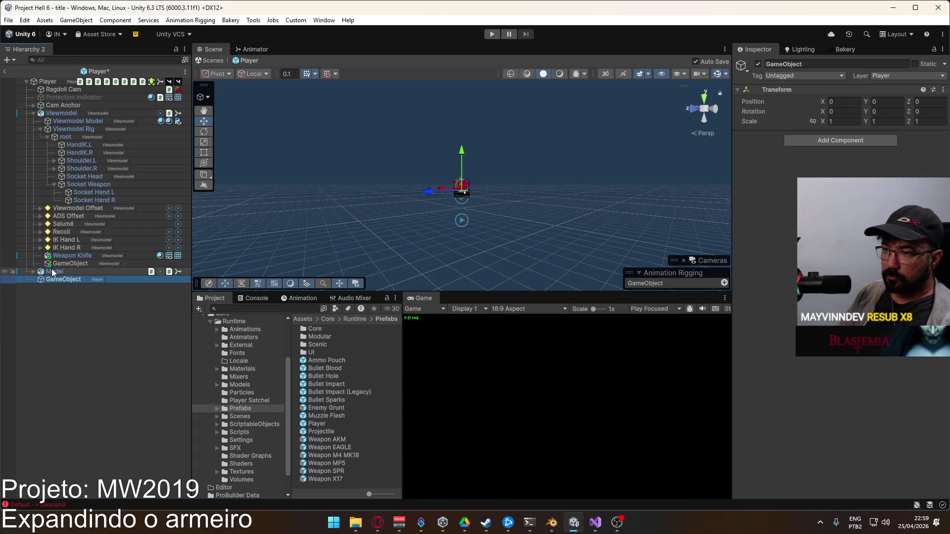
Rename the new objects Weapon Anchor L and Weapon Anchor R
click(65, 266)
key(F2)
text(Weapon Anchor L)
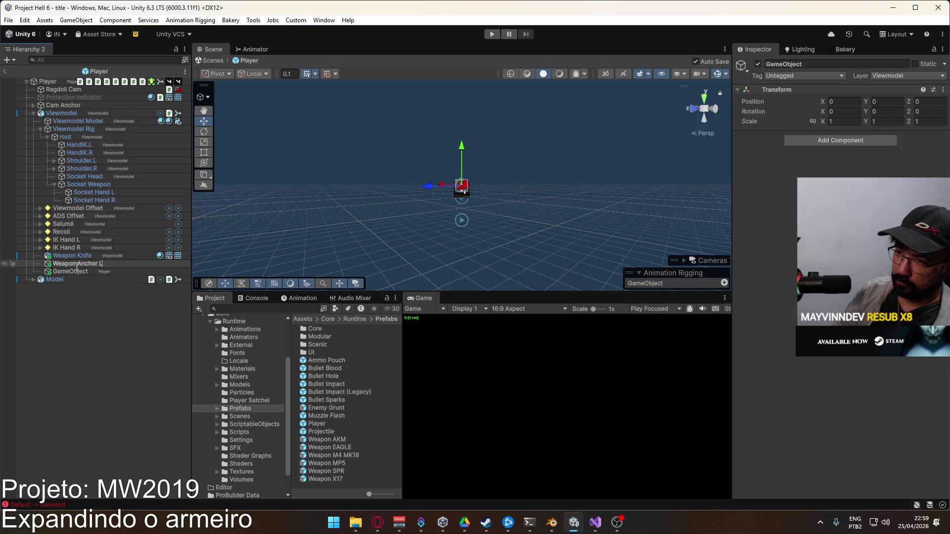
key(Return)
click(72, 271)
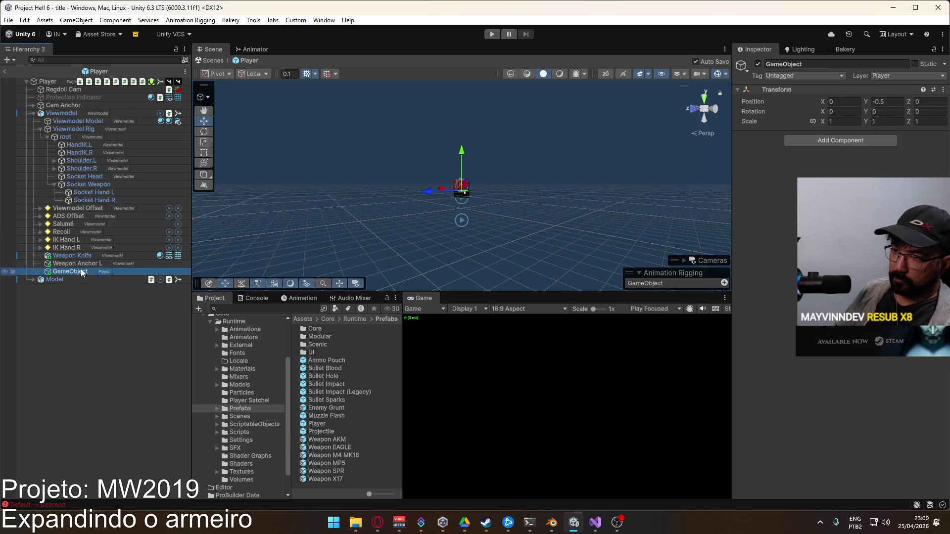
key(F2)
text(Weapon A)
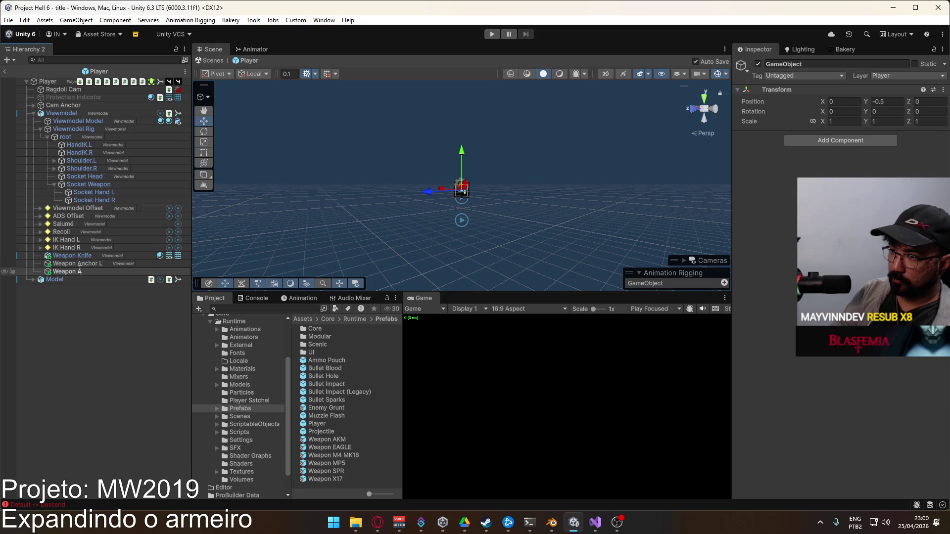
text( R)
key(Return)
Set Position Y to 0 on both weapon anchors
ctrl+click(82, 263)
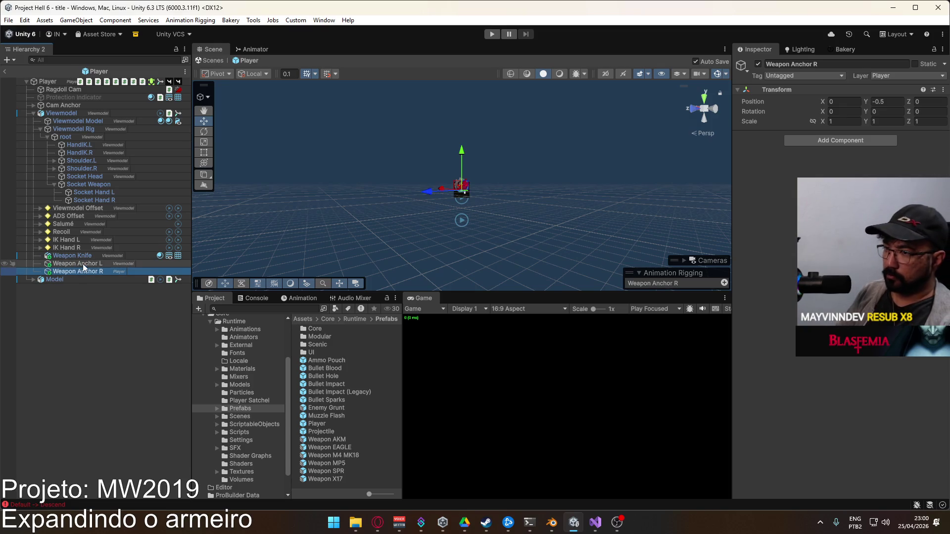
click(887, 102)
text(04e)
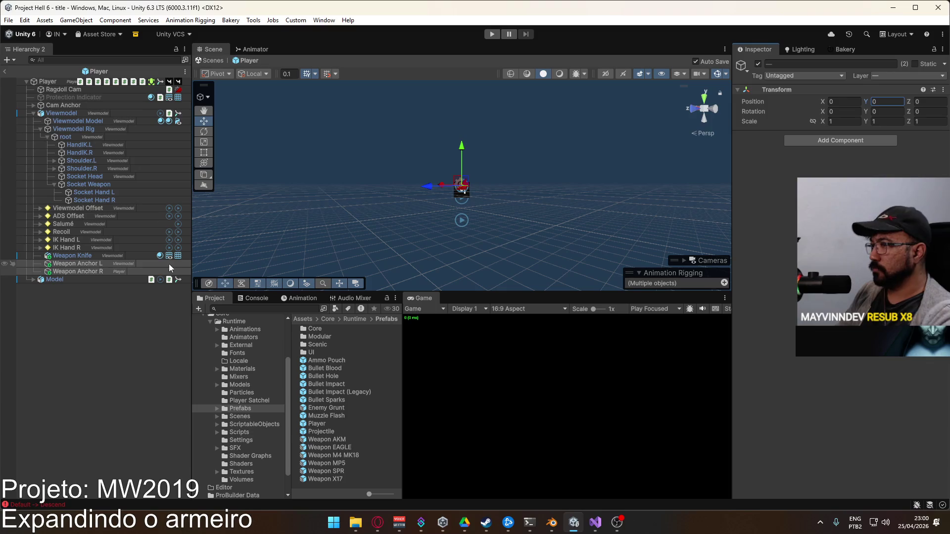
Check the socket transforms, then show Salumé's Left constraint and its empty second source slot
click(98, 199)
click(98, 192)
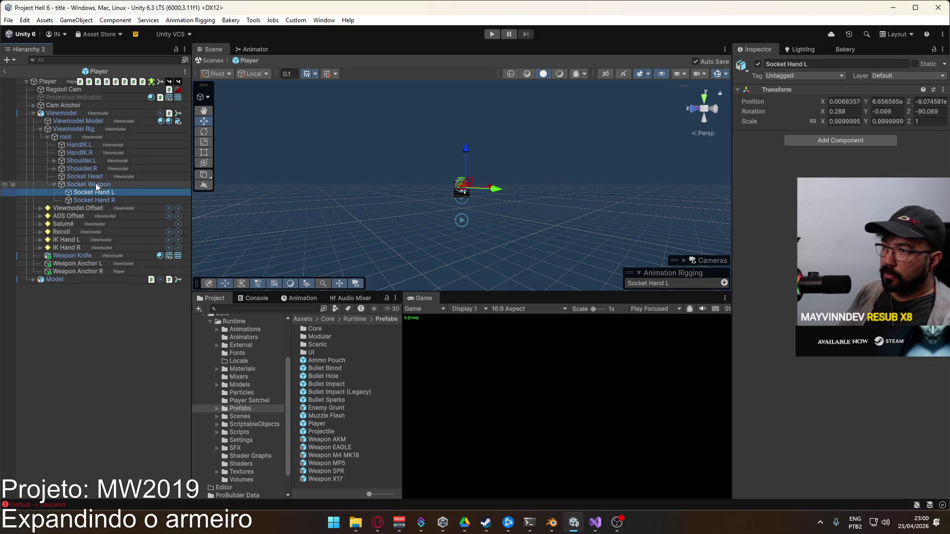
click(96, 184)
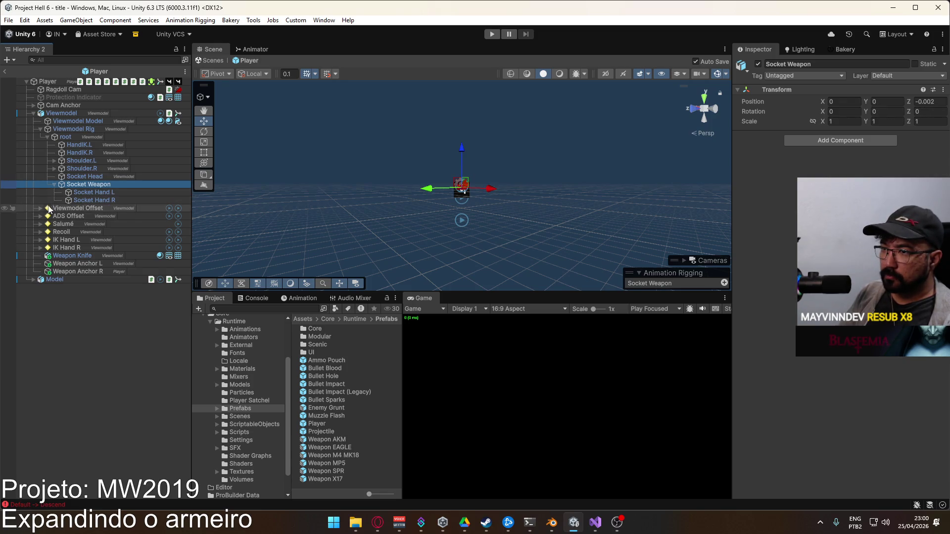
click(40, 223)
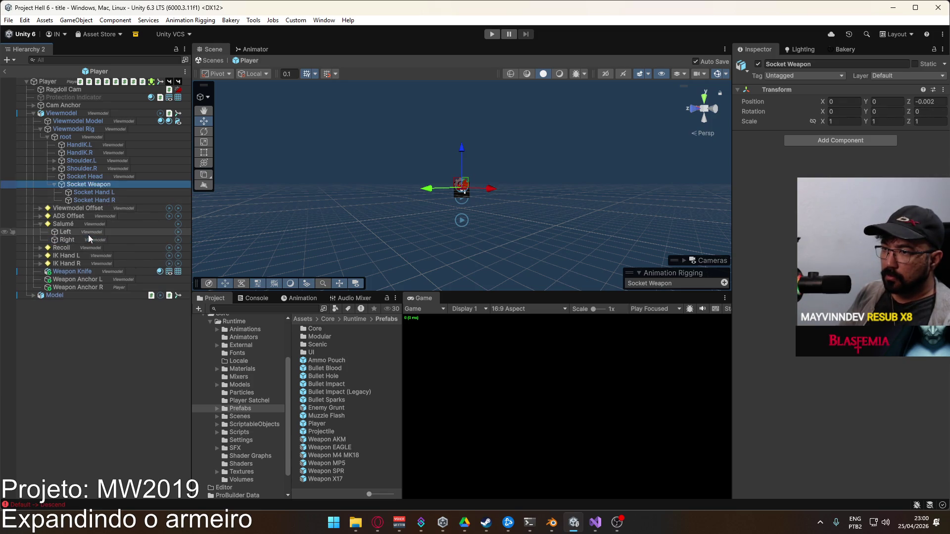
click(88, 232)
click(816, 190)
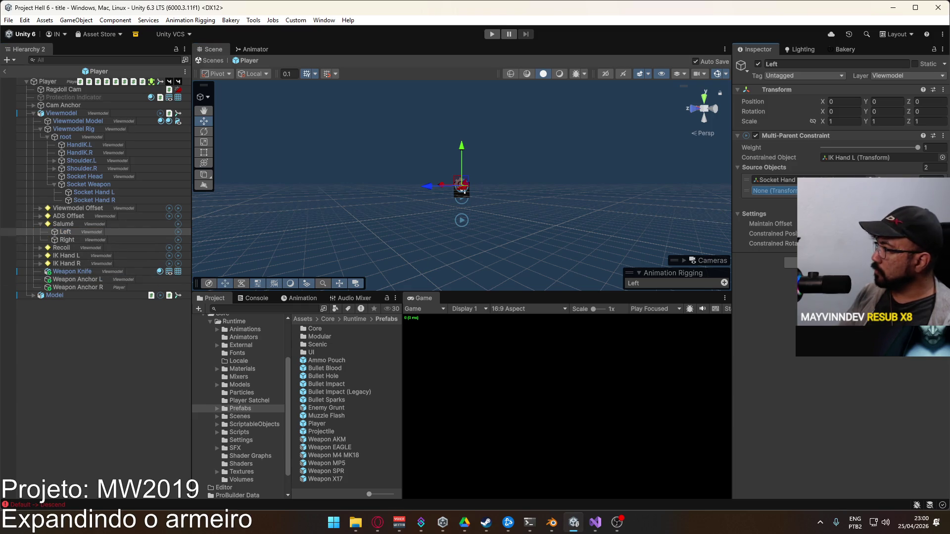
Link Weapon Anchor L as Left's second source and put Weapon Anchor R on the Viewmodel layer
drag(817, 190, 775, 191)
click(82, 241)
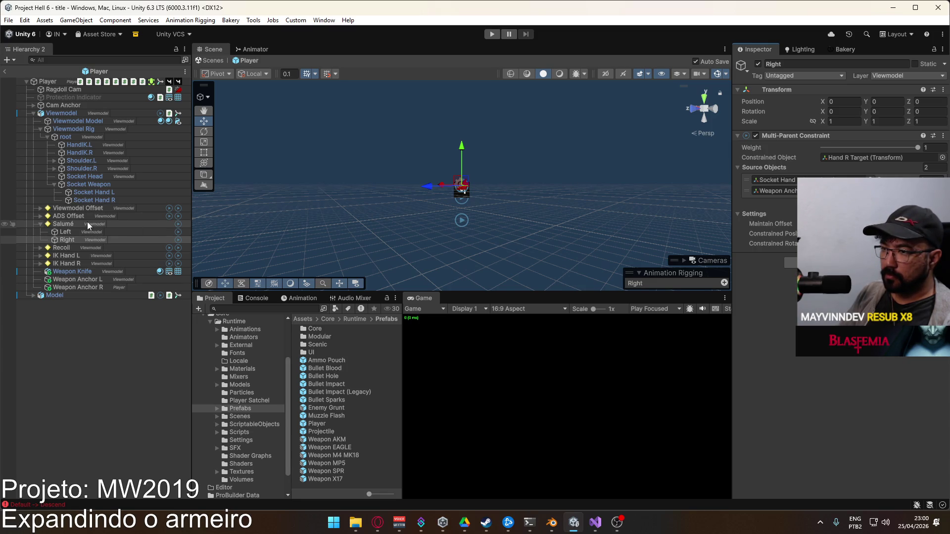
click(117, 286)
click(896, 76)
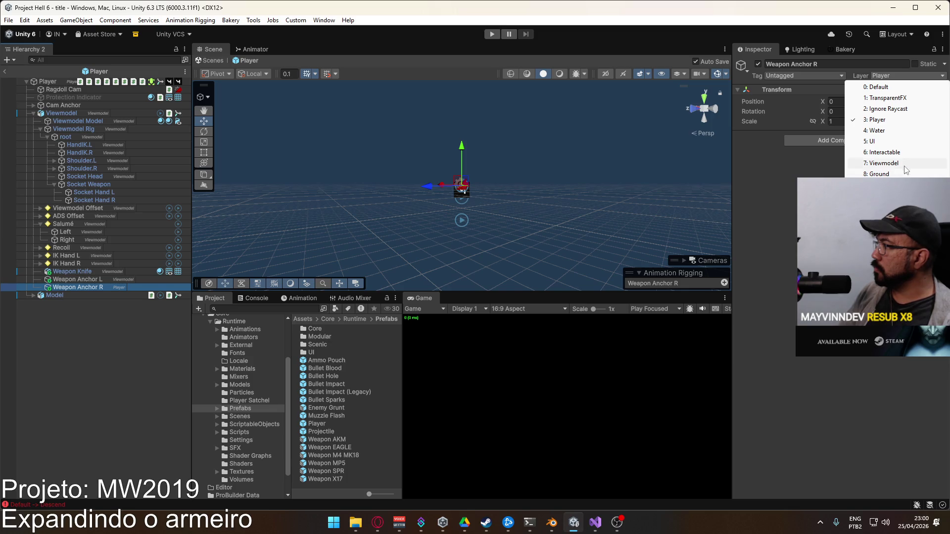
click(884, 163)
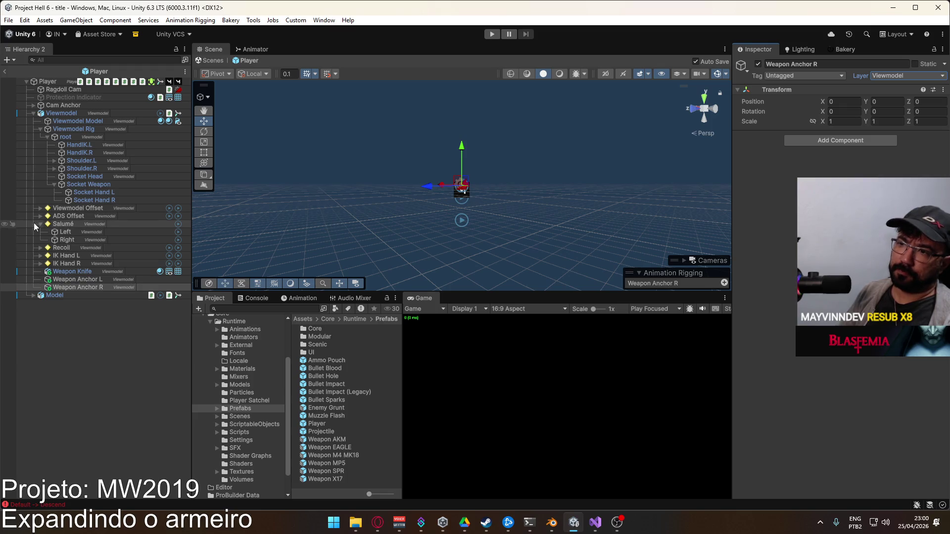
Add a Child Of script to both Weapon Anchor L and Weapon Anchor R
ctrl+click(110, 276)
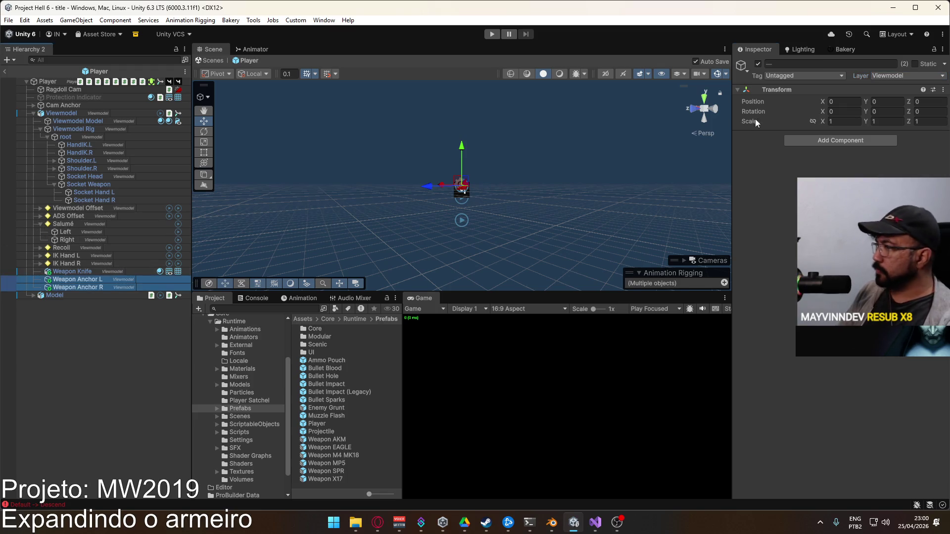
click(836, 141)
text(chic)
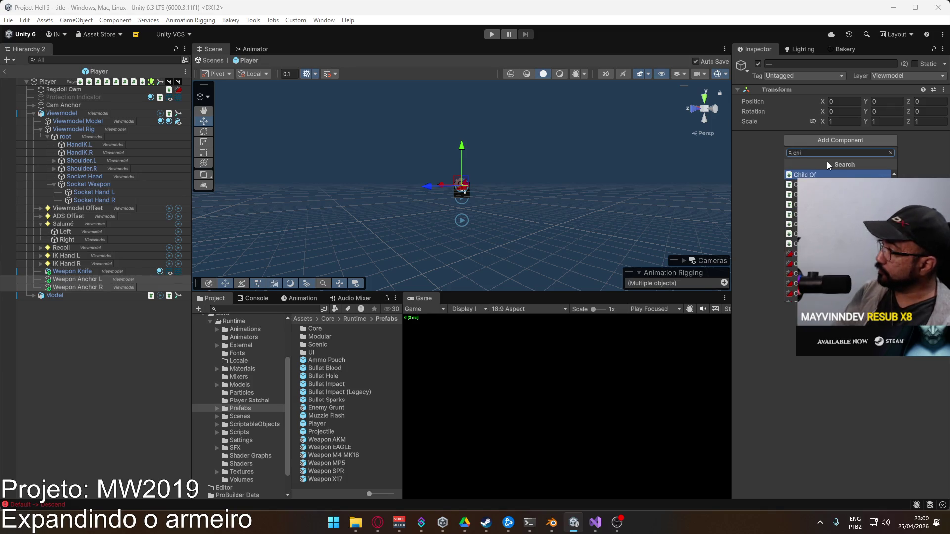
key(Return)
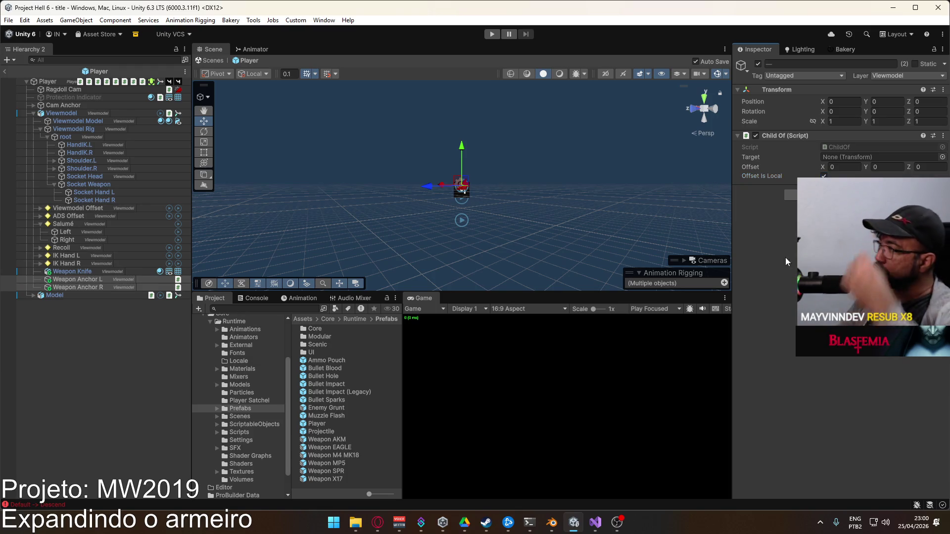
click(48, 82)
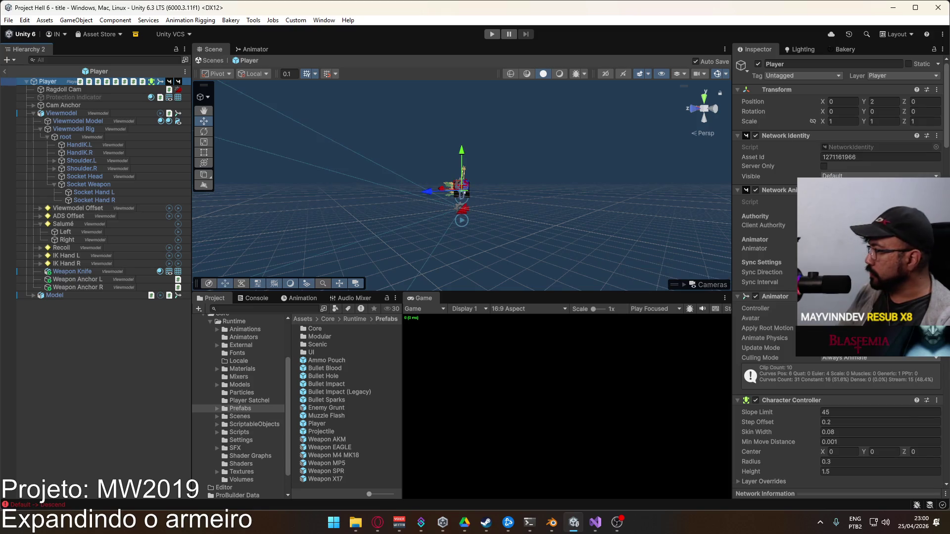
scroll(836, 277, down, 5)
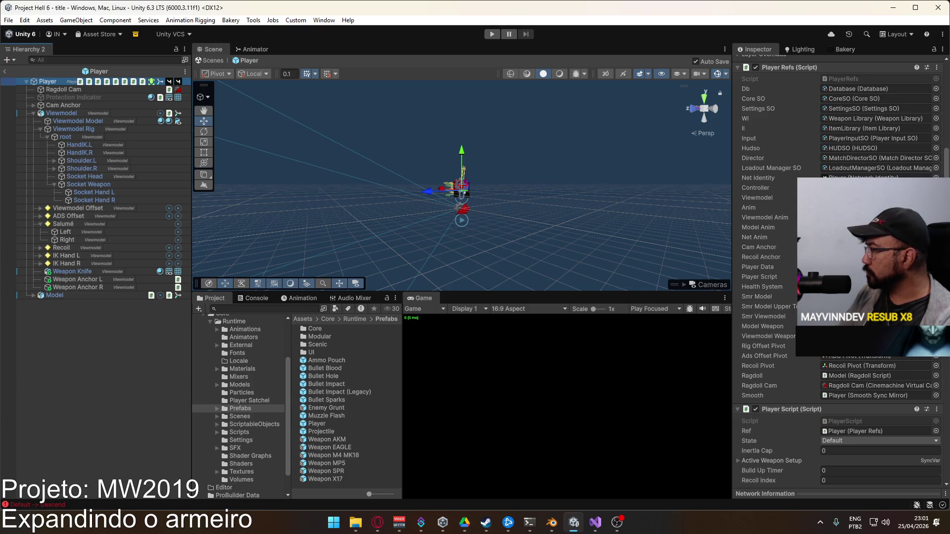
scroll(836, 272, up, 2)
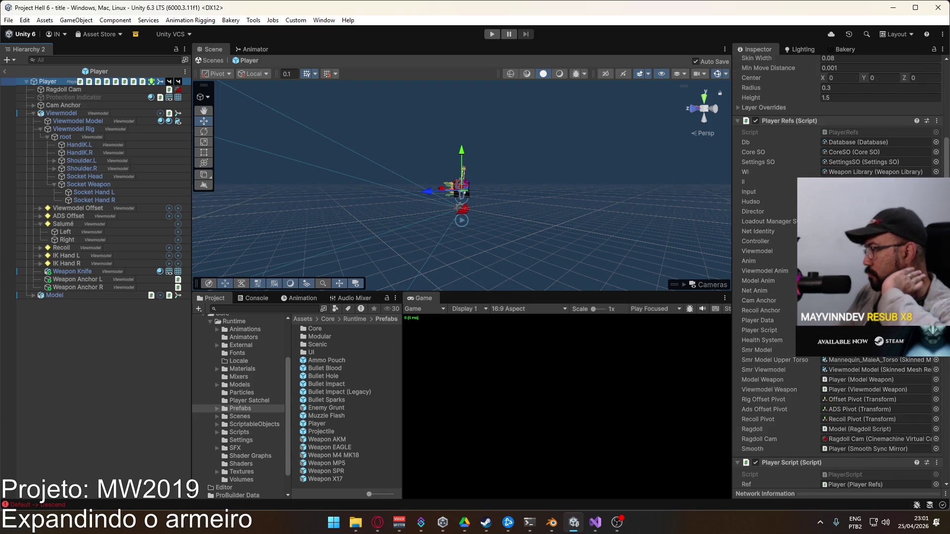
click(867, 390)
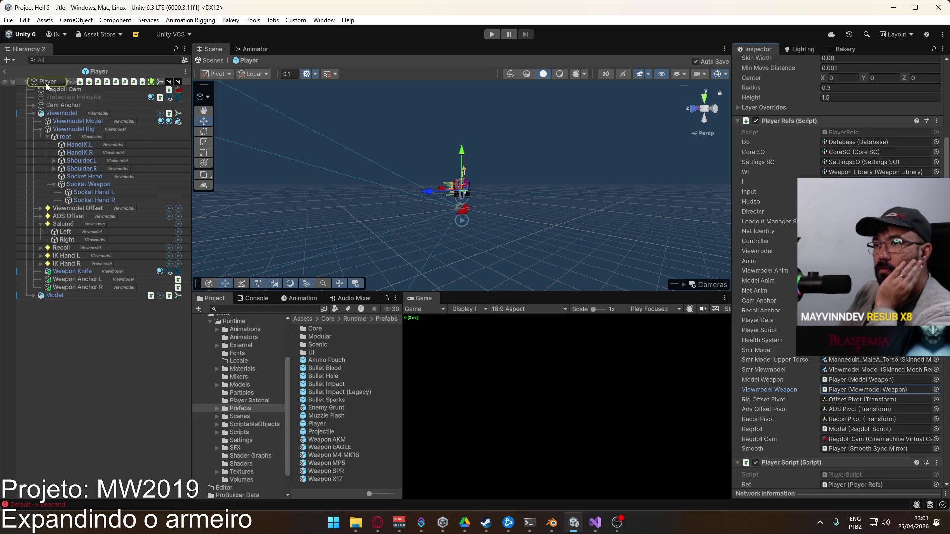
click(92, 121)
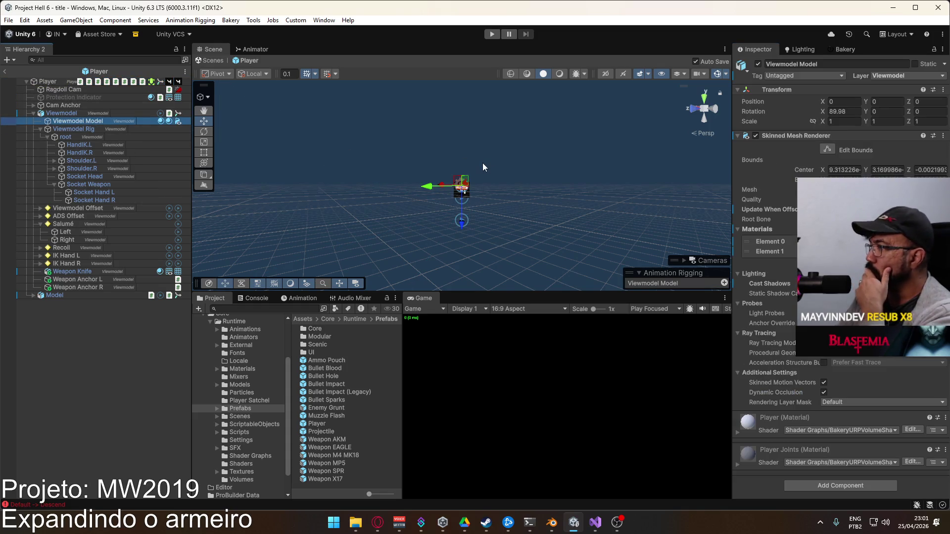